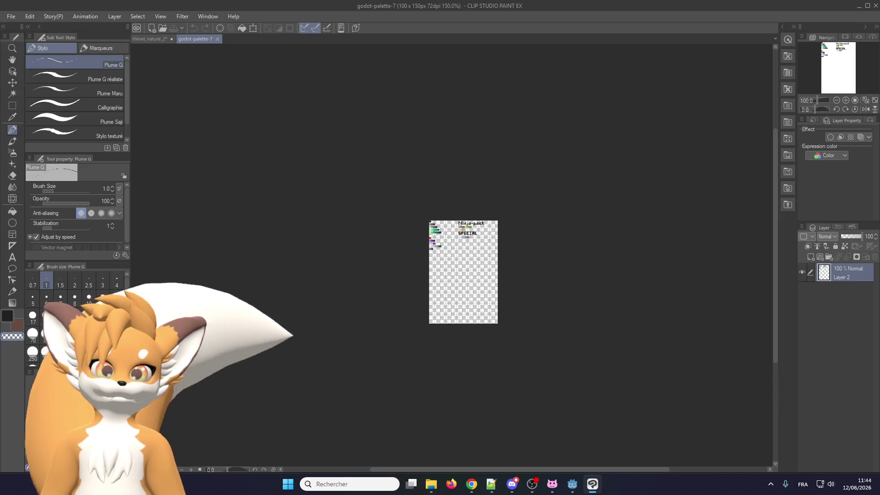
- Eyedrop the orange-brown square from godot-palette-7 as the drawing colour, then return to tileset_nature_2
{"action": "scroll", "coordinate": [406, 250], "scroll_direction": "up", "scroll_amount": 5}
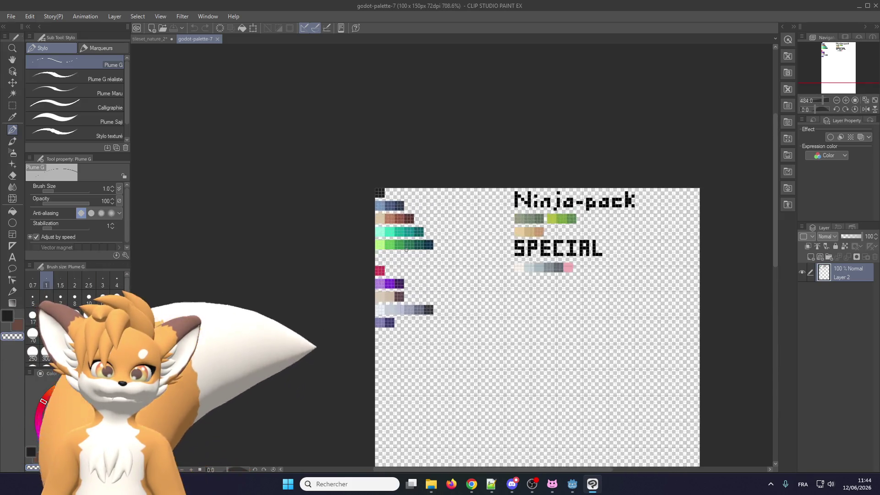
{"action": "scroll", "coordinate": [406, 250], "scroll_direction": "up", "scroll_amount": 1}
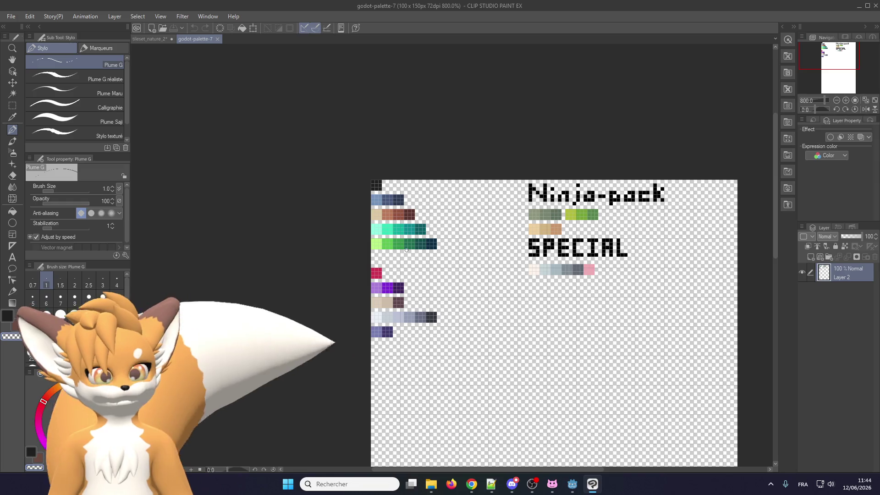
{"action": "scroll", "coordinate": [407, 250], "scroll_direction": "up", "scroll_amount": 1}
{"action": "scroll", "coordinate": [394, 284], "scroll_direction": "up", "scroll_amount": 3}
{"action": "scroll", "coordinate": [388, 308], "scroll_direction": "down", "scroll_amount": 2}
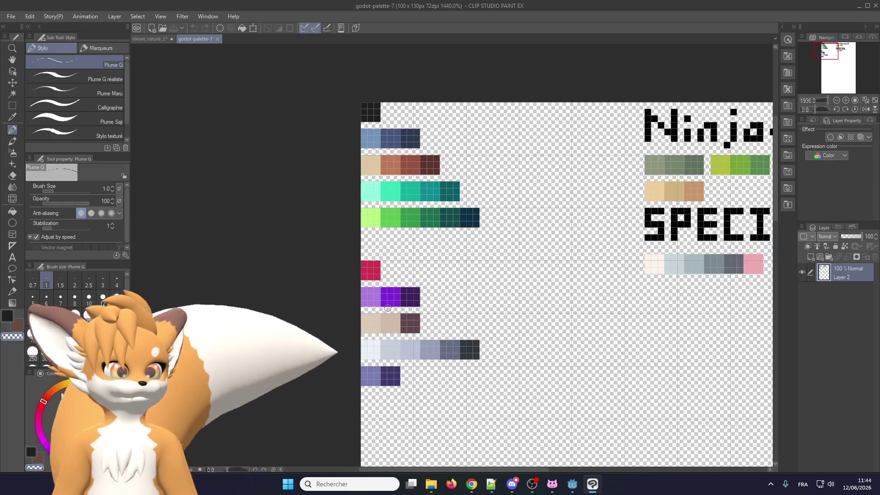
{"action": "scroll", "coordinate": [389, 126], "scroll_direction": "up", "scroll_amount": 3}
{"action": "scroll", "coordinate": [412, 181], "scroll_direction": "down", "scroll_amount": 2}
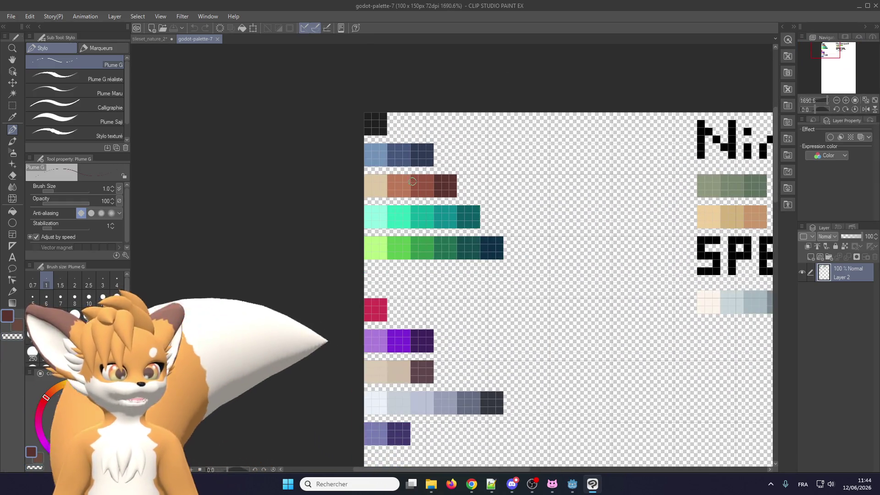
{"action": "scroll", "coordinate": [422, 138], "scroll_direction": "up", "scroll_amount": 1}
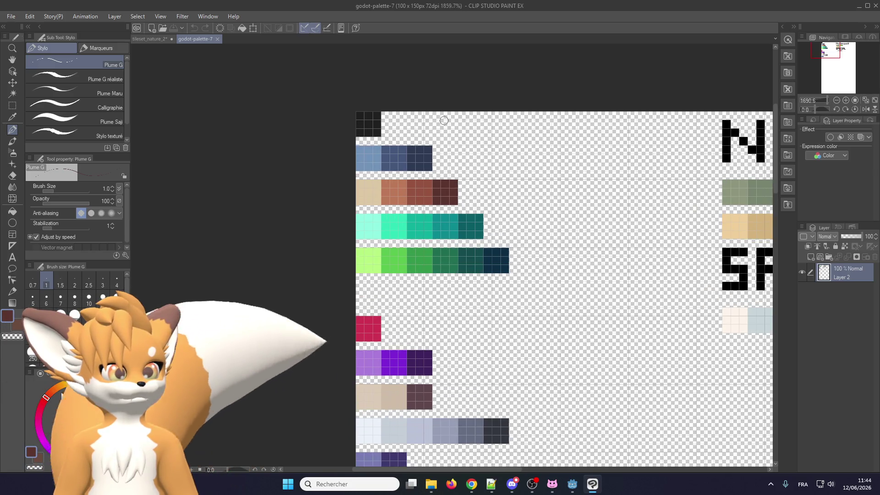
{"action": "scroll", "coordinate": [367, 114], "scroll_direction": "up", "scroll_amount": 1}
{"action": "scroll", "coordinate": [321, 92], "scroll_direction": "up", "scroll_amount": 2}
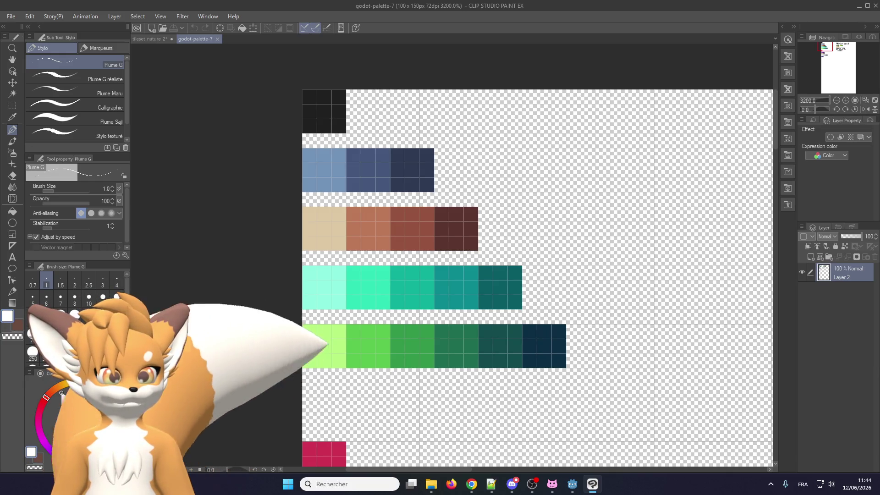
{"action": "mouse_move", "coordinate": [391, 175]}
{"action": "left_mouse_down"}
{"action": "mouse_move", "coordinate": [452, 231]}
{"action": "mouse_move", "coordinate": [412, 229]}
{"action": "left_mouse_up"}
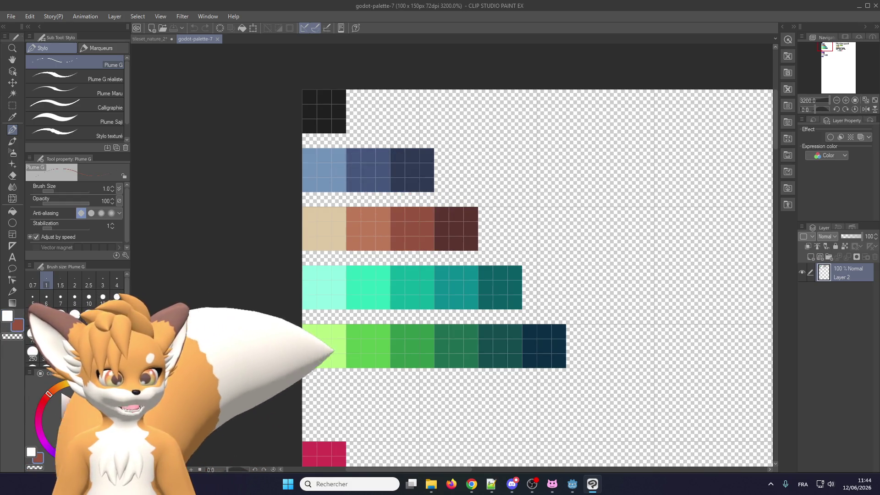
{"action": "left_click", "coordinate": [365, 229], "text": "alt"}
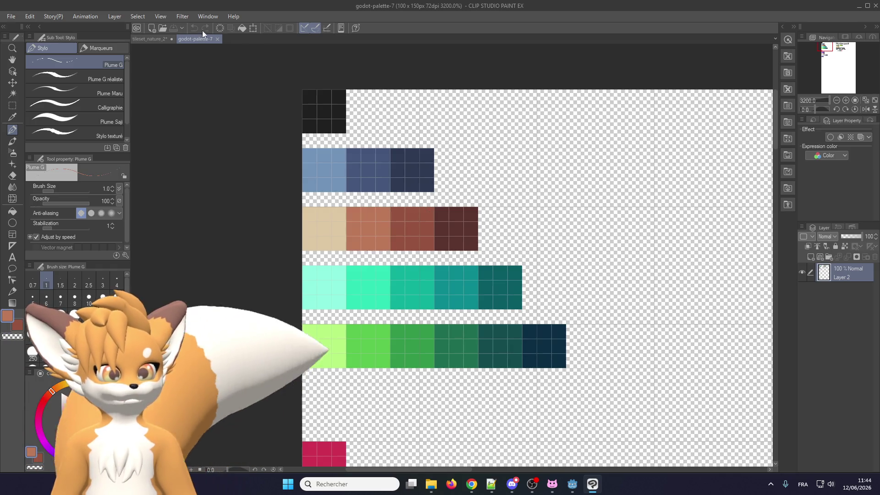
{"action": "left_click", "coordinate": [154, 38]}
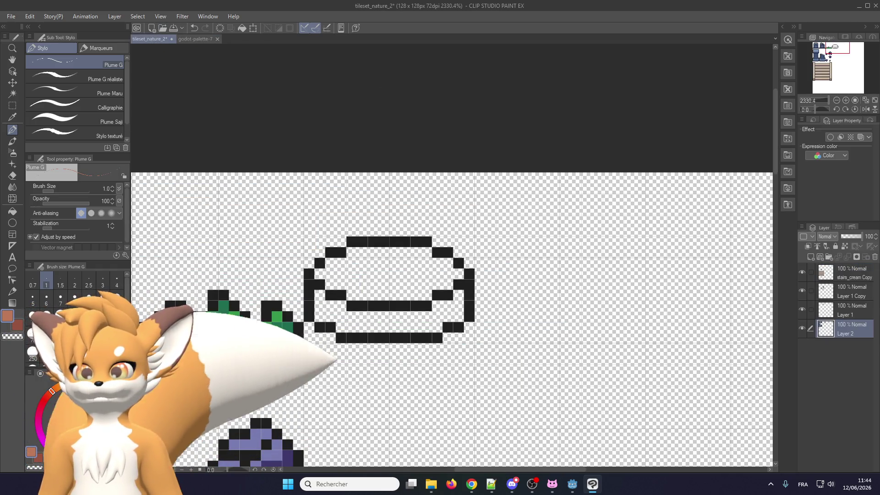
- Fill the boulder outline's upper and lower interior with orange-brown
{"action": "key", "text": "alt+Tab"}
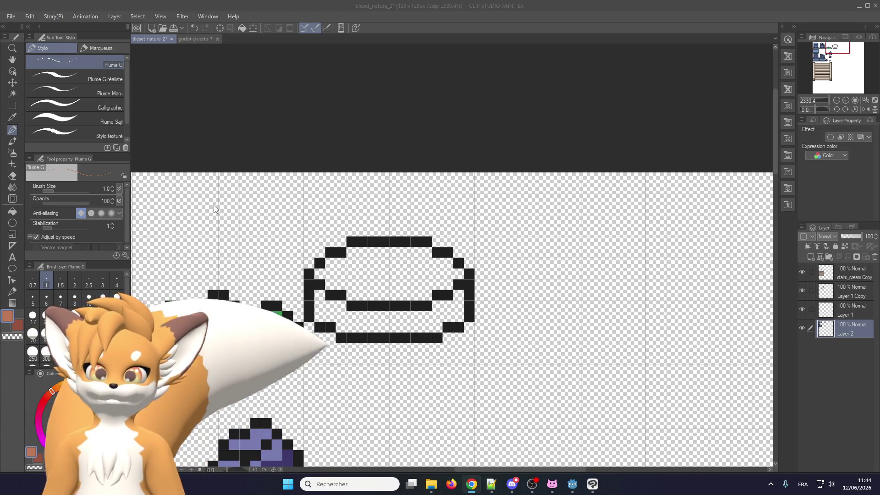
{"action": "key", "text": "alt+Tab"}
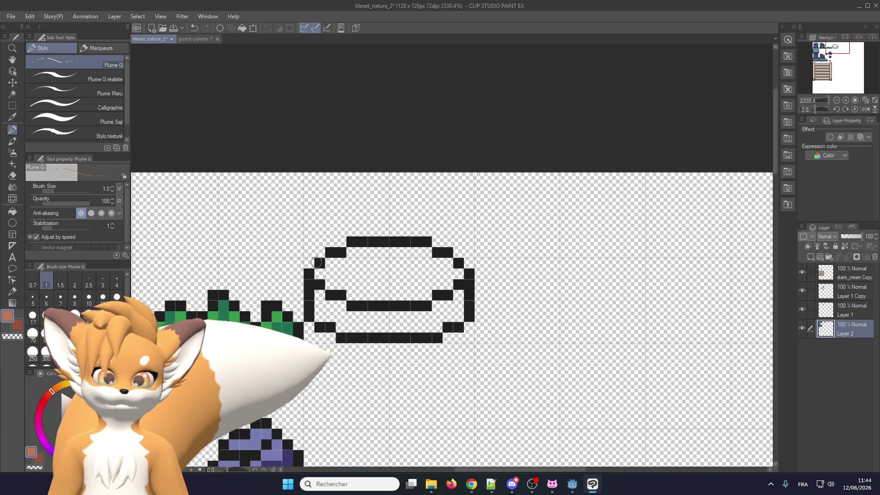
{"action": "left_click_drag", "start_coordinate": [320, 274], "coordinate": [367, 274]}
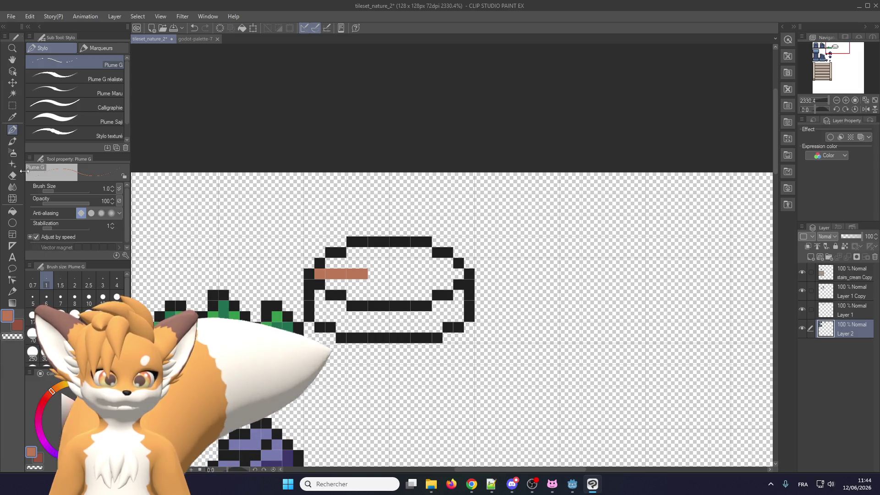
{"action": "left_click", "coordinate": [12, 212]}
{"action": "left_click", "coordinate": [427, 292]}
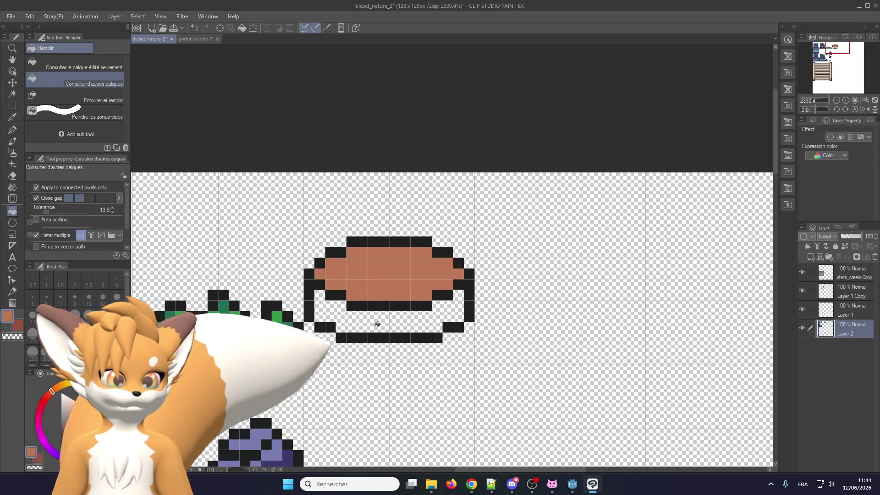
{"action": "left_click", "coordinate": [374, 321]}
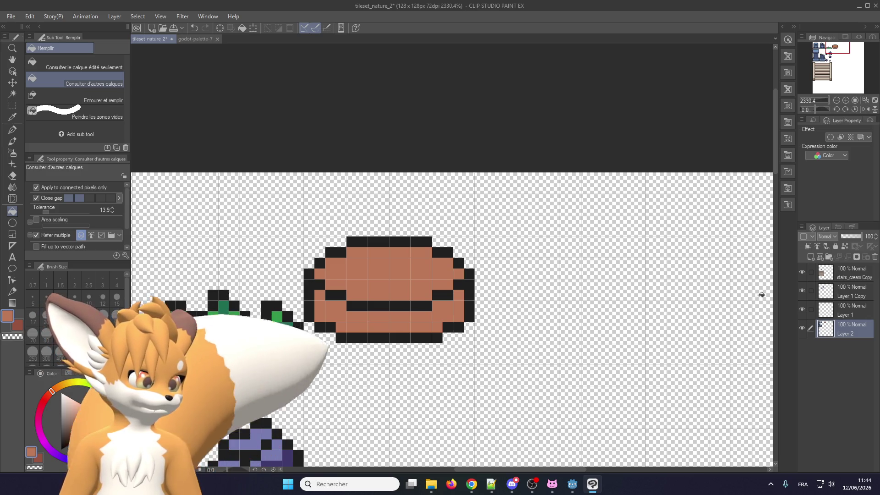
- Toggle the stairs_cream Copy and Layer 1 Copy visibility, then merge the four layers into Layer 2
{"action": "scroll", "coordinate": [599, 237], "scroll_direction": "down", "scroll_amount": 5}
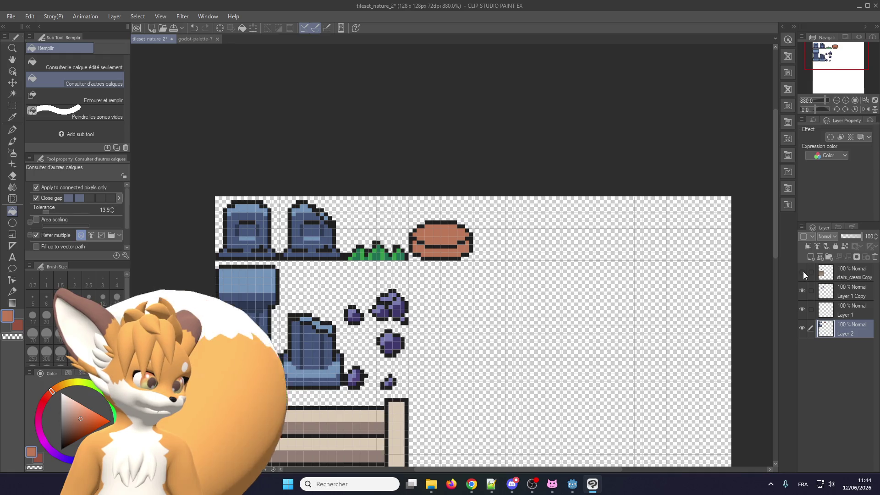
{"action": "left_click", "coordinate": [804, 271]}
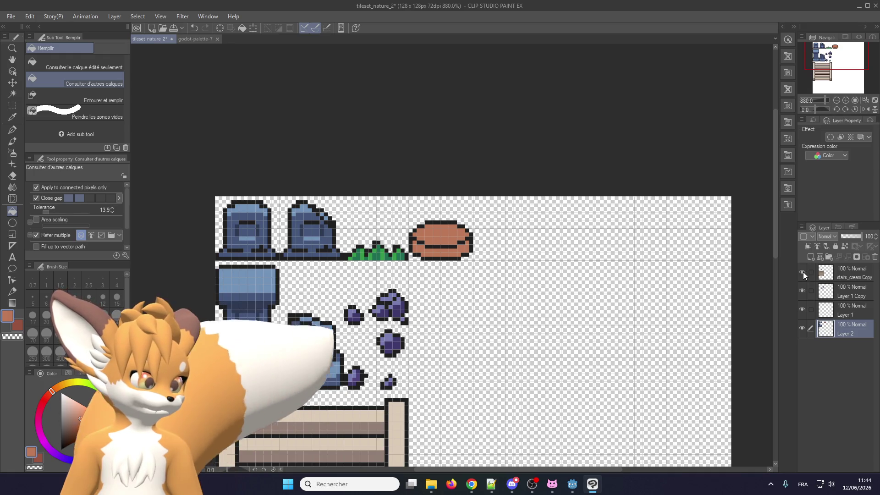
{"action": "left_click", "coordinate": [802, 289]}
{"action": "left_click", "coordinate": [802, 291]}
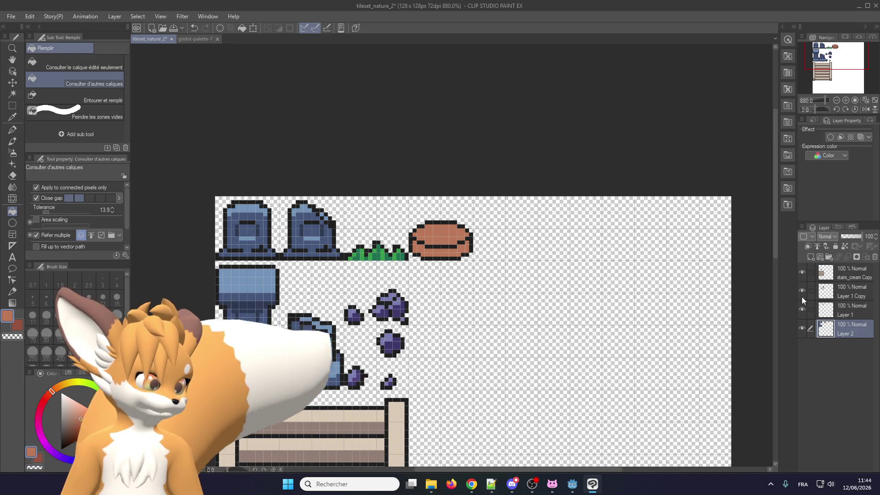
{"action": "left_click", "coordinate": [844, 276]}
{"action": "left_click", "coordinate": [849, 256]}
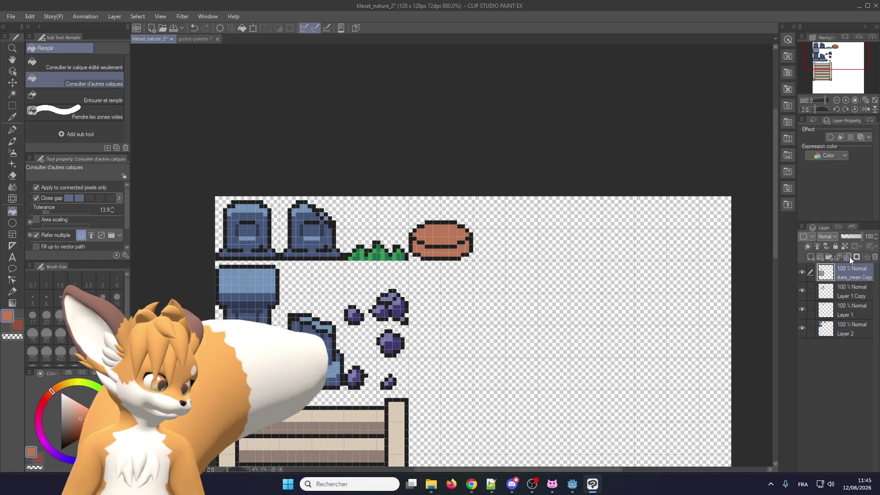
{"action": "left_click", "coordinate": [850, 257]}
{"action": "left_click", "coordinate": [849, 257]}
{"action": "scroll", "coordinate": [458, 231], "scroll_direction": "up", "scroll_amount": 3}
{"action": "scroll", "coordinate": [458, 232], "scroll_direction": "up", "scroll_amount": 2}
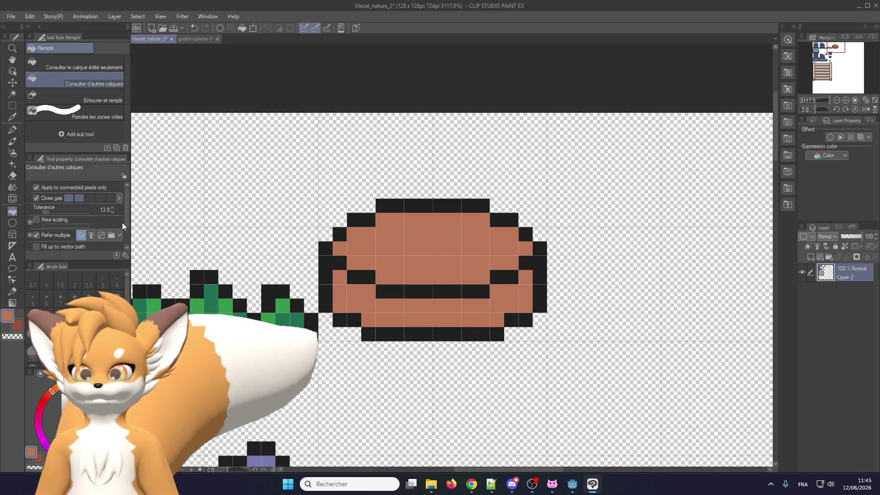
- Shade the shape's left and right sides and paint two dark brown stripes across its top
{"action": "key", "text": "ctrl+plus"}
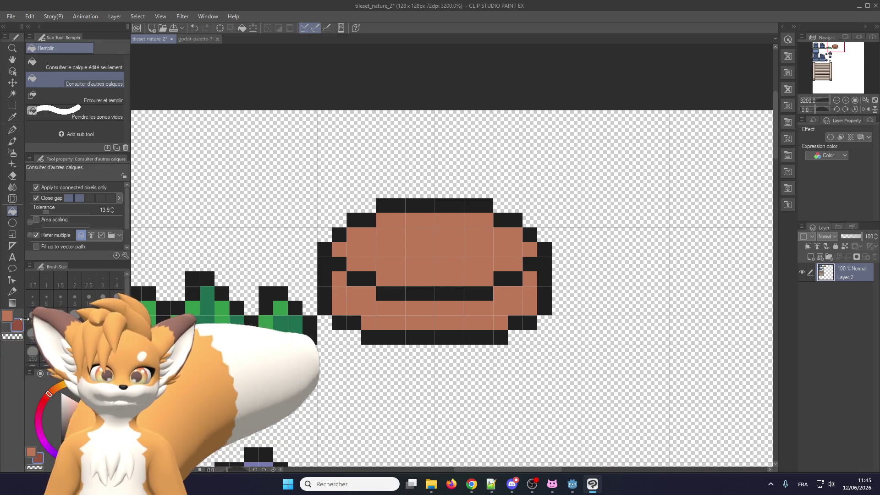
{"action": "left_click", "coordinate": [13, 130]}
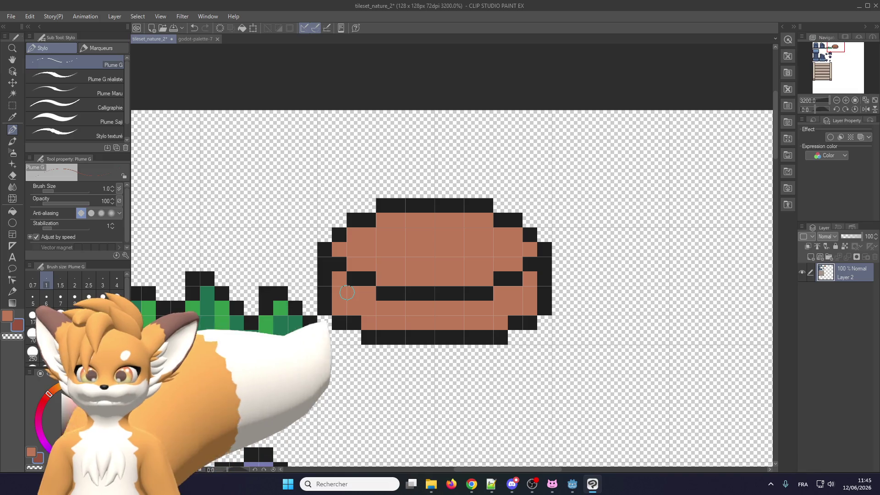
{"action": "mouse_move", "coordinate": [340, 309]}
{"action": "left_mouse_down"}
{"action": "mouse_move", "coordinate": [338, 276]}
{"action": "mouse_move", "coordinate": [354, 293]}
{"action": "left_mouse_up"}
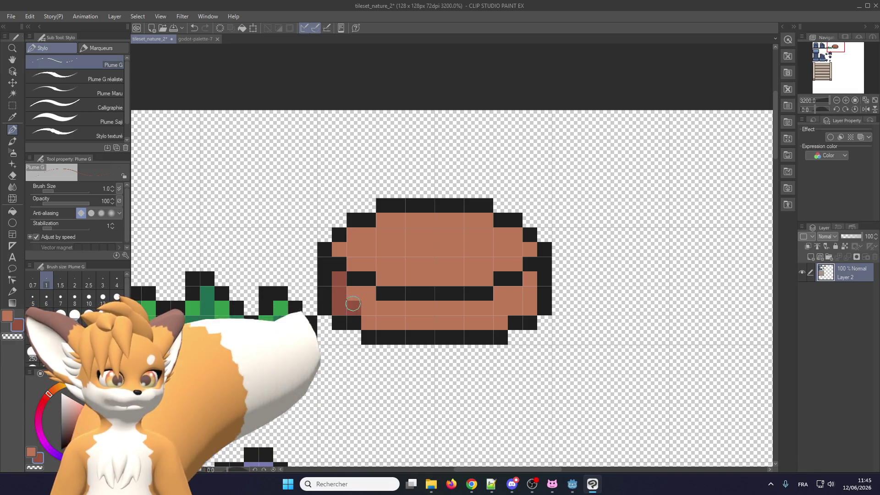
{"action": "left_click", "coordinate": [369, 293]}
{"action": "left_click", "coordinate": [368, 323]}
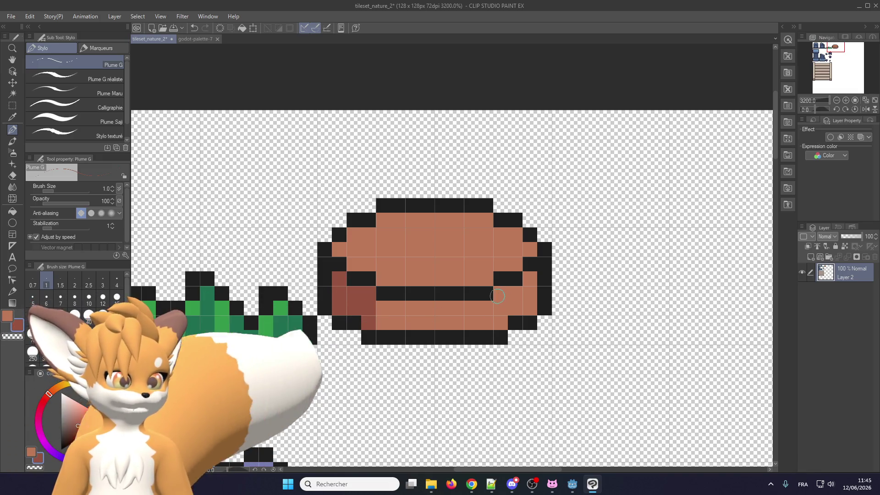
{"action": "mouse_move", "coordinate": [501, 294]}
{"action": "left_mouse_down"}
{"action": "mouse_move", "coordinate": [501, 323]}
{"action": "mouse_move", "coordinate": [515, 293]}
{"action": "mouse_move", "coordinate": [528, 308]}
{"action": "left_mouse_up"}
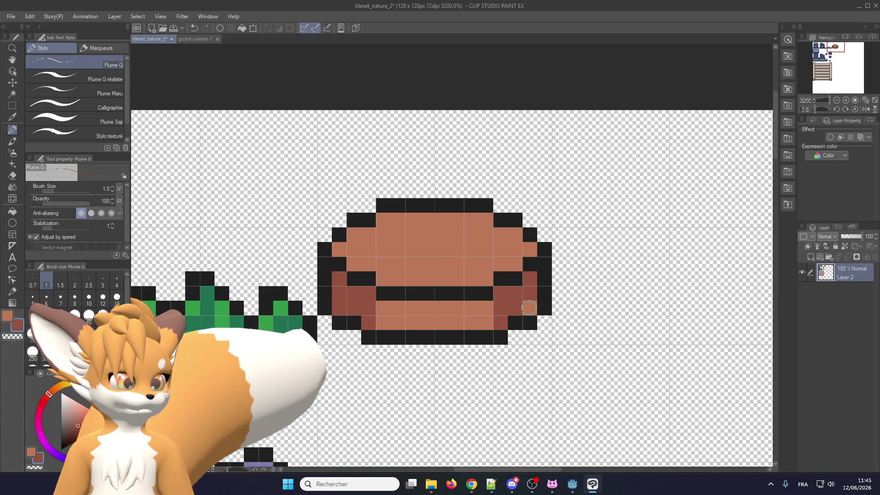
{"action": "left_click_drag", "start_coordinate": [384, 239], "coordinate": [472, 237]}
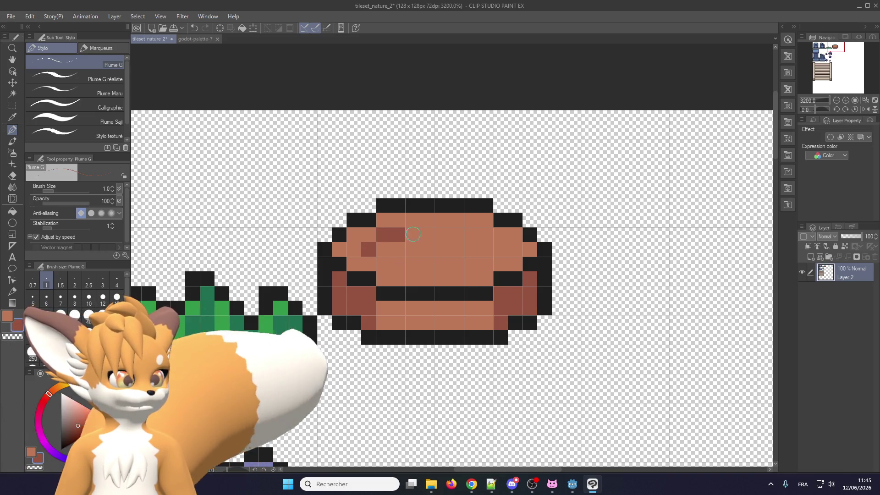
{"action": "left_click", "coordinate": [495, 247]}
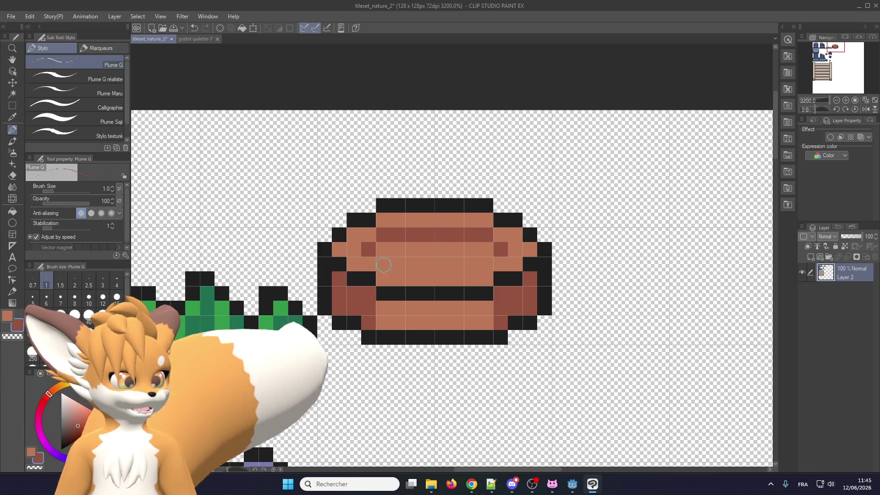
{"action": "left_click_drag", "start_coordinate": [383, 264], "coordinate": [486, 264]}
- Lighten the stripes' left ends and darken two pixels on the pot's middle row
{"action": "scroll", "coordinate": [395, 285], "scroll_direction": "down", "scroll_amount": 1}
{"action": "scroll", "coordinate": [395, 285], "scroll_direction": "up", "scroll_amount": 1}
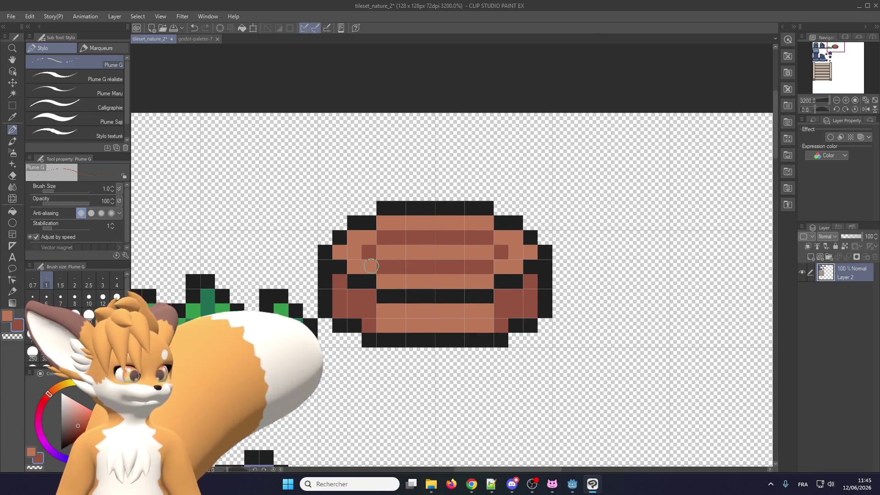
{"action": "left_click", "coordinate": [384, 267]}
{"action": "left_click", "coordinate": [387, 244]}
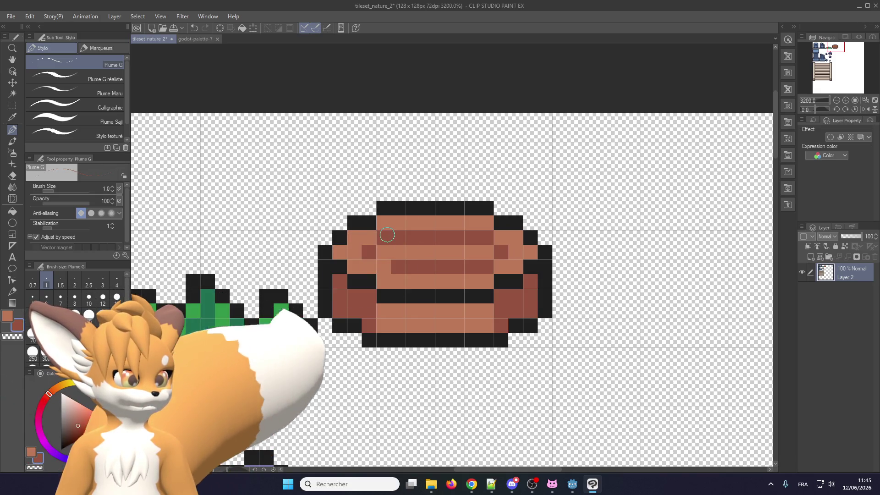
{"action": "left_click", "coordinate": [383, 252]}
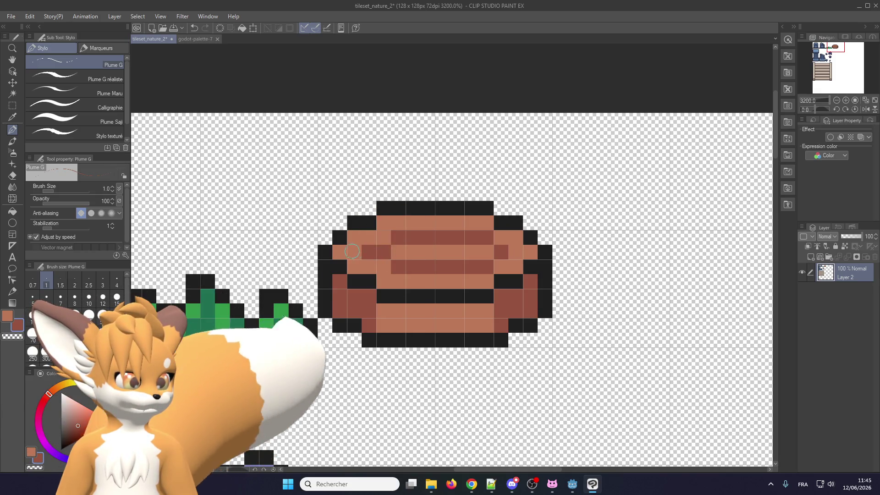
{"action": "left_click", "coordinate": [485, 248]}
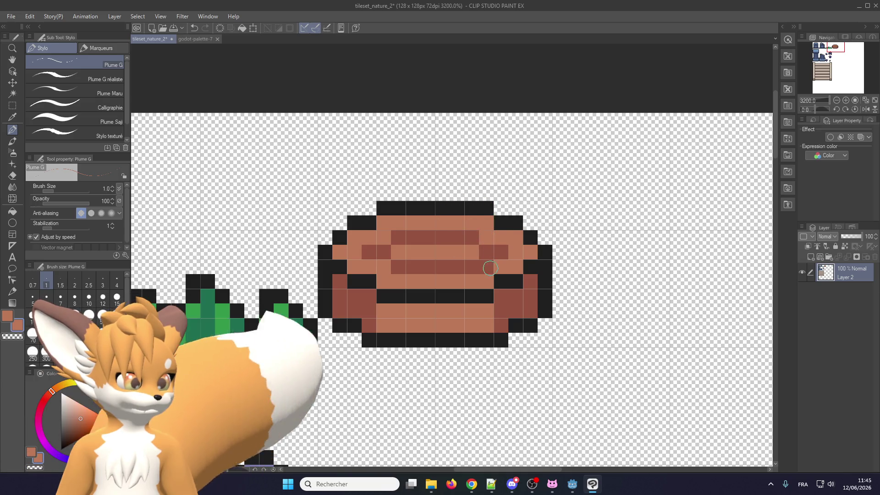
- Add dark brown columns to the left part and middle of the pot's lower band
{"action": "scroll", "coordinate": [459, 252], "scroll_direction": "down", "scroll_amount": 2}
{"action": "scroll", "coordinate": [435, 275], "scroll_direction": "down", "scroll_amount": 1}
{"action": "scroll", "coordinate": [386, 305], "scroll_direction": "up", "scroll_amount": 2}
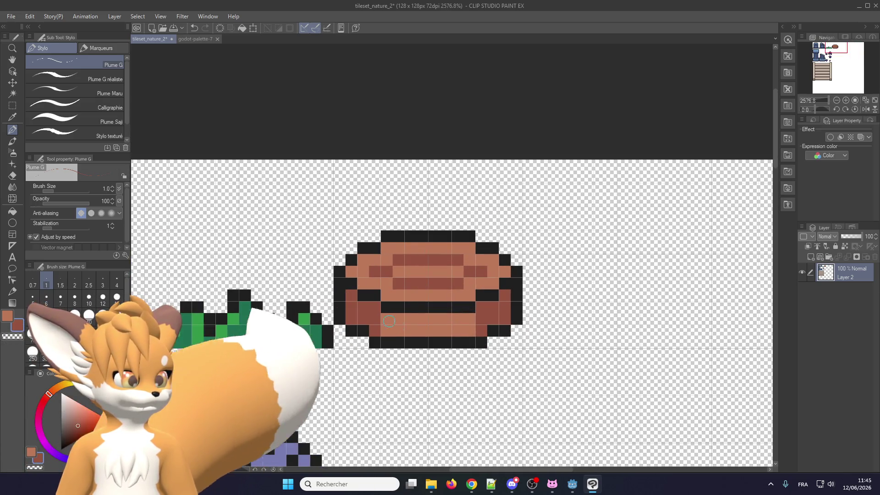
{"action": "left_click_drag", "start_coordinate": [399, 319], "coordinate": [399, 330]}
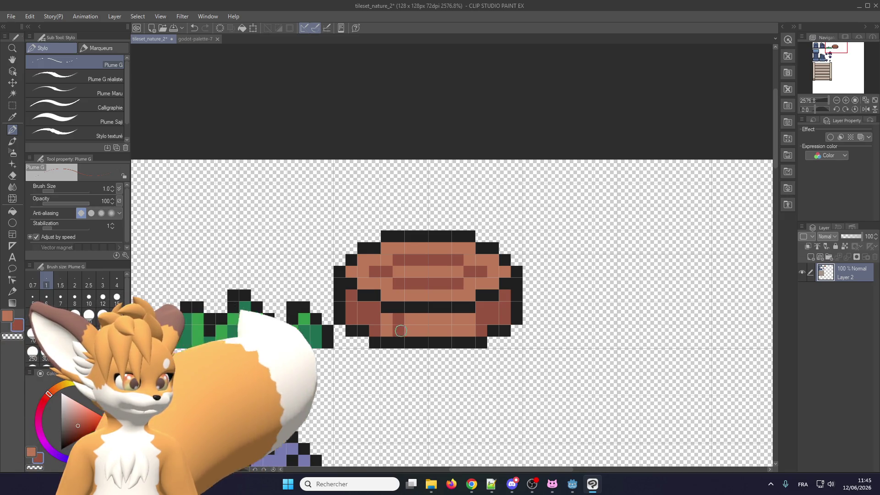
{"action": "left_click_drag", "start_coordinate": [451, 318], "coordinate": [452, 330]}
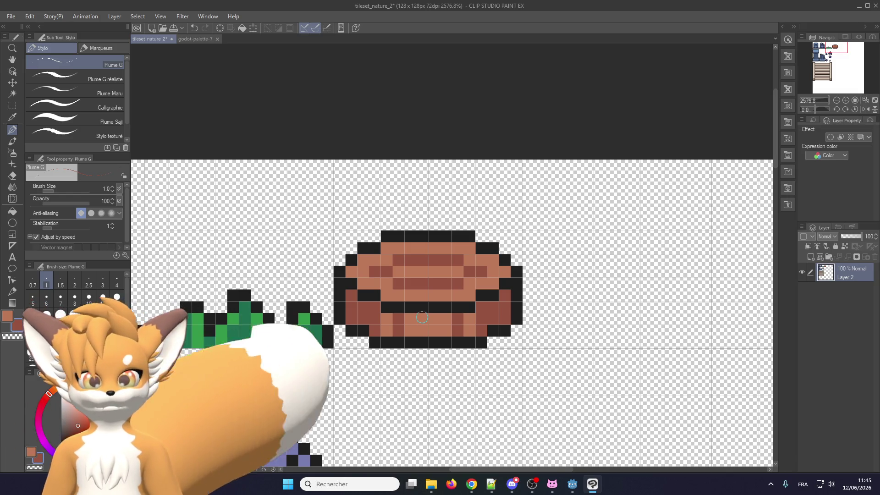
{"action": "scroll", "coordinate": [408, 303], "scroll_direction": "down", "scroll_amount": 1}
{"action": "scroll", "coordinate": [390, 287], "scroll_direction": "down", "scroll_amount": 2}
{"action": "scroll", "coordinate": [390, 287], "scroll_direction": "up", "scroll_amount": 1}
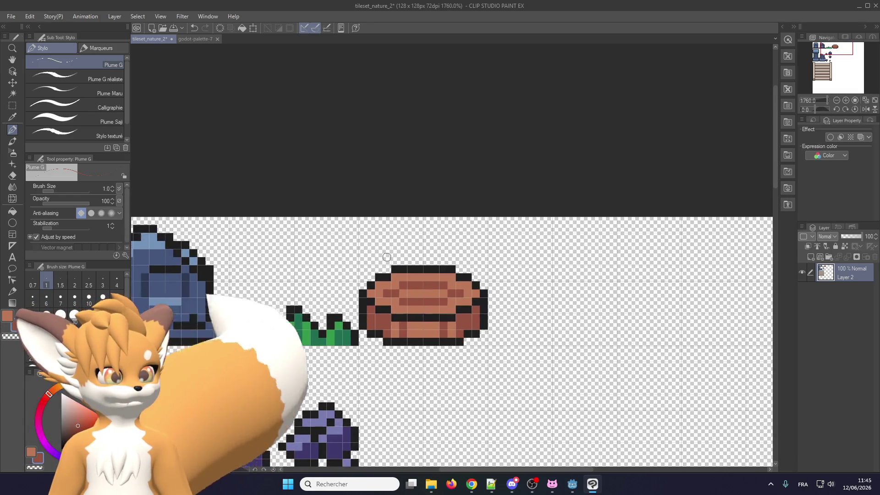
- Save the tileset with File > Save
{"action": "scroll", "coordinate": [395, 291], "scroll_direction": "down", "scroll_amount": 1}
{"action": "scroll", "coordinate": [401, 298], "scroll_direction": "down", "scroll_amount": 3}
{"action": "scroll", "coordinate": [406, 302], "scroll_direction": "up", "scroll_amount": 1}
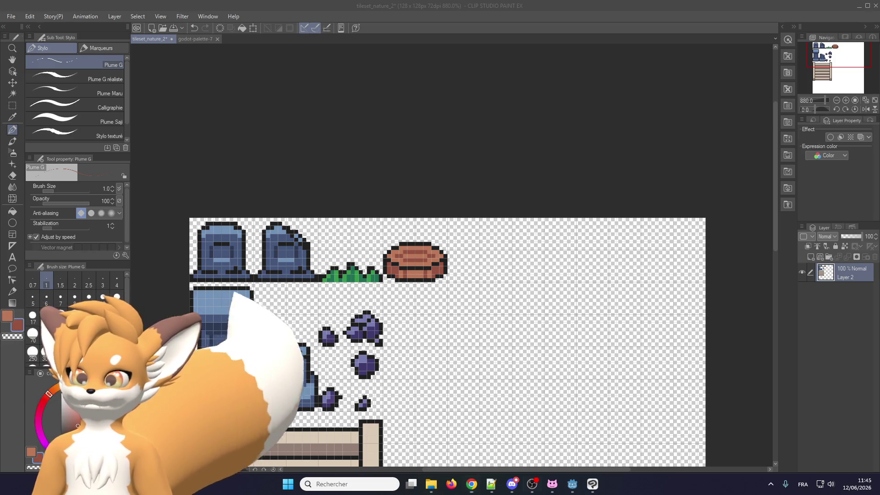
{"action": "scroll", "coordinate": [463, 276], "scroll_direction": "up", "scroll_amount": 2}
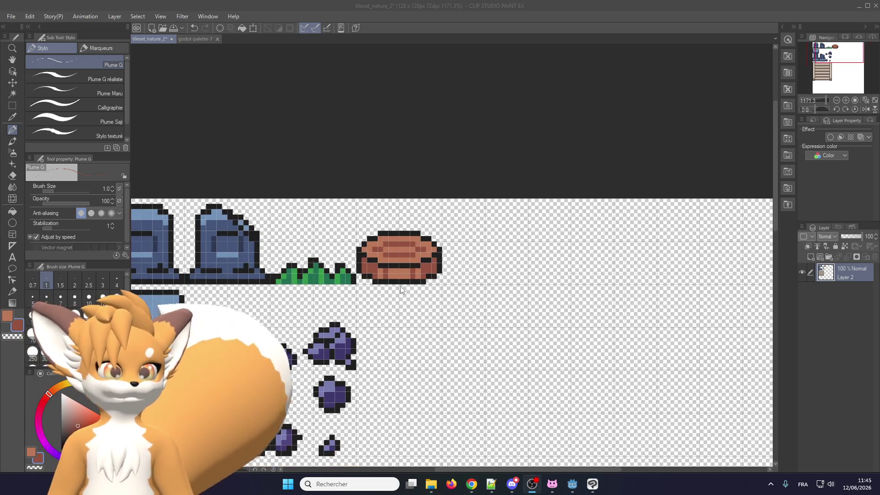
{"action": "left_click", "coordinate": [13, 19]}
{"action": "left_click", "coordinate": [16, 79]}
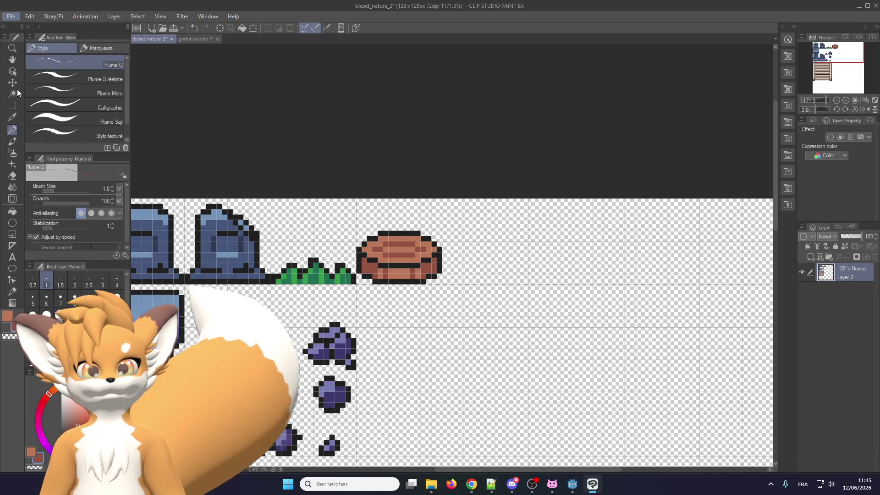
- Pan and zoom around the tileset canvas to check the shaded tiles
{"action": "mouse_move", "coordinate": [454, 246]}
{"action": "left_mouse_down"}
{"action": "mouse_move", "coordinate": [346, 380]}
{"action": "mouse_move", "coordinate": [396, 353]}
{"action": "left_mouse_up"}
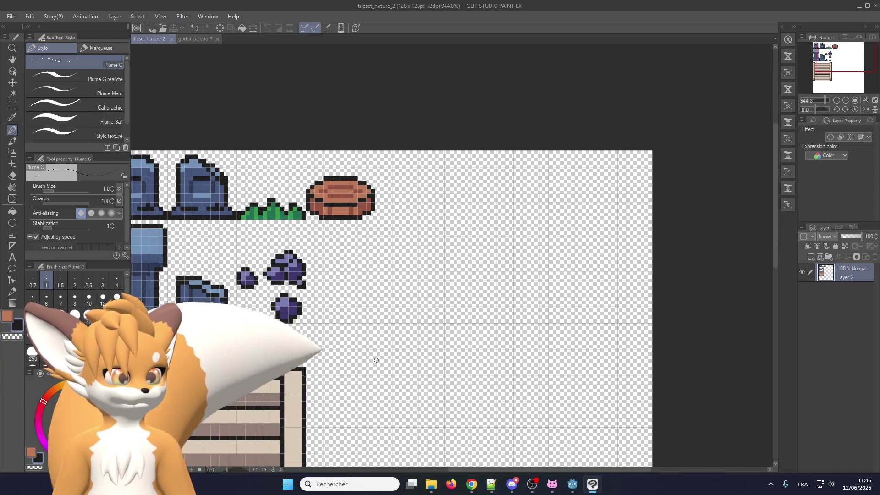
{"action": "left_click_drag", "start_coordinate": [345, 312], "coordinate": [363, 353]}
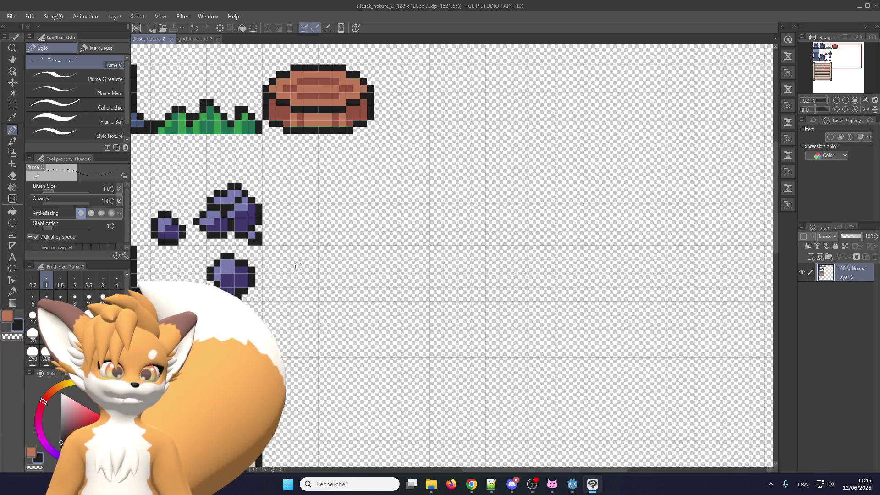
{"action": "mouse_move", "coordinate": [310, 282]}
{"action": "left_mouse_down"}
{"action": "mouse_move", "coordinate": [366, 267]}
{"action": "mouse_move", "coordinate": [414, 196]}
{"action": "left_mouse_up"}
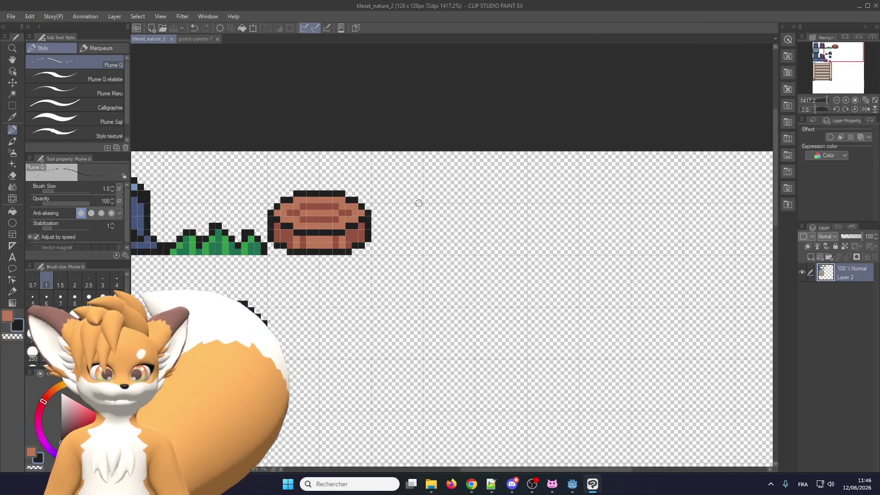
{"action": "scroll", "coordinate": [419, 203], "scroll_direction": "down", "scroll_amount": 3}
{"action": "scroll", "coordinate": [415, 201], "scroll_direction": "up", "scroll_amount": 4}
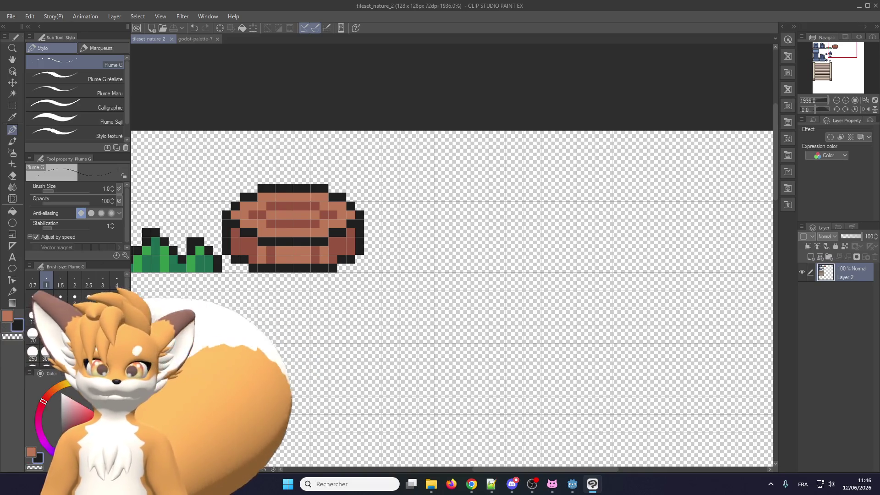
{"action": "key", "text": "alt+Tab"}
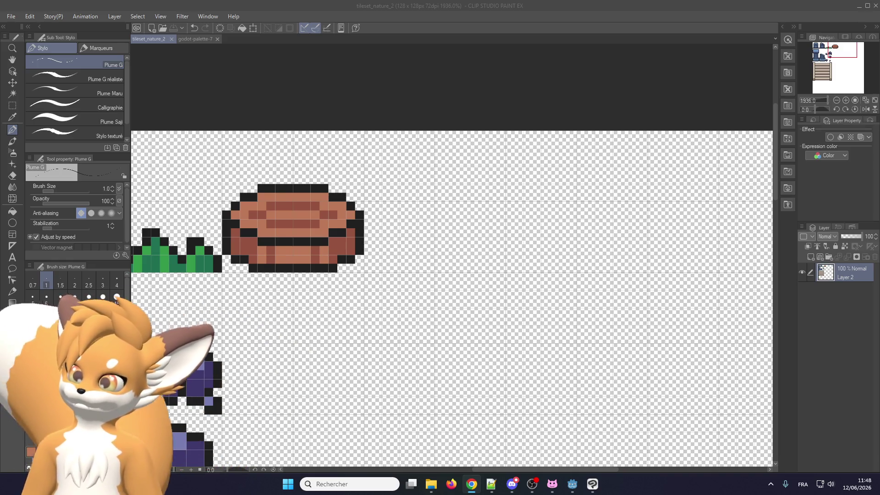
- Switch to the browser and bring up File Explorer to locate TilesetNature.png
{"action": "scroll", "coordinate": [391, 257], "scroll_direction": "down", "scroll_amount": 2}
{"action": "scroll", "coordinate": [391, 256], "scroll_direction": "up", "scroll_amount": 1}
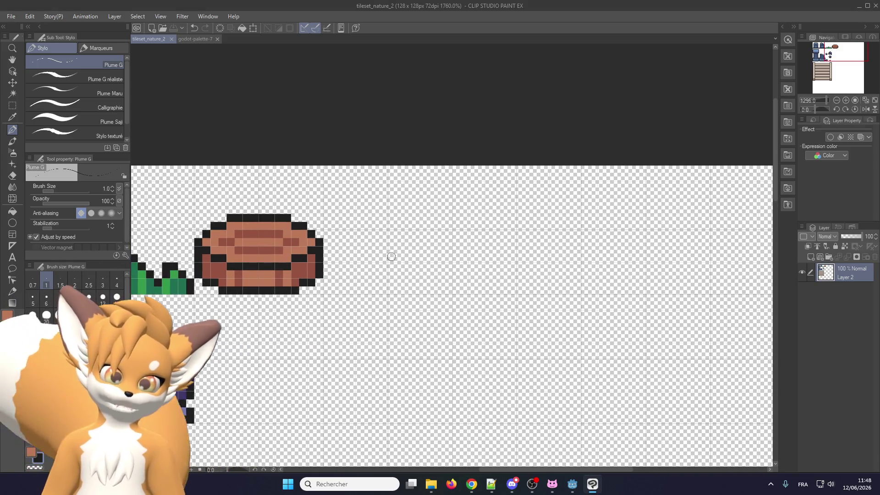
{"action": "scroll", "coordinate": [391, 257], "scroll_direction": "down", "scroll_amount": 3}
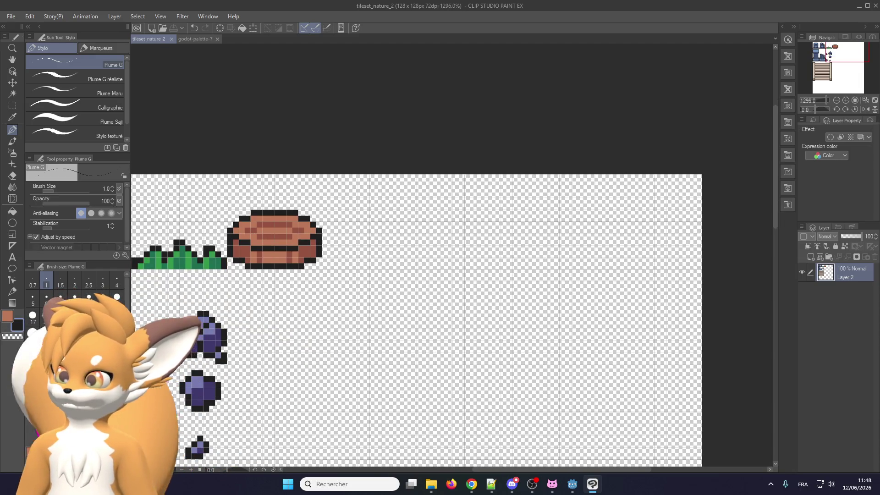
{"action": "scroll", "coordinate": [322, 216], "scroll_direction": "up", "scroll_amount": 3}
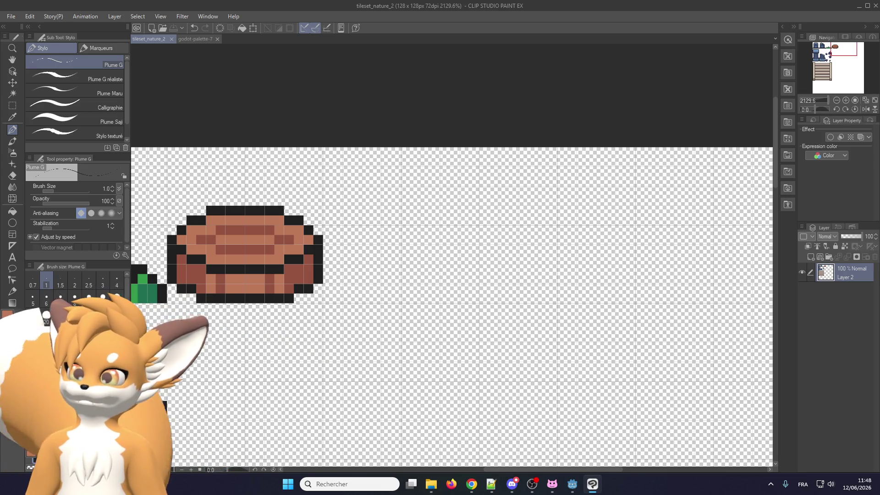
{"action": "key", "text": "alt+Tab"}
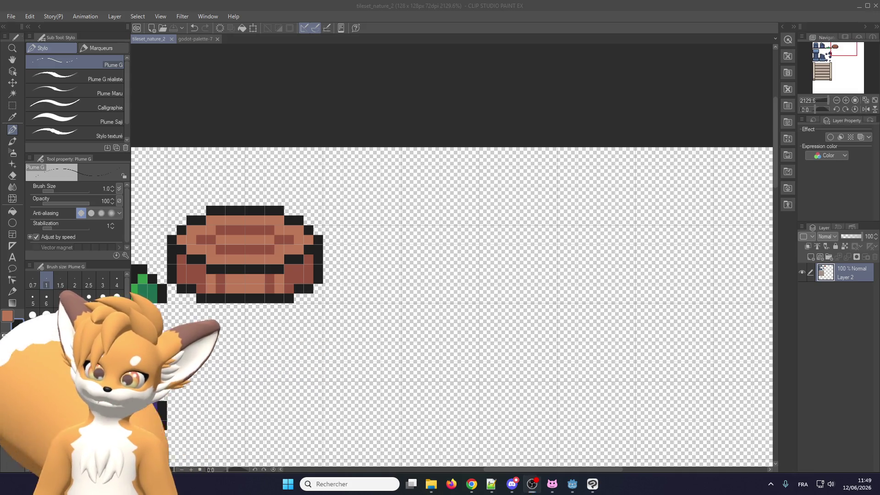
{"action": "left_click", "coordinate": [431, 484]}
{"action": "left_click", "coordinate": [431, 484]}
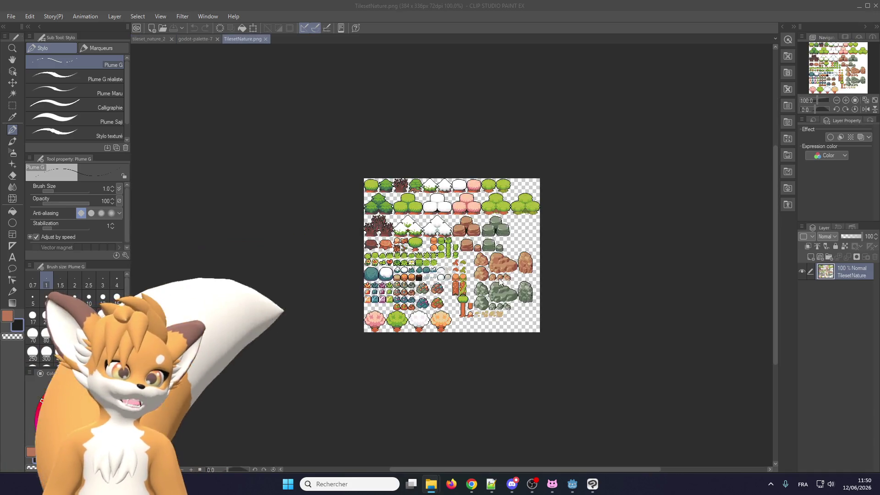
{"action": "scroll", "coordinate": [336, 221], "scroll_direction": "up", "scroll_amount": 1}
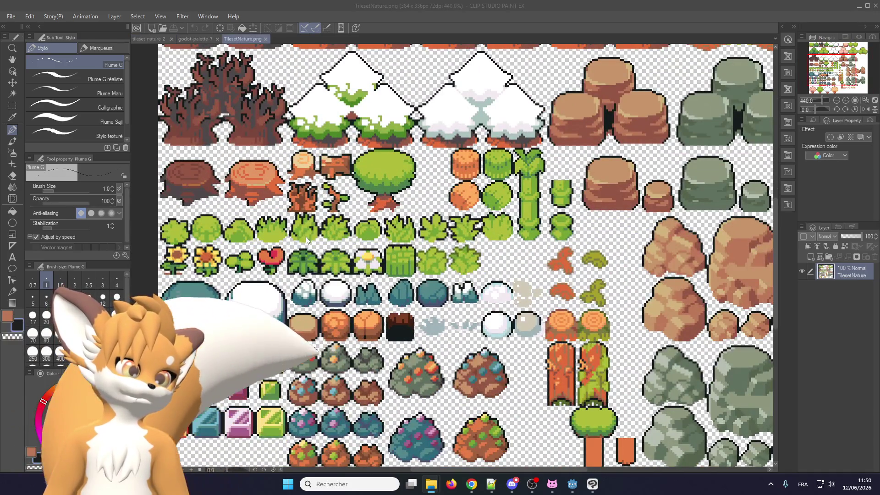
{"action": "scroll", "coordinate": [445, 234], "scroll_direction": "up", "scroll_amount": 1}
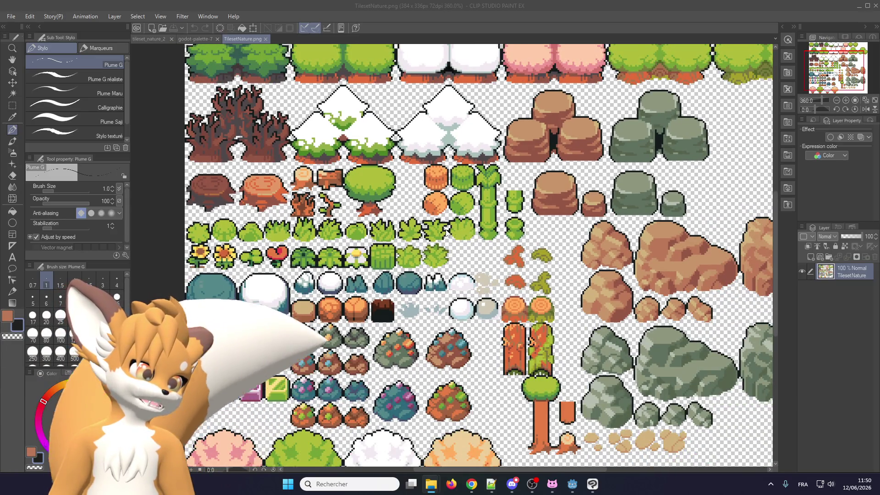
{"action": "scroll", "coordinate": [447, 233], "scroll_direction": "down", "scroll_amount": 1}
{"action": "scroll", "coordinate": [404, 239], "scroll_direction": "down", "scroll_amount": 1}
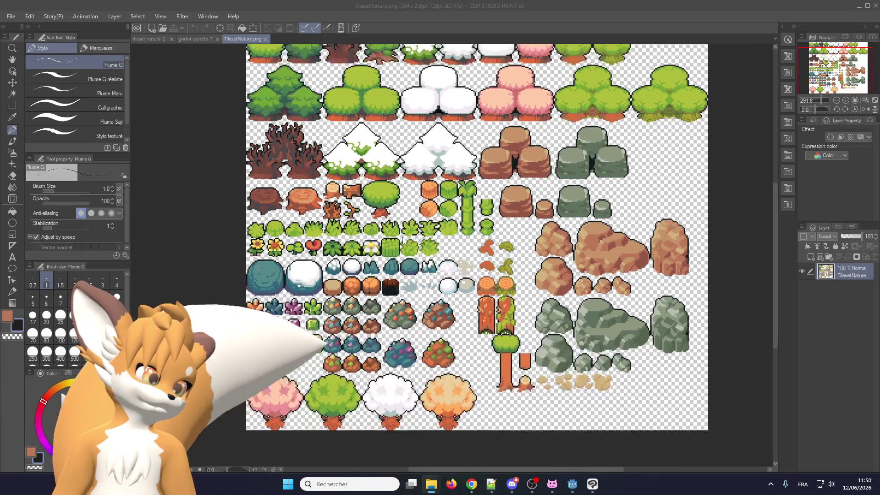
{"action": "scroll", "coordinate": [404, 240], "scroll_direction": "up", "scroll_amount": 1}
{"action": "scroll", "coordinate": [415, 249], "scroll_direction": "up", "scroll_amount": 1}
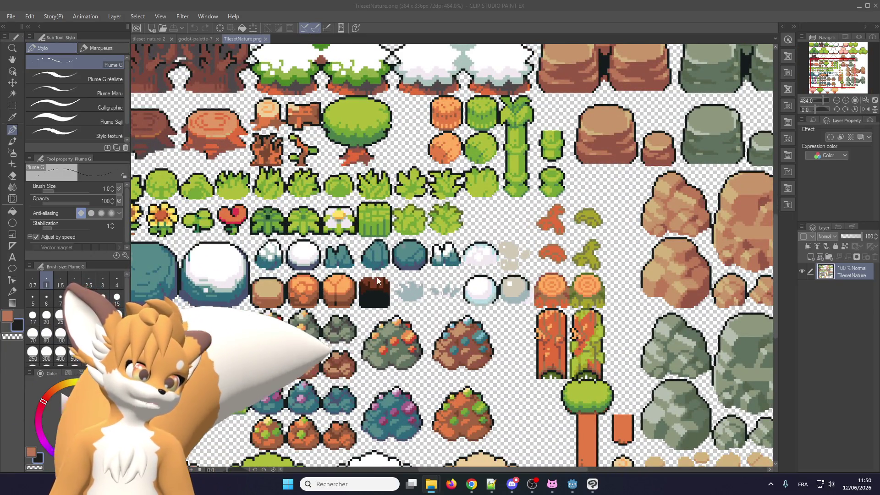
{"action": "scroll", "coordinate": [337, 258], "scroll_direction": "down", "scroll_amount": 1}
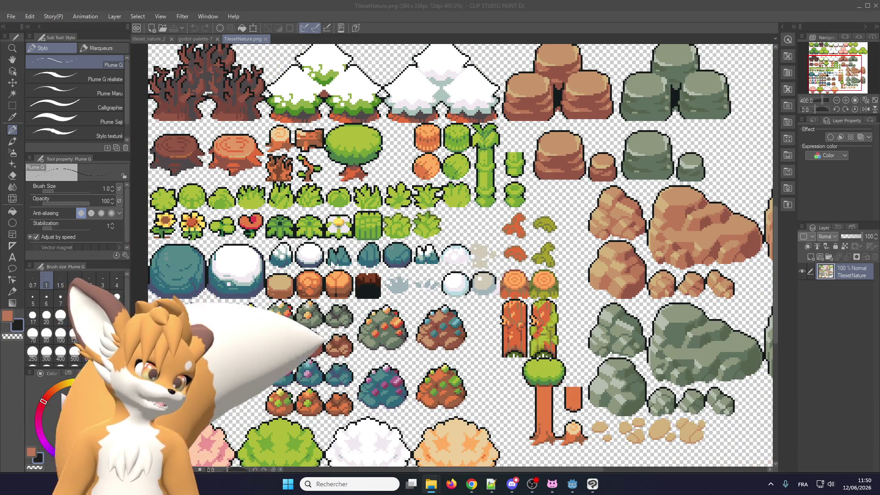
{"action": "scroll", "coordinate": [332, 265], "scroll_direction": "down", "scroll_amount": 1}
{"action": "scroll", "coordinate": [610, 348], "scroll_direction": "up", "scroll_amount": 1}
{"action": "scroll", "coordinate": [619, 374], "scroll_direction": "up", "scroll_amount": 1}
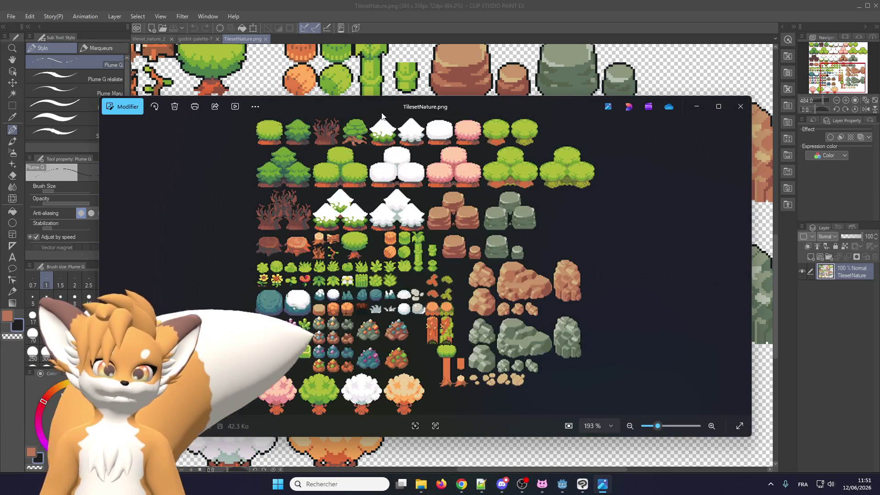
{"action": "key", "text": "alt+F4"}
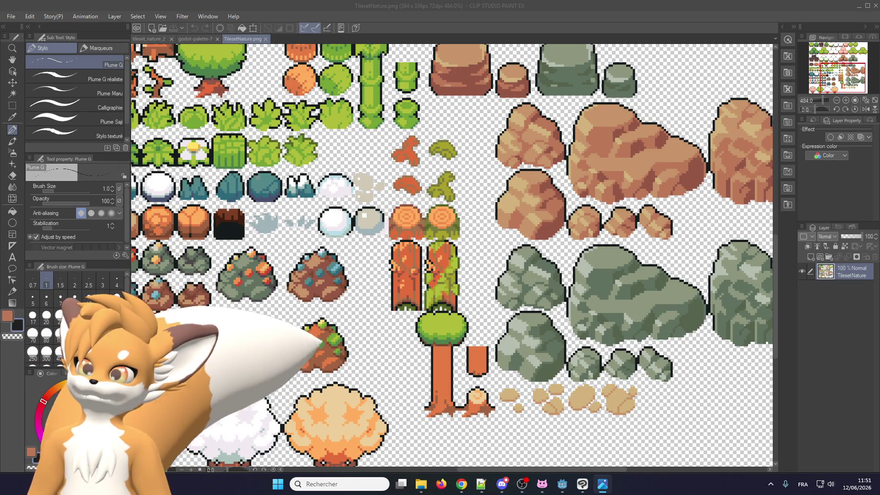
{"action": "scroll", "coordinate": [440, 369], "scroll_direction": "up", "scroll_amount": 3}
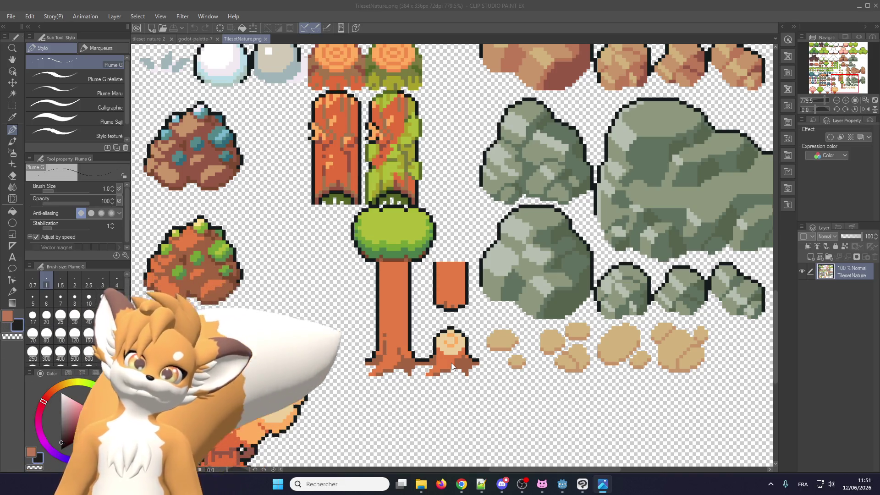
{"action": "scroll", "coordinate": [445, 354], "scroll_direction": "down", "scroll_amount": 2}
{"action": "scroll", "coordinate": [434, 363], "scroll_direction": "down", "scroll_amount": 1}
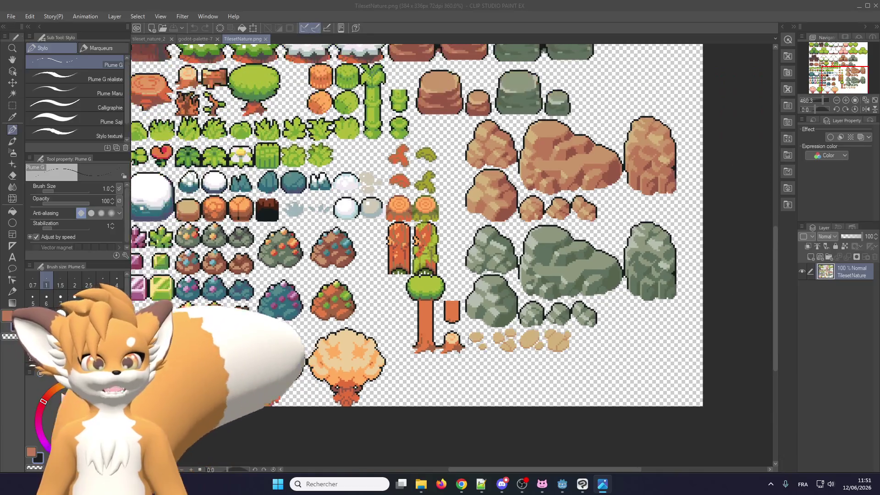
{"action": "scroll", "coordinate": [403, 206], "scroll_direction": "up", "scroll_amount": 2}
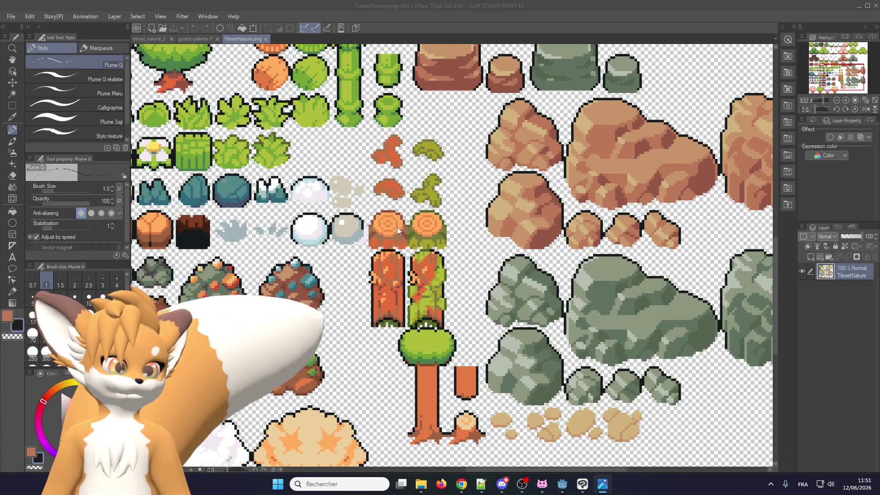
{"action": "scroll", "coordinate": [397, 227], "scroll_direction": "up", "scroll_amount": 1}
{"action": "scroll", "coordinate": [395, 232], "scroll_direction": "down", "scroll_amount": 2}
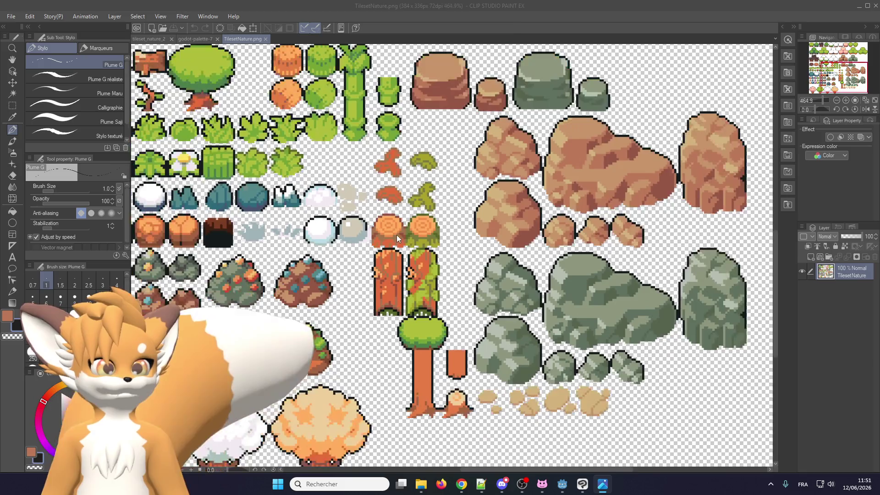
{"action": "scroll", "coordinate": [403, 184], "scroll_direction": "up", "scroll_amount": 1}
{"action": "scroll", "coordinate": [397, 175], "scroll_direction": "down", "scroll_amount": 2}
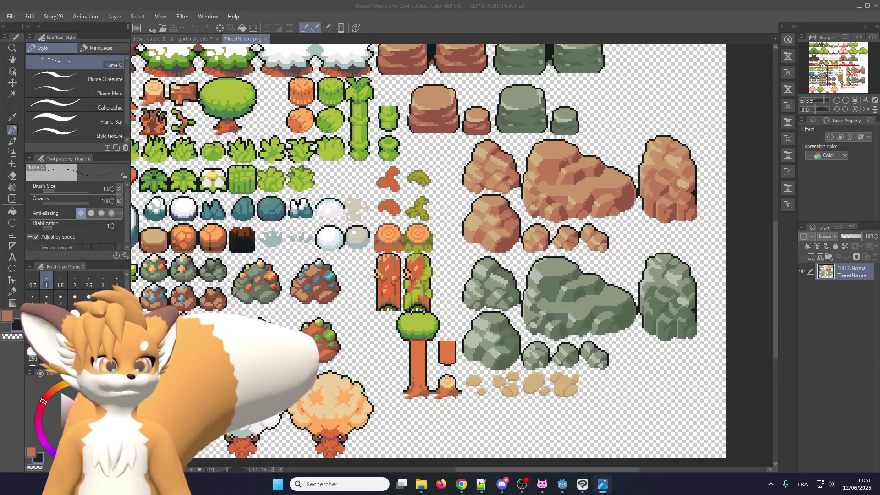
{"action": "scroll", "coordinate": [389, 160], "scroll_direction": "up", "scroll_amount": 1}
{"action": "scroll", "coordinate": [382, 146], "scroll_direction": "down", "scroll_amount": 1}
{"action": "scroll", "coordinate": [382, 146], "scroll_direction": "up", "scroll_amount": 1}
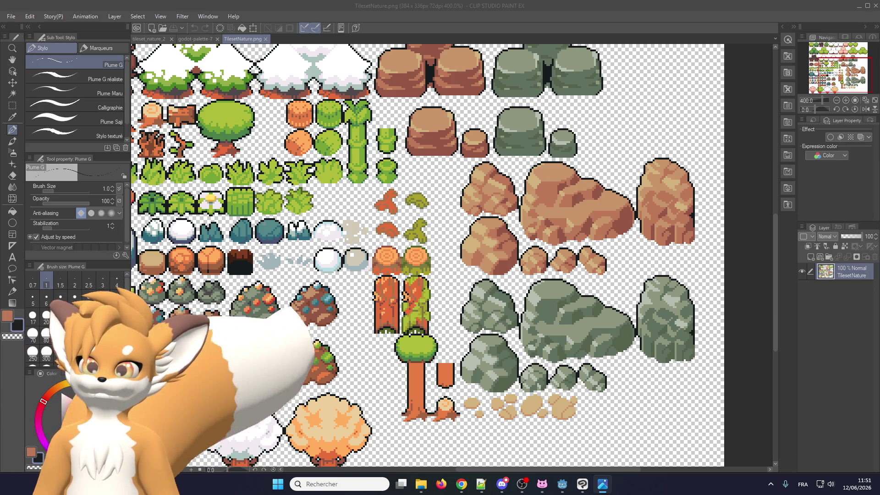
{"action": "left_click", "coordinate": [190, 39]}
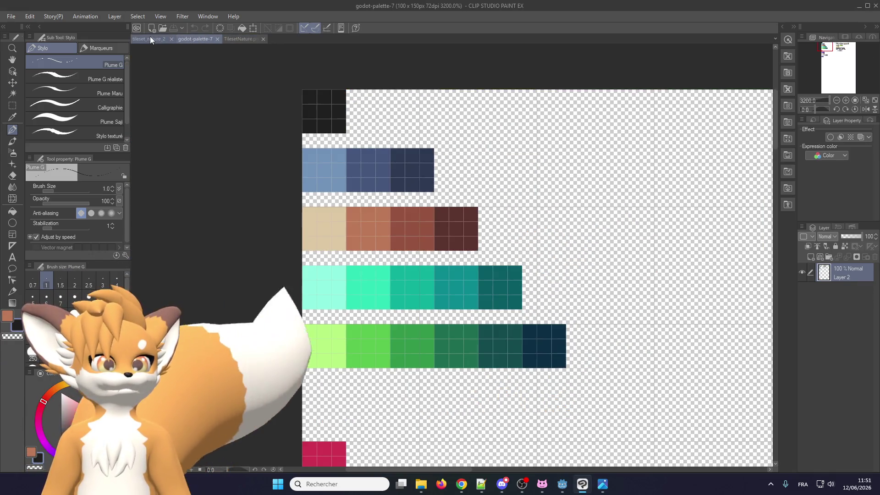
- Return to tileset_nature_2 and zoom in on the blue stones, grass tuft and brown pot
{"action": "left_click", "coordinate": [149, 38]}
{"action": "scroll", "coordinate": [269, 187], "scroll_direction": "down", "scroll_amount": 3}
{"action": "scroll", "coordinate": [247, 219], "scroll_direction": "up", "scroll_amount": 1}
{"action": "scroll", "coordinate": [247, 219], "scroll_direction": "up", "scroll_amount": 1}
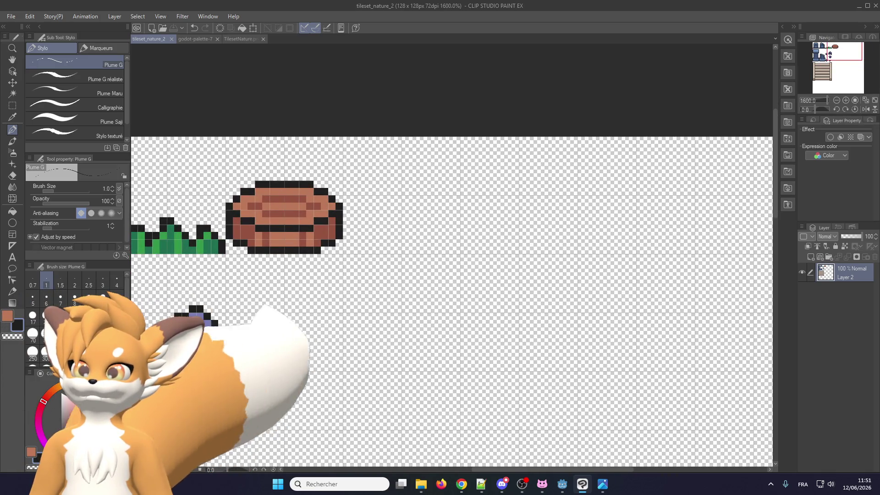
{"action": "scroll", "coordinate": [358, 193], "scroll_direction": "up", "scroll_amount": 2}
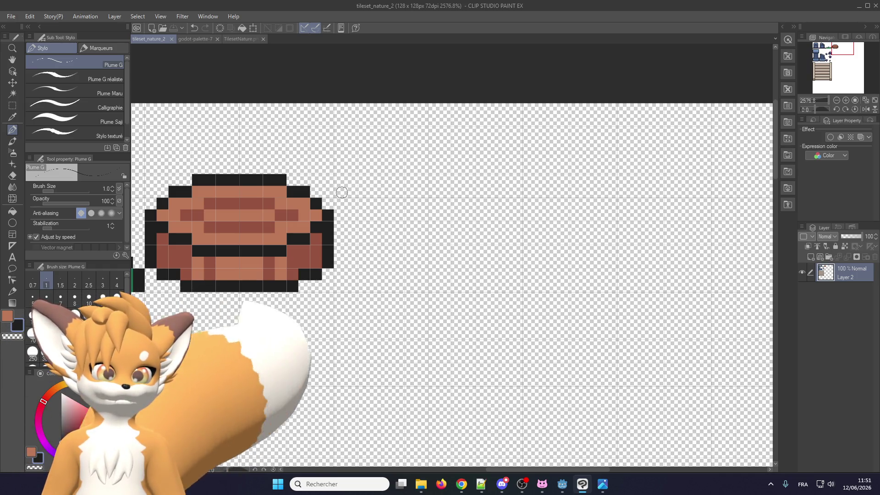
{"action": "scroll", "coordinate": [369, 190], "scroll_direction": "down", "scroll_amount": 3}
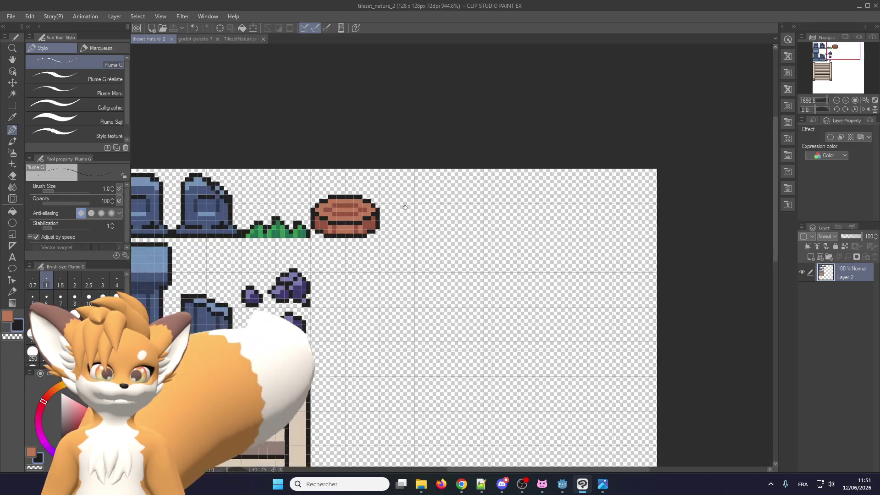
{"action": "scroll", "coordinate": [371, 211], "scroll_direction": "down", "scroll_amount": 1}
{"action": "scroll", "coordinate": [374, 220], "scroll_direction": "up", "scroll_amount": 2}
{"action": "scroll", "coordinate": [376, 225], "scroll_direction": "up", "scroll_amount": 2}
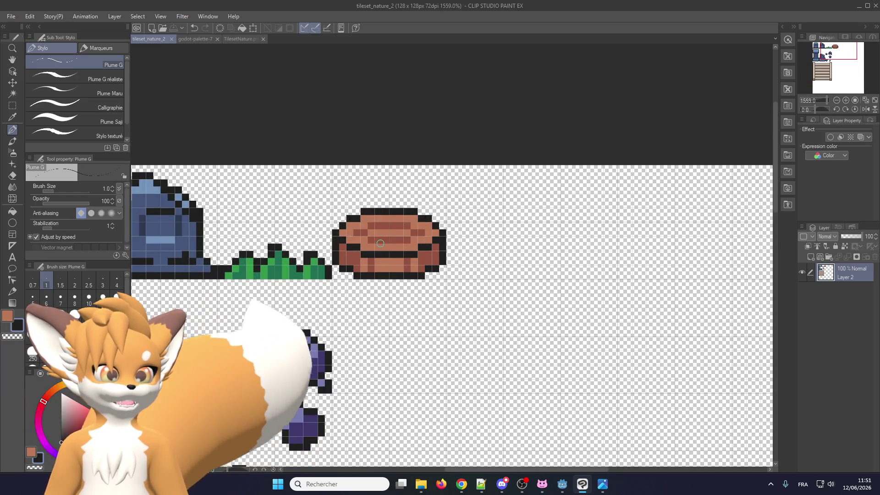
{"action": "scroll", "coordinate": [376, 227], "scroll_direction": "down", "scroll_amount": 3}
{"action": "scroll", "coordinate": [220, 271], "scroll_direction": "up", "scroll_amount": 2}
{"action": "scroll", "coordinate": [234, 293], "scroll_direction": "up", "scroll_amount": 2}
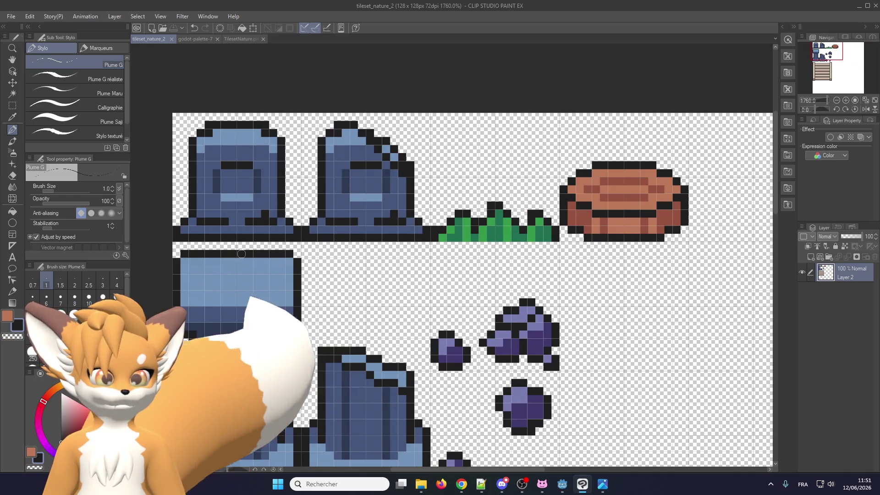
{"action": "scroll", "coordinate": [266, 229], "scroll_direction": "up", "scroll_amount": 2}
{"action": "scroll", "coordinate": [266, 229], "scroll_direction": "up", "scroll_amount": 1}
{"action": "scroll", "coordinate": [266, 229], "scroll_direction": "up", "scroll_amount": 1}
{"action": "scroll", "coordinate": [159, 367], "scroll_direction": "down", "scroll_amount": 1}
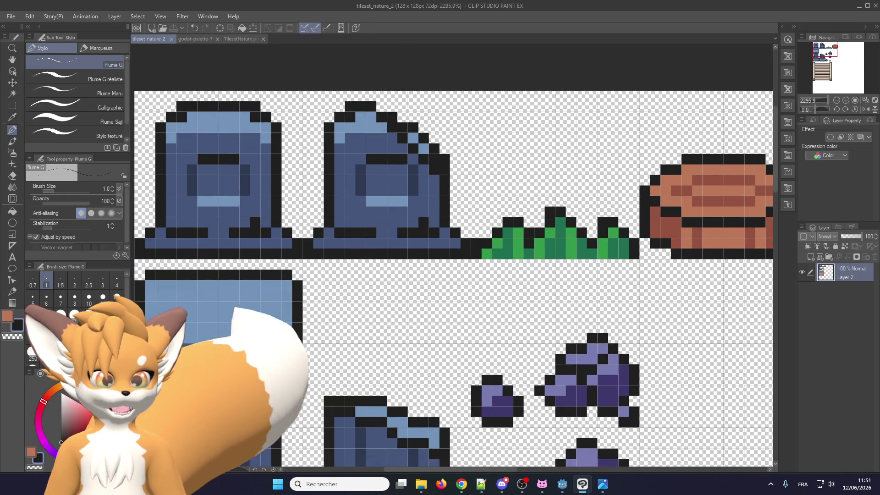
{"action": "scroll", "coordinate": [163, 340], "scroll_direction": "up", "scroll_amount": 1}
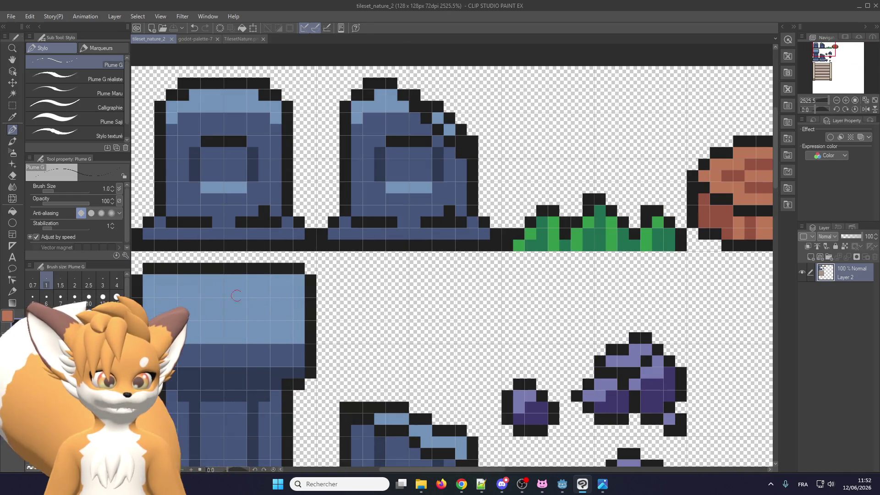
- Place a black outline pixel on the blue block's top-right corner and zoom out to review
{"action": "left_click", "coordinate": [281, 294]}
{"action": "left_click", "coordinate": [275, 313]}
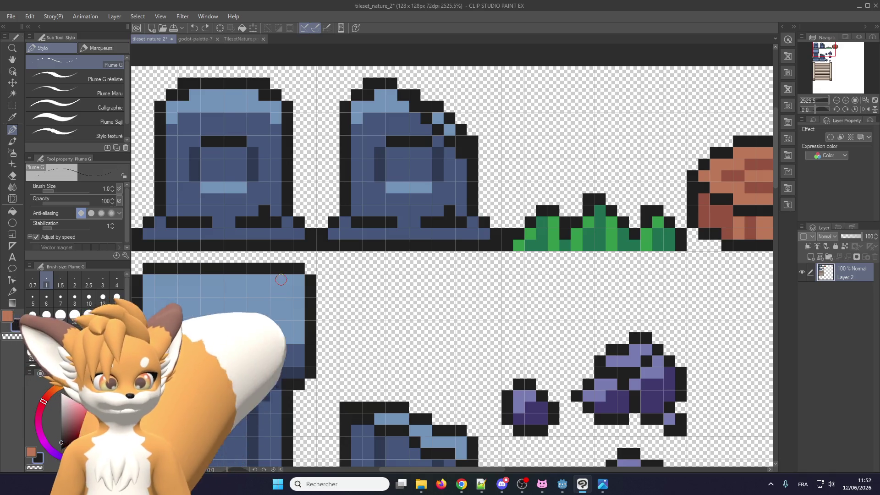
{"action": "left_click", "coordinate": [273, 293]}
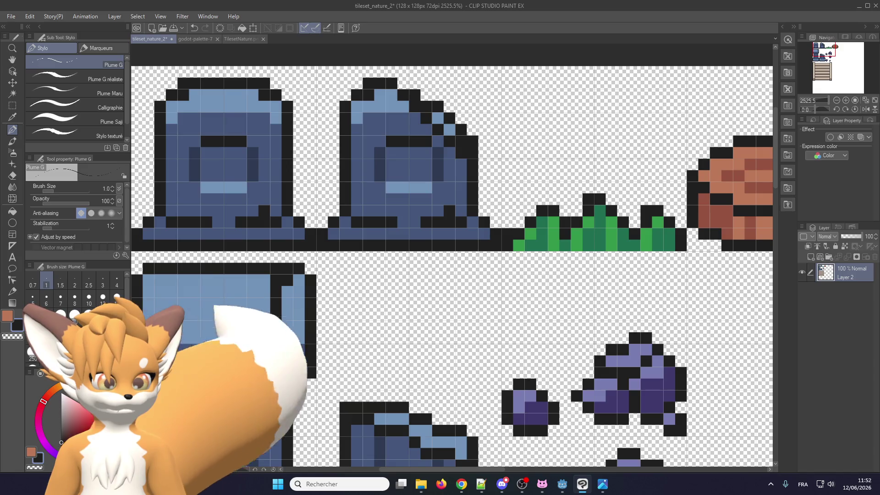
{"action": "scroll", "coordinate": [238, 358], "scroll_direction": "down", "scroll_amount": 2}
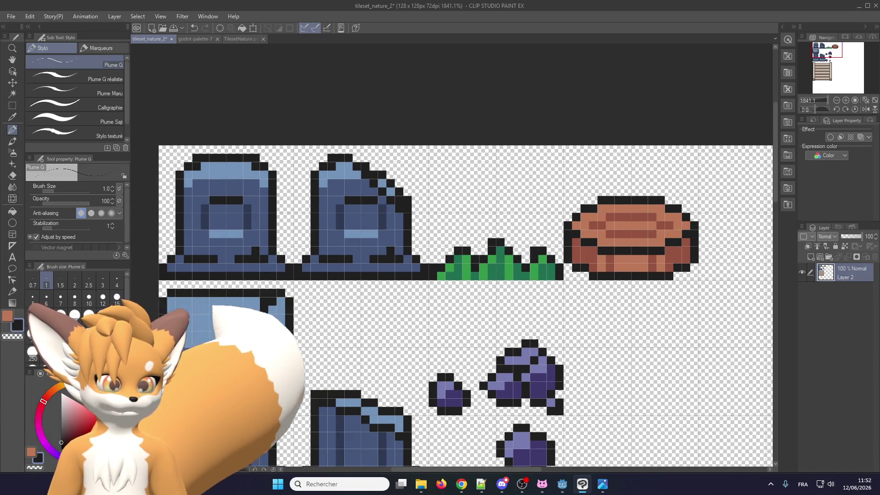
{"action": "scroll", "coordinate": [247, 367], "scroll_direction": "down", "scroll_amount": 2}
{"action": "scroll", "coordinate": [248, 366], "scroll_direction": "up", "scroll_amount": 2}
{"action": "scroll", "coordinate": [247, 366], "scroll_direction": "up", "scroll_amount": 2}
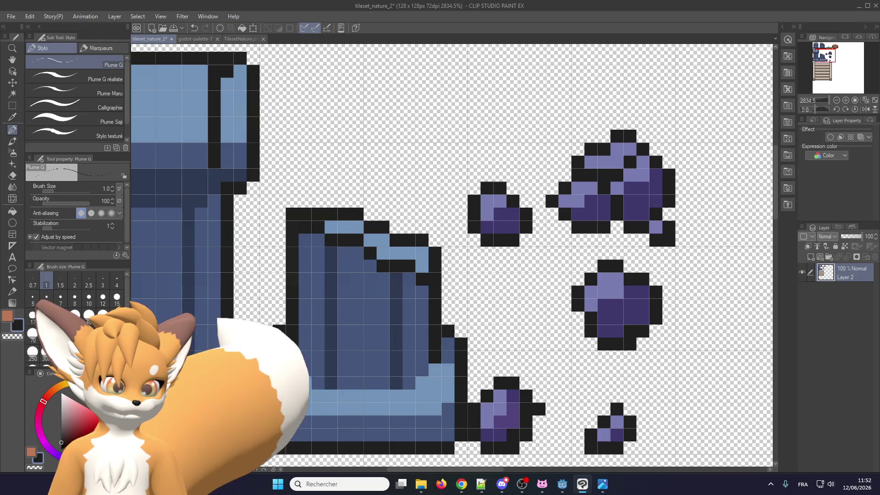
{"action": "scroll", "coordinate": [239, 331], "scroll_direction": "down", "scroll_amount": 2}
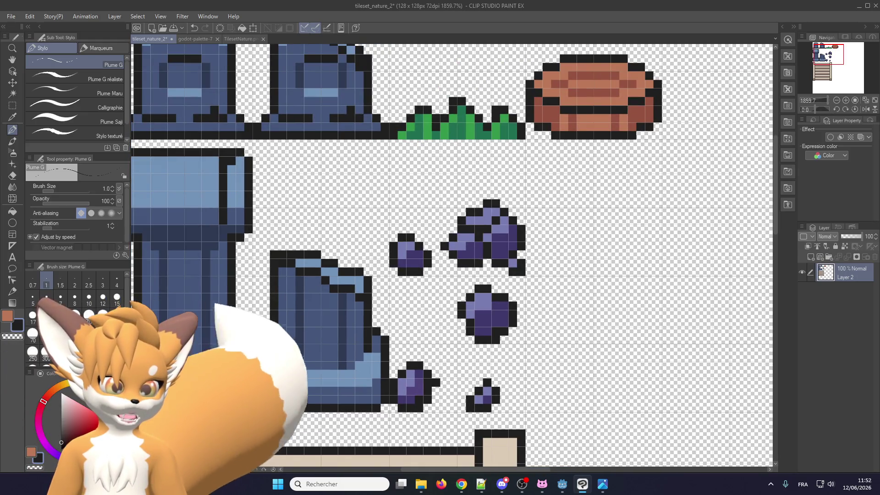
{"action": "scroll", "coordinate": [240, 333], "scroll_direction": "down", "scroll_amount": 1}
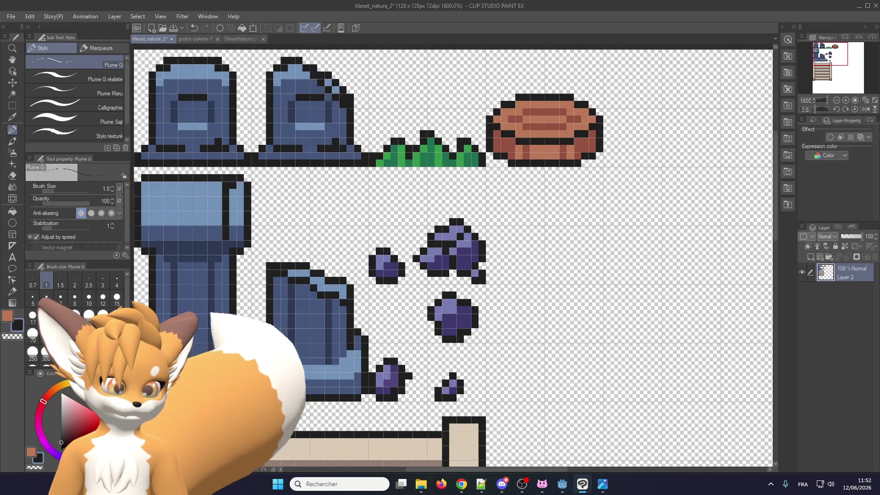
{"action": "scroll", "coordinate": [262, 348], "scroll_direction": "up", "scroll_amount": 2}
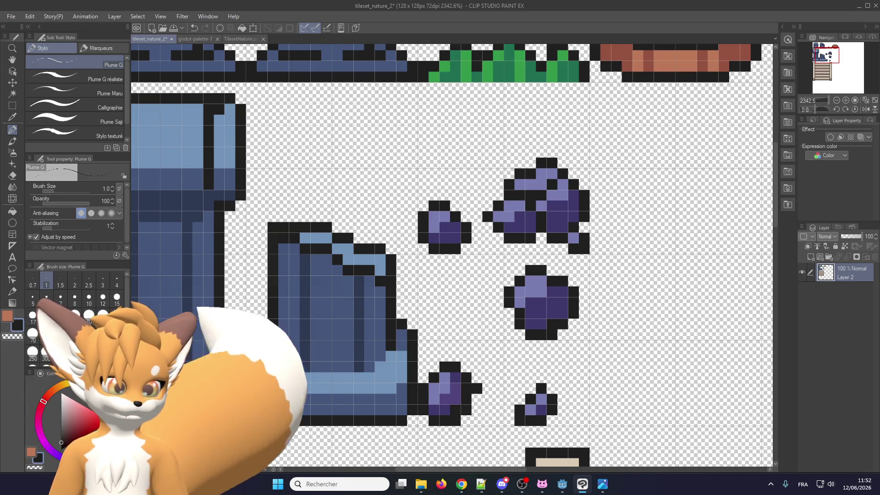
{"action": "scroll", "coordinate": [232, 377], "scroll_direction": "down", "scroll_amount": 1}
{"action": "scroll", "coordinate": [223, 386], "scroll_direction": "down", "scroll_amount": 2}
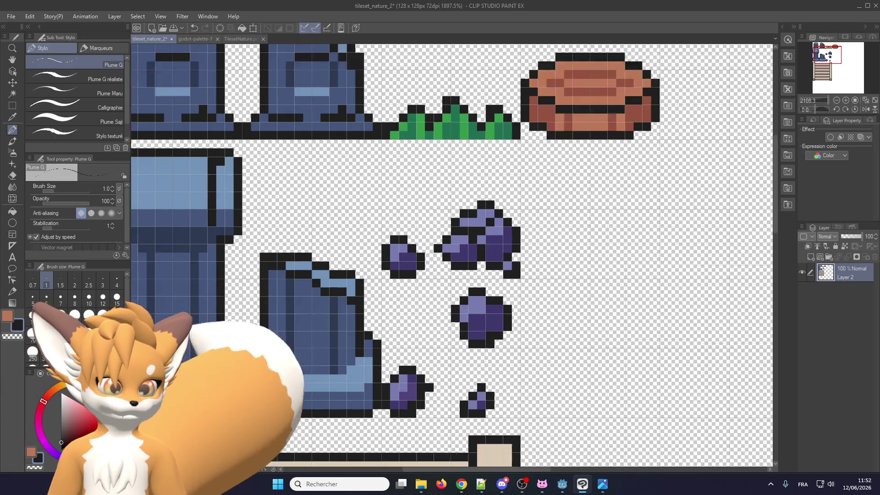
{"action": "scroll", "coordinate": [224, 387], "scroll_direction": "down", "scroll_amount": 1}
{"action": "scroll", "coordinate": [221, 387], "scroll_direction": "down", "scroll_amount": 1}
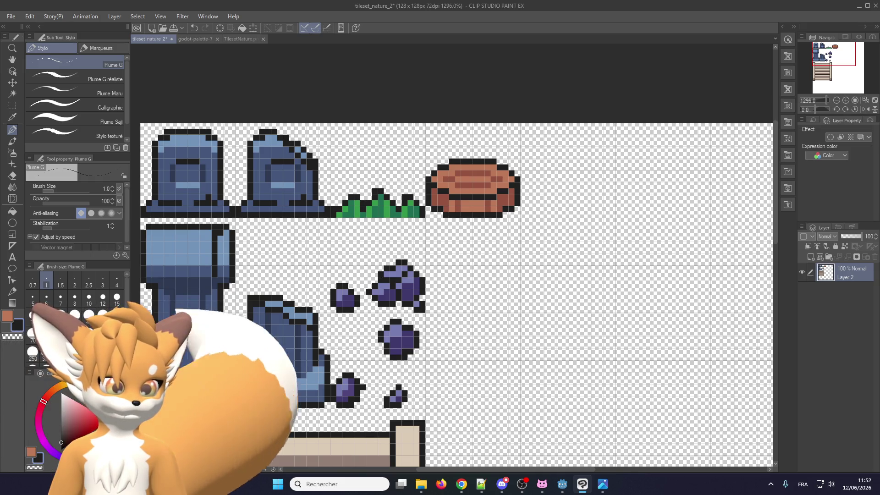
{"action": "scroll", "coordinate": [399, 275], "scroll_direction": "up", "scroll_amount": 2}
{"action": "scroll", "coordinate": [330, 236], "scroll_direction": "up", "scroll_amount": 3}
{"action": "left_click_drag", "start_coordinate": [350, 353], "coordinate": [350, 303]}
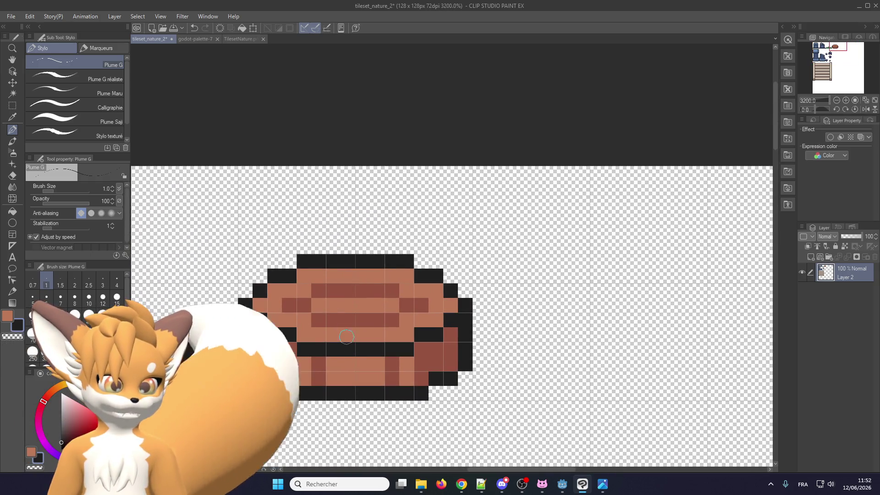
{"action": "key", "text": "ctrl+z"}
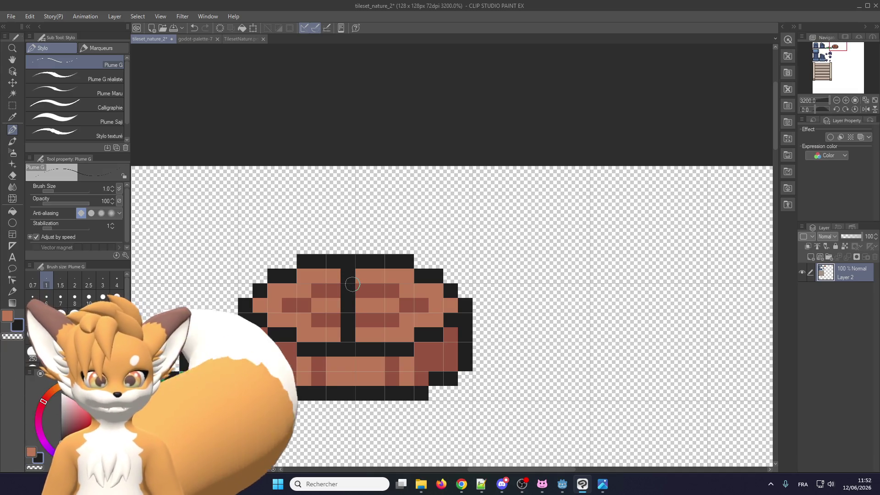
{"action": "key", "text": "ctrl+z"}
{"action": "key", "text": "ctrl+z"}
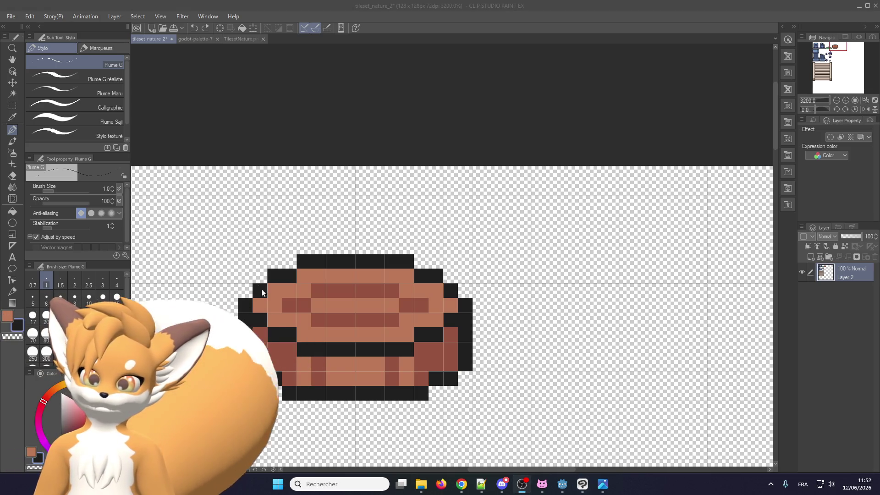
{"action": "scroll", "coordinate": [259, 290], "scroll_direction": "down", "scroll_amount": 2}
{"action": "scroll", "coordinate": [260, 294], "scroll_direction": "up", "scroll_amount": 1}
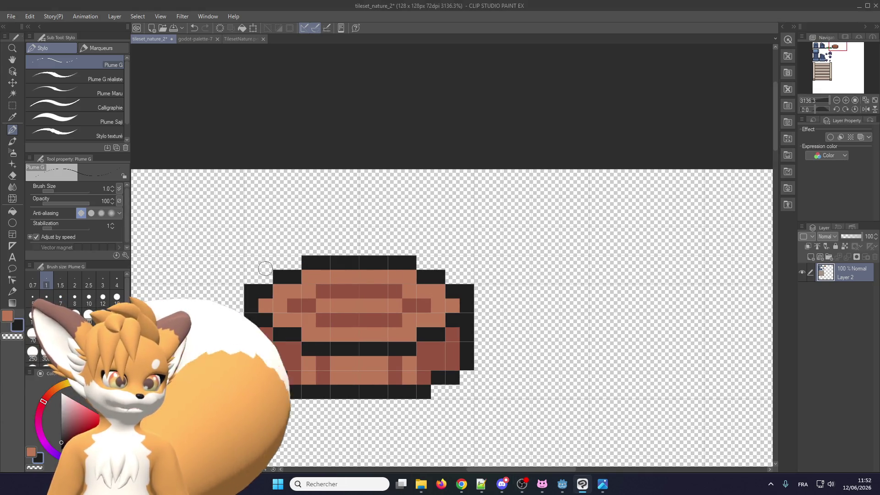
- Move the barrel's upper part up one pixel row and fill the gap row with light brown
{"action": "key", "text": "m"}
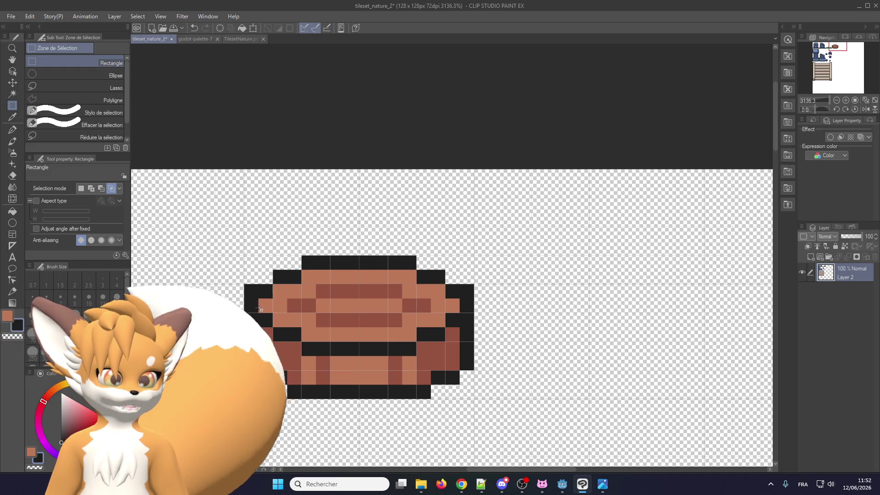
{"action": "left_click_drag", "start_coordinate": [260, 310], "coordinate": [456, 242]}
{"action": "left_click", "coordinate": [386, 328]}
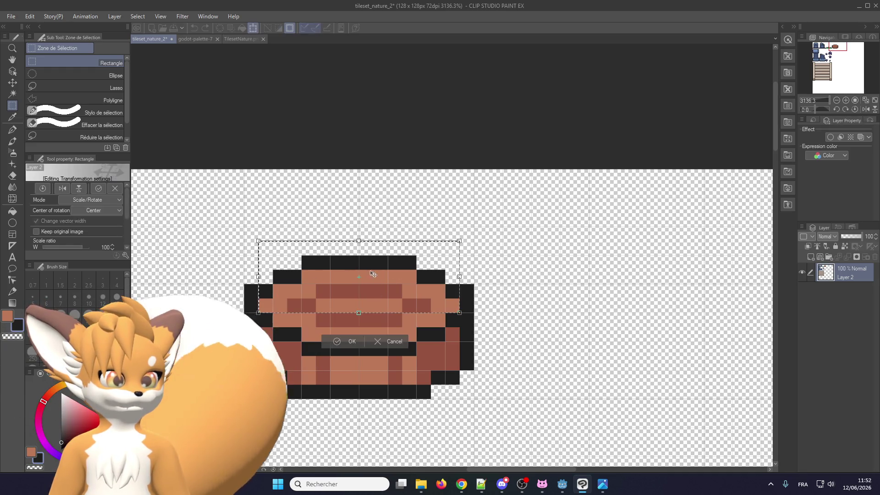
{"action": "left_click_drag", "start_coordinate": [365, 257], "coordinate": [365, 243]}
{"action": "left_click", "coordinate": [341, 328]}
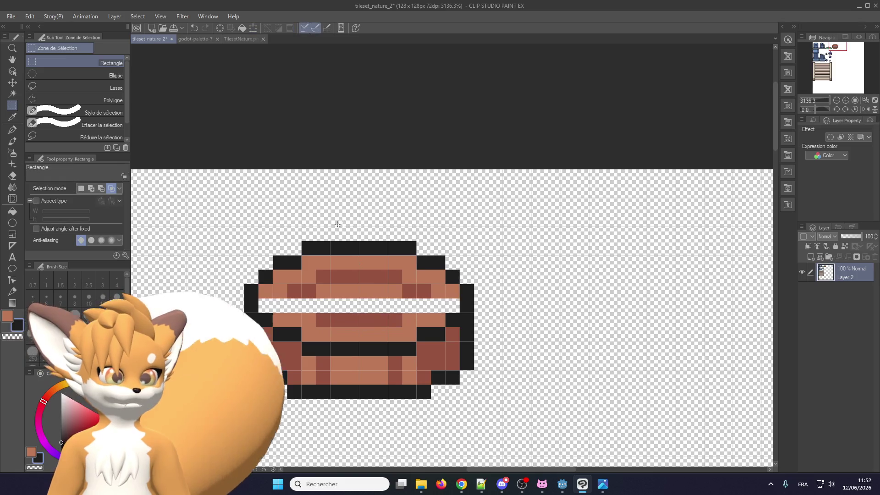
{"action": "scroll", "coordinate": [315, 275], "scroll_direction": "up", "scroll_amount": 1}
{"action": "left_click", "coordinate": [12, 130]}
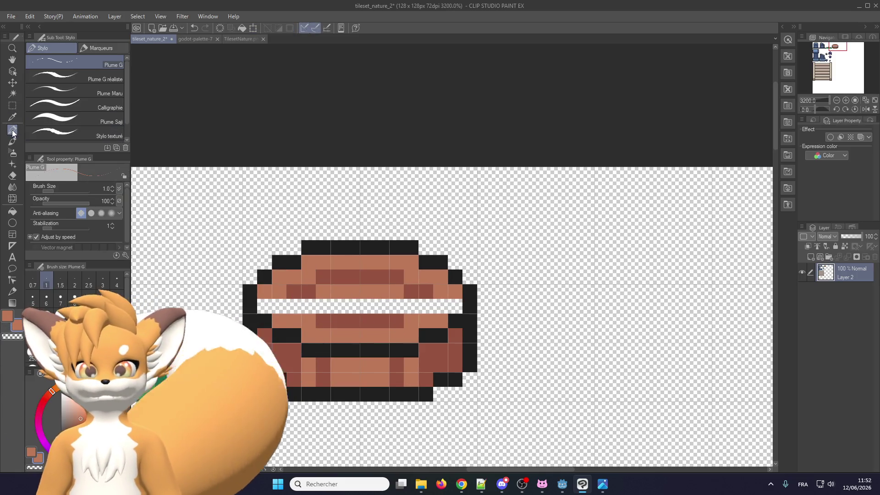
{"action": "left_click_drag", "start_coordinate": [299, 306], "coordinate": [462, 306]}
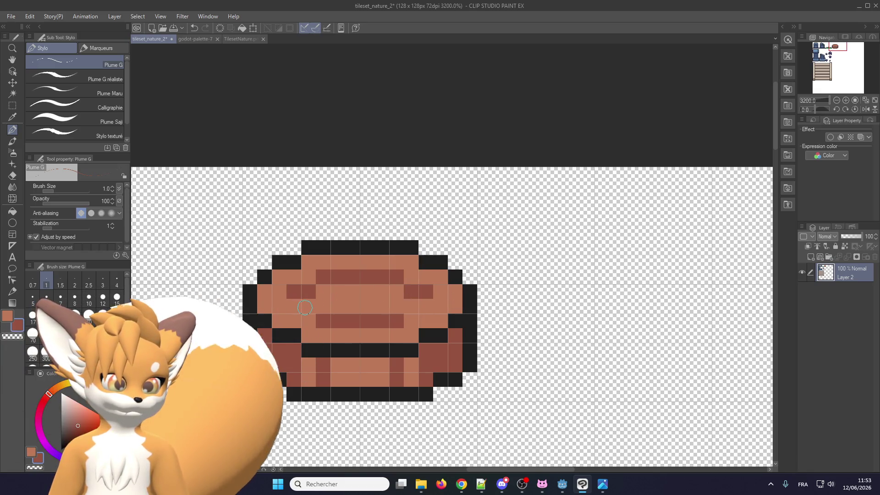
- Shade pixels along the barrel's middle row dark brown
{"action": "left_click", "coordinate": [308, 306]}
{"action": "left_click", "coordinate": [411, 307]}
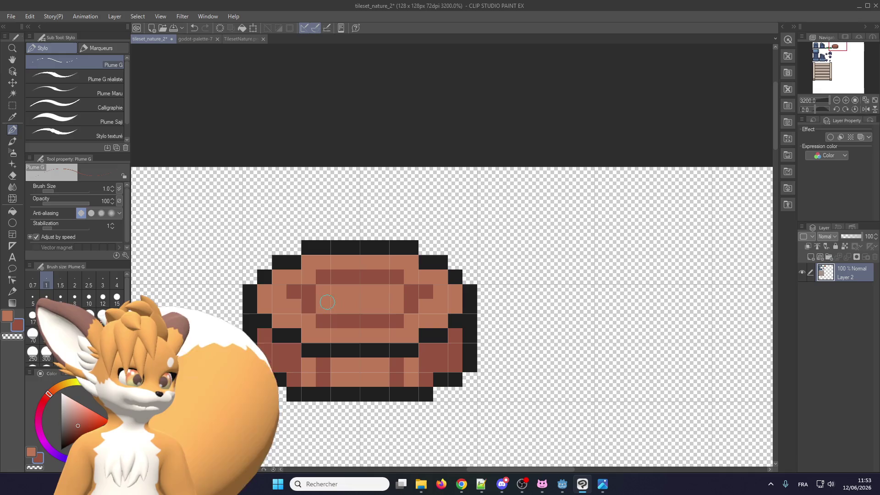
{"action": "left_click", "coordinate": [294, 307]}
{"action": "mouse_move", "coordinate": [426, 306]}
{"action": "left_mouse_down"}
{"action": "mouse_move", "coordinate": [441, 307]}
{"action": "mouse_move", "coordinate": [423, 288]}
{"action": "left_mouse_up"}
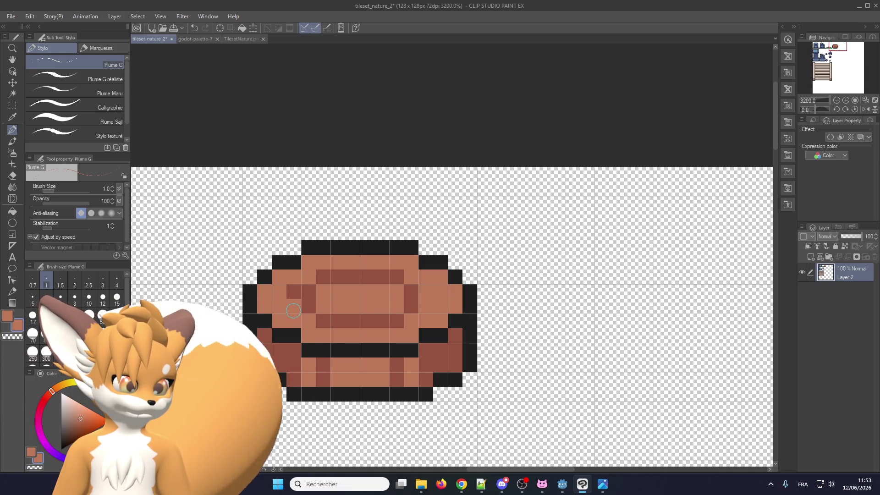
- Draw a short black outline stroke to the right of the barrel
{"action": "scroll", "coordinate": [331, 298], "scroll_direction": "down", "scroll_amount": 3}
{"action": "scroll", "coordinate": [331, 298], "scroll_direction": "down", "scroll_amount": 1}
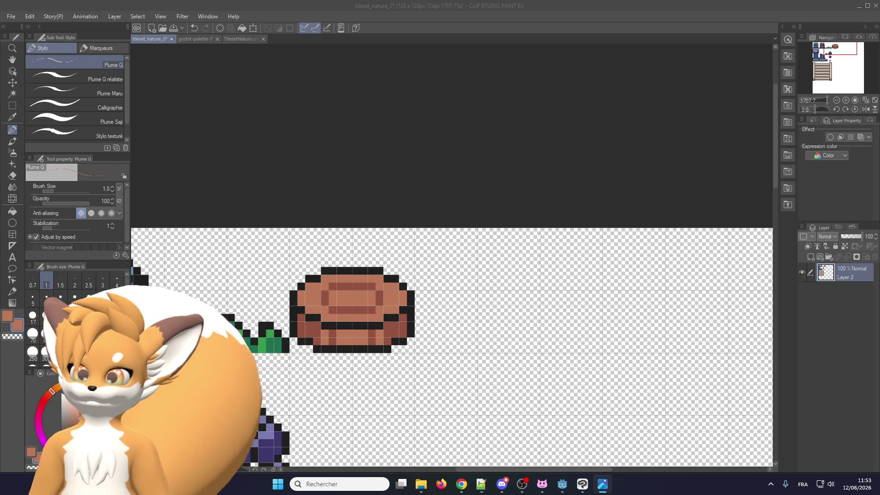
{"action": "scroll", "coordinate": [373, 263], "scroll_direction": "up", "scroll_amount": 1}
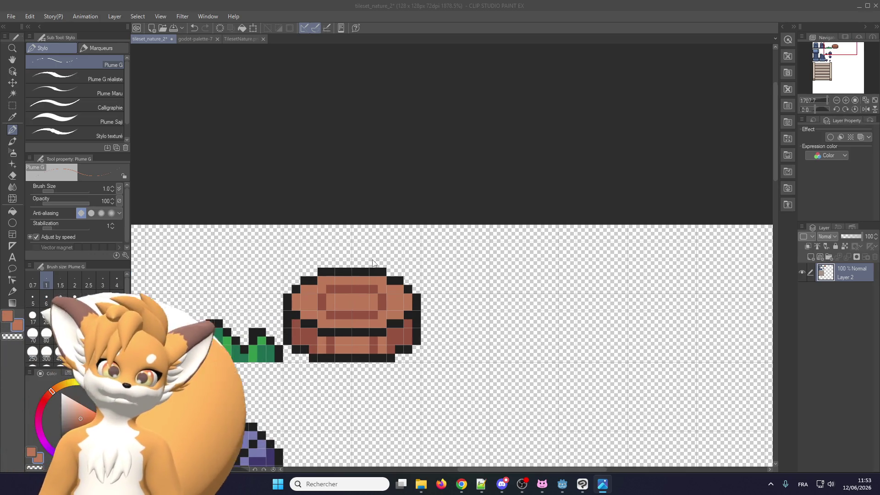
{"action": "scroll", "coordinate": [373, 262], "scroll_direction": "up", "scroll_amount": 2}
{"action": "scroll", "coordinate": [398, 357], "scroll_direction": "up", "scroll_amount": 3}
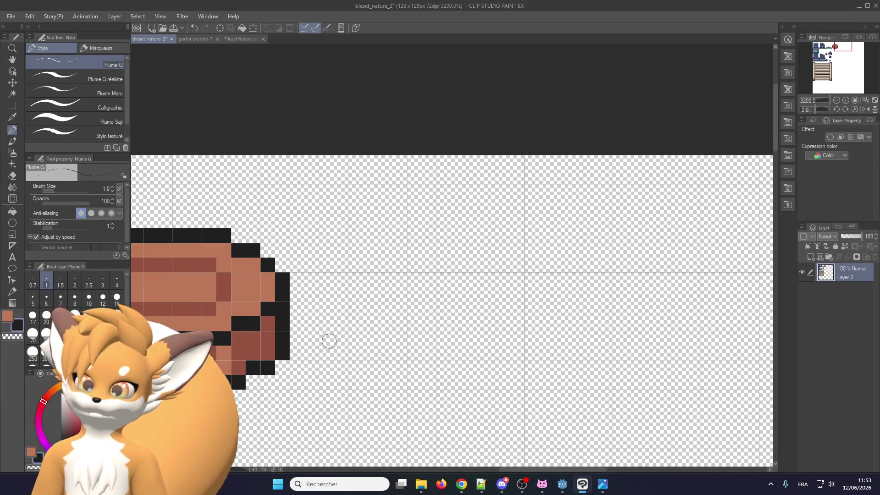
{"action": "scroll", "coordinate": [330, 341], "scroll_direction": "down", "scroll_amount": 3}
{"action": "scroll", "coordinate": [316, 299], "scroll_direction": "up", "scroll_amount": 3}
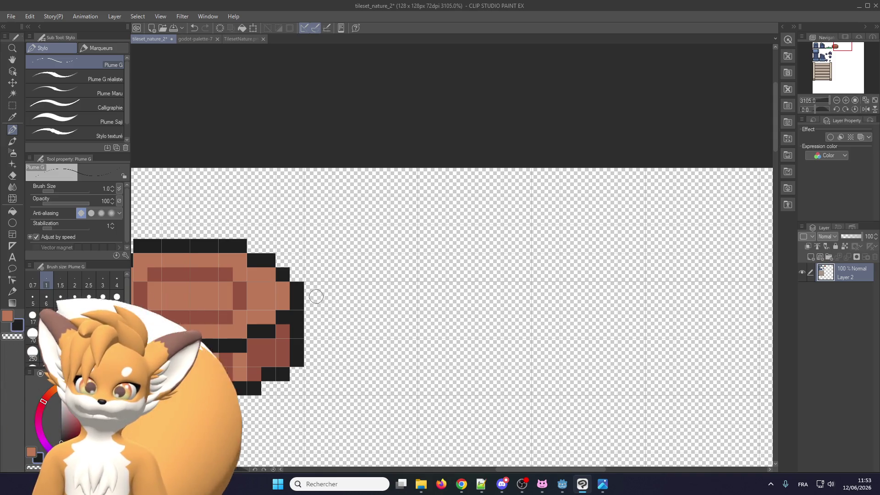
{"action": "scroll", "coordinate": [316, 297], "scroll_direction": "down", "scroll_amount": 3}
{"action": "scroll", "coordinate": [326, 278], "scroll_direction": "up", "scroll_amount": 2}
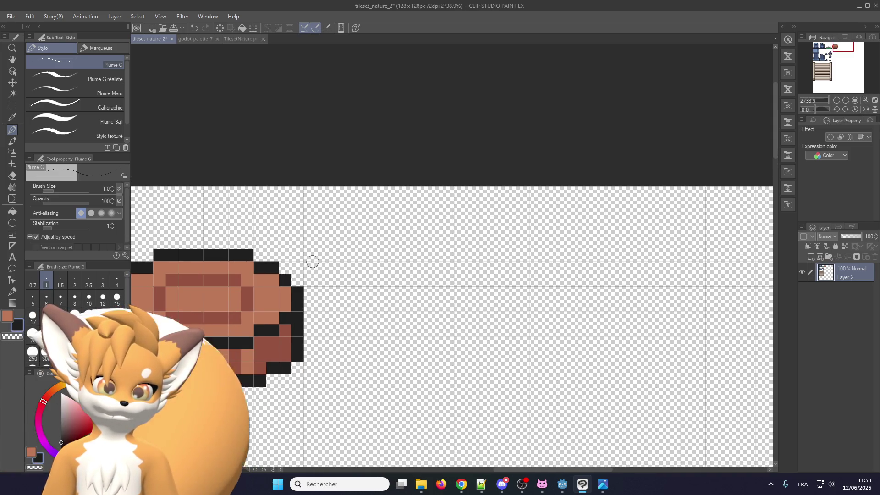
{"action": "left_click_drag", "start_coordinate": [312, 264], "coordinate": [313, 281]}
{"action": "scroll", "coordinate": [321, 255], "scroll_direction": "up", "scroll_amount": 2}
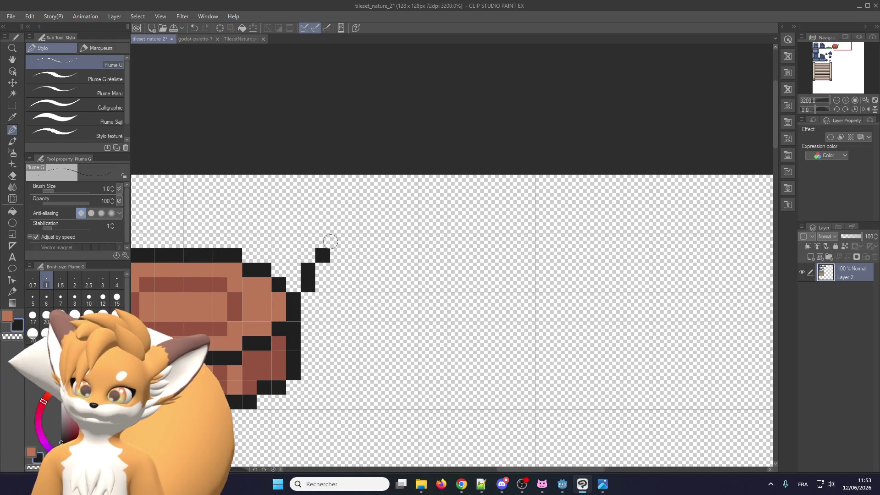
- Draw the boulder outline's top edge, rounded upper corners and right side in black pixels right of the barrel
{"action": "scroll", "coordinate": [340, 236], "scroll_direction": "down", "scroll_amount": 1}
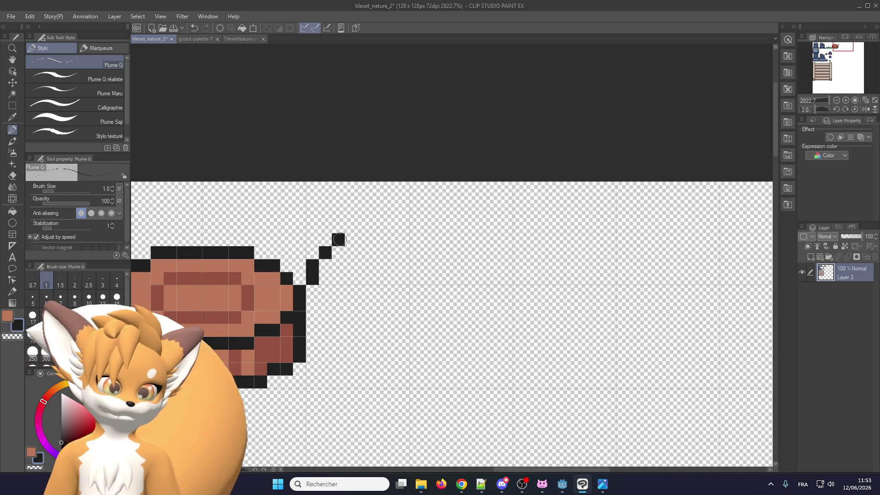
{"action": "left_click_drag", "start_coordinate": [339, 239], "coordinate": [386, 225]}
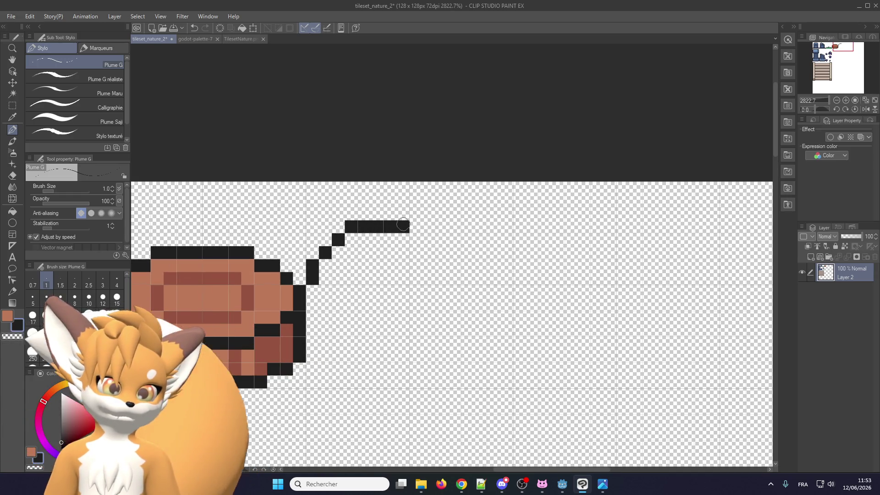
{"action": "left_click_drag", "start_coordinate": [365, 214], "coordinate": [458, 214]}
{"action": "left_click_drag", "start_coordinate": [390, 227], "coordinate": [427, 228]}
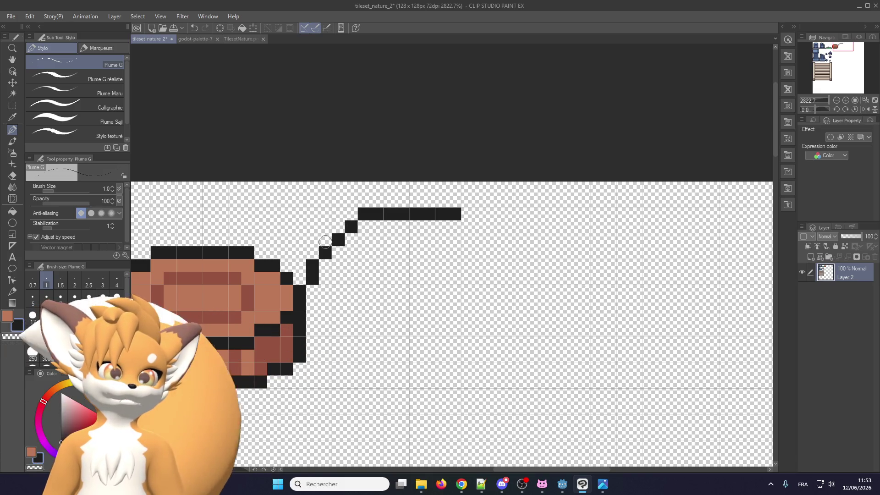
{"action": "left_click", "coordinate": [313, 291]}
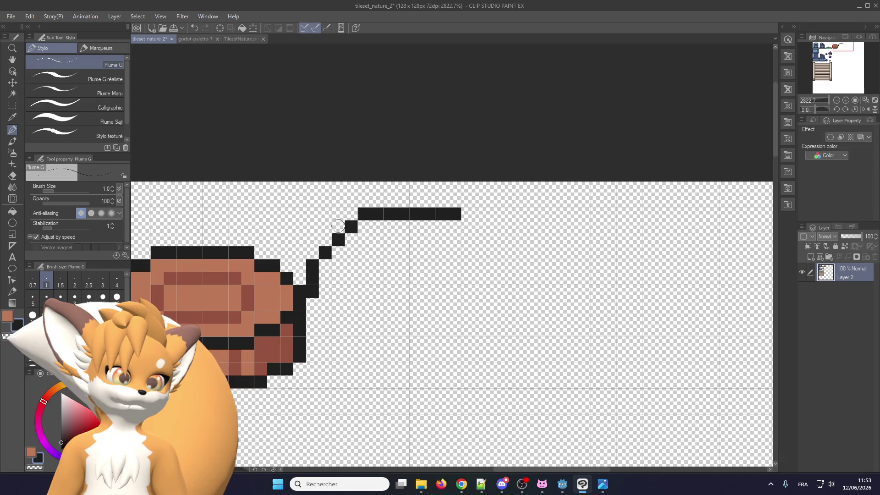
{"action": "left_click_drag", "start_coordinate": [339, 226], "coordinate": [325, 240]}
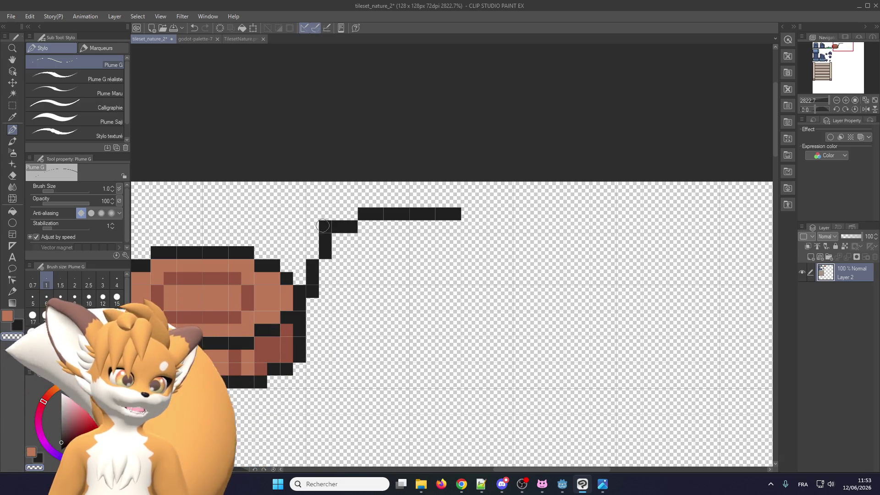
{"action": "left_click", "coordinate": [468, 214]}
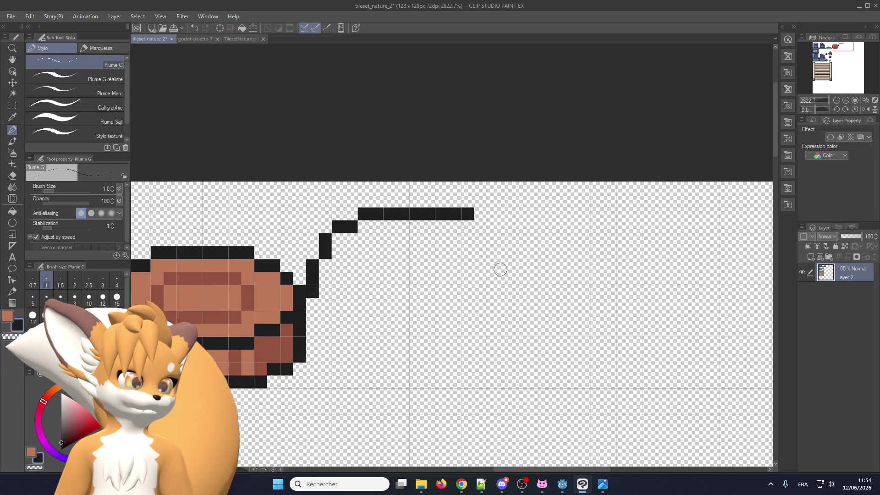
{"action": "left_click_drag", "start_coordinate": [500, 269], "coordinate": [501, 291]}
{"action": "left_click_drag", "start_coordinate": [492, 246], "coordinate": [468, 226]}
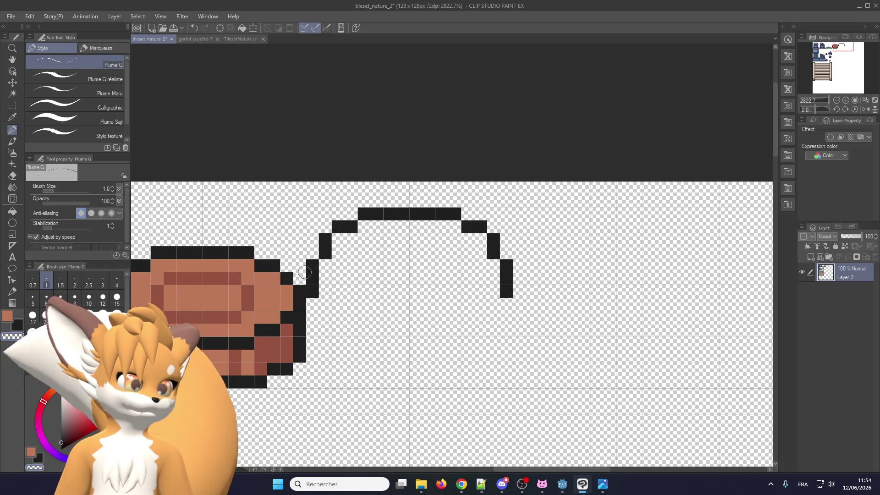
- Add the outline's left side, lower-left curve and bottom edge, undoing stray pixels
{"action": "left_click", "coordinate": [314, 296]}
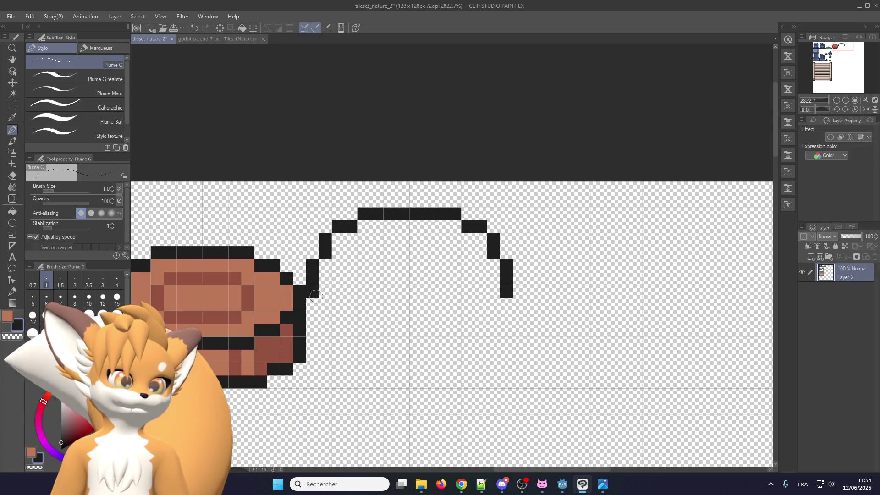
{"action": "left_click", "coordinate": [380, 229]}
{"action": "key", "text": "ctrl+z"}
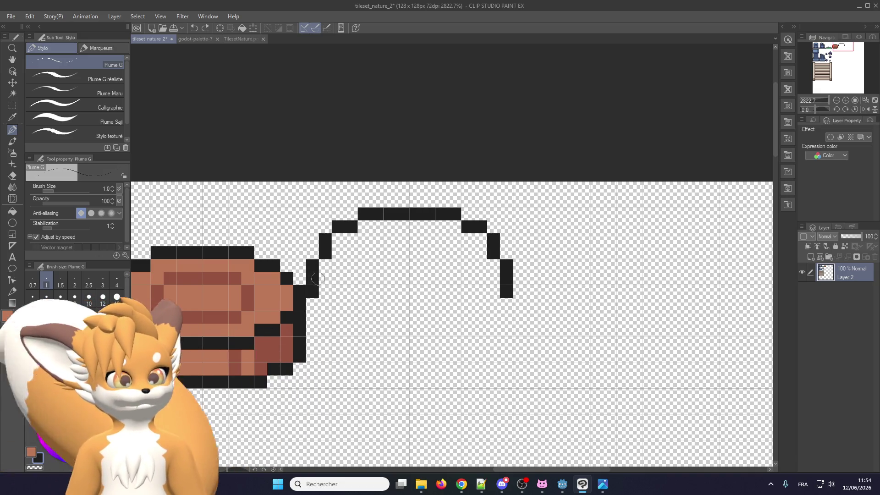
{"action": "left_click", "coordinate": [314, 301]}
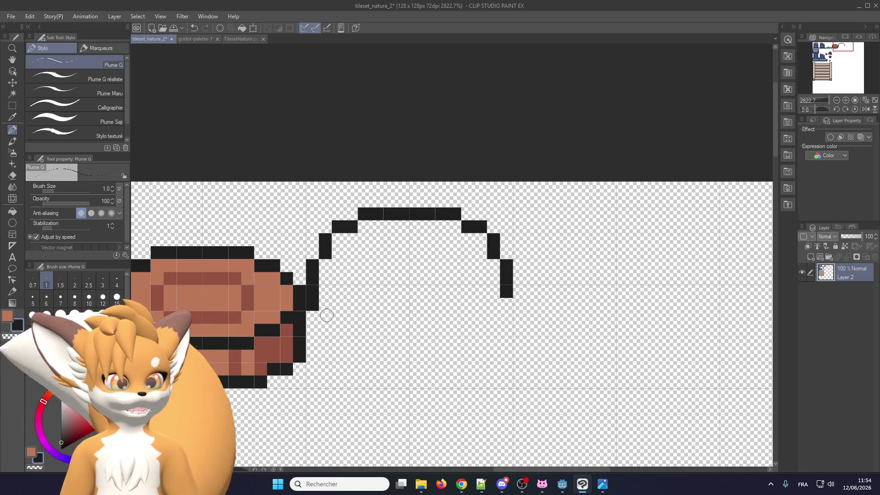
{"action": "left_click_drag", "start_coordinate": [326, 315], "coordinate": [341, 334]}
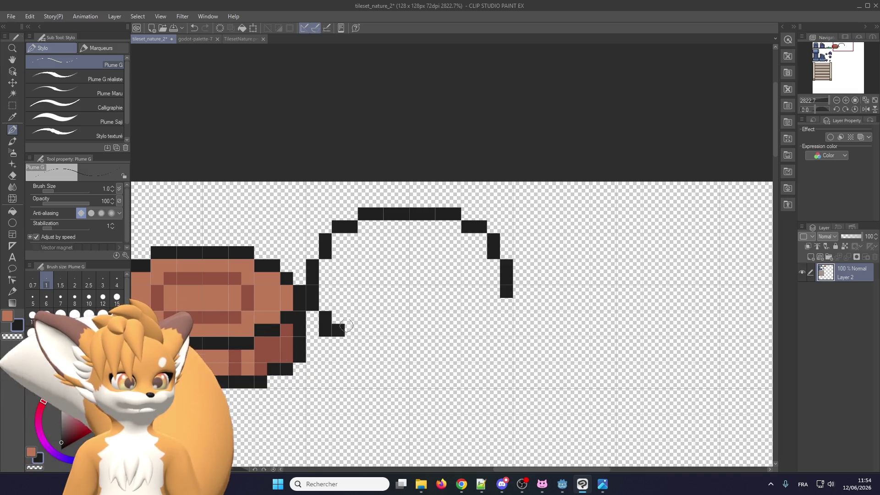
{"action": "key", "text": "ctrl+z"}
{"action": "left_click_drag", "start_coordinate": [337, 342], "coordinate": [451, 358]}
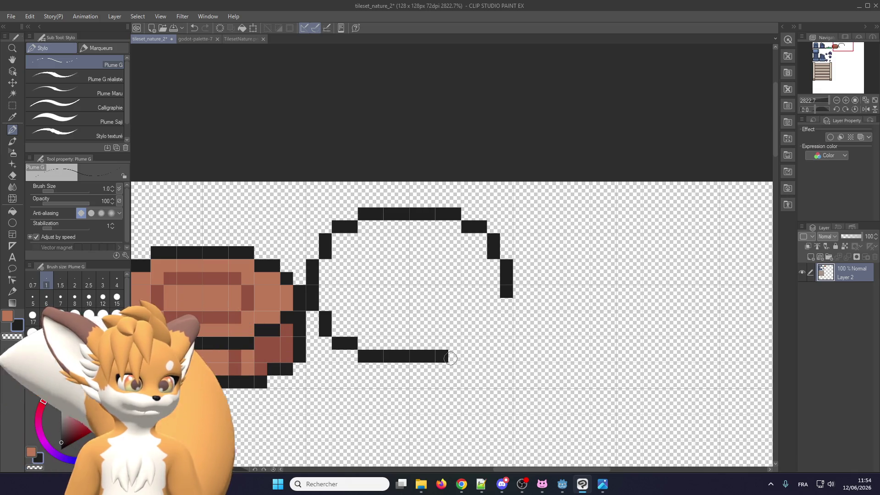
{"action": "left_click", "coordinate": [467, 342]}
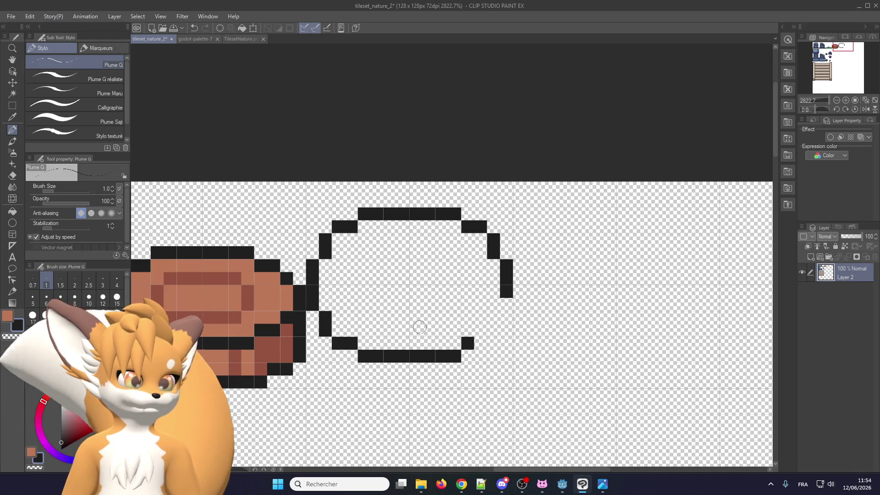
{"action": "scroll", "coordinate": [434, 219], "scroll_direction": "down", "scroll_amount": 2}
{"action": "scroll", "coordinate": [447, 245], "scroll_direction": "down", "scroll_amount": 2}
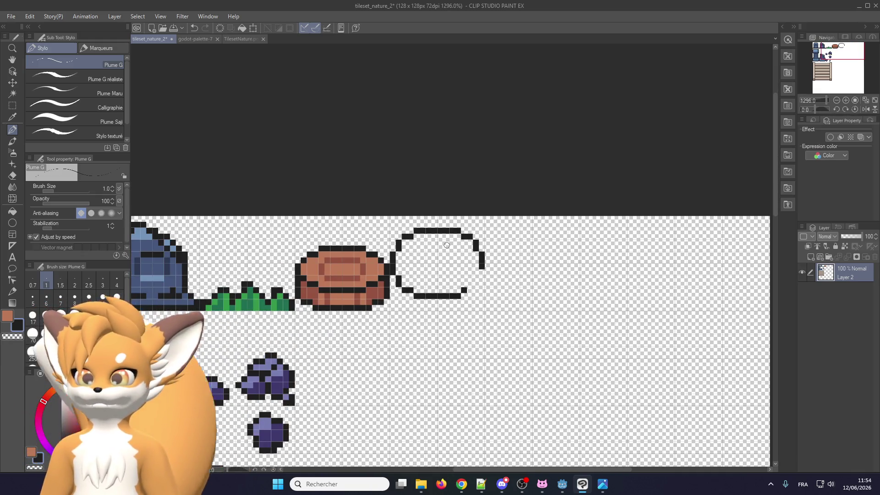
{"action": "scroll", "coordinate": [448, 244], "scroll_direction": "down", "scroll_amount": 2}
{"action": "scroll", "coordinate": [448, 244], "scroll_direction": "up", "scroll_amount": 1}
{"action": "scroll", "coordinate": [449, 244], "scroll_direction": "down", "scroll_amount": 1}
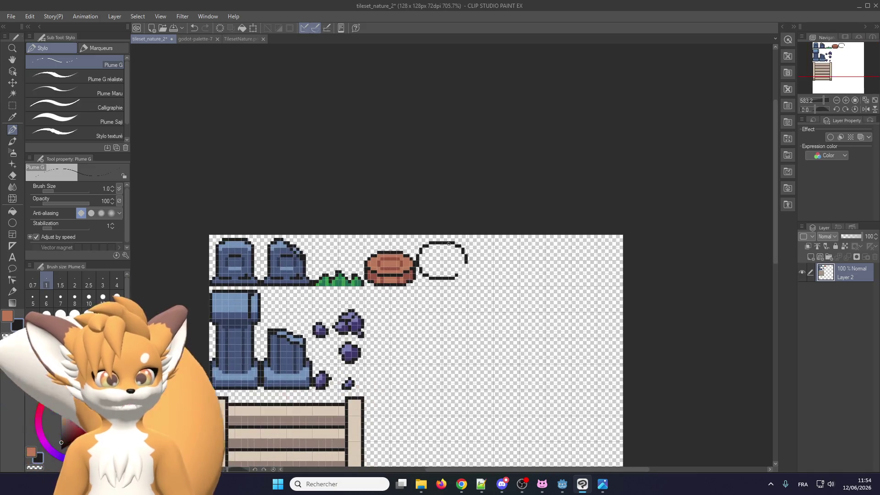
{"action": "scroll", "coordinate": [228, 302], "scroll_direction": "up", "scroll_amount": 1}
{"action": "scroll", "coordinate": [228, 303], "scroll_direction": "up", "scroll_amount": 2}
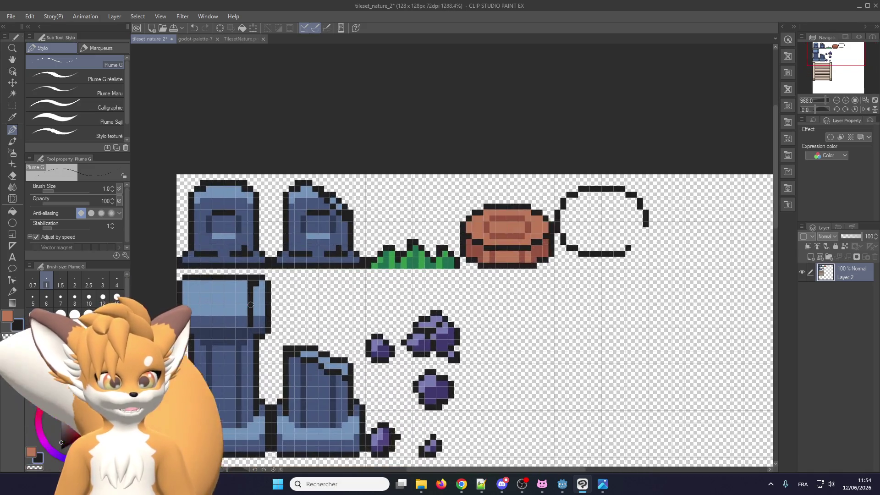
{"action": "scroll", "coordinate": [228, 302], "scroll_direction": "up", "scroll_amount": 1}
{"action": "left_click_drag", "start_coordinate": [253, 278], "coordinate": [248, 315]}
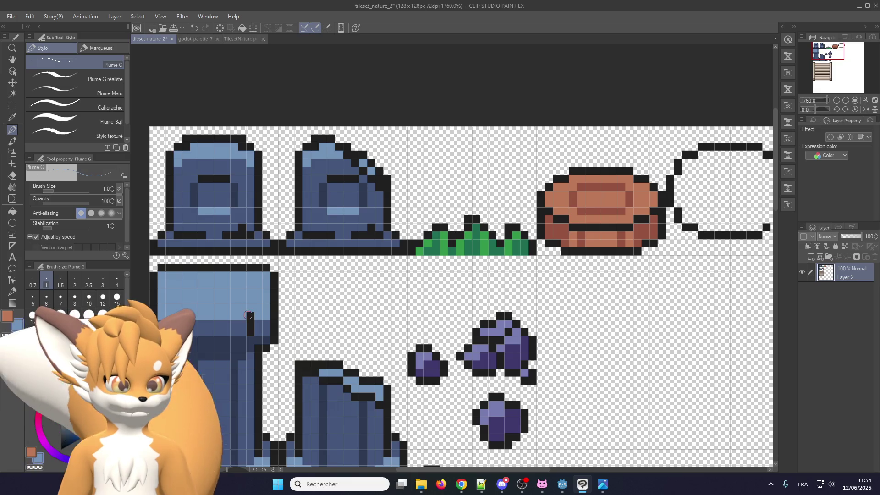
{"action": "scroll", "coordinate": [255, 302], "scroll_direction": "down", "scroll_amount": 2}
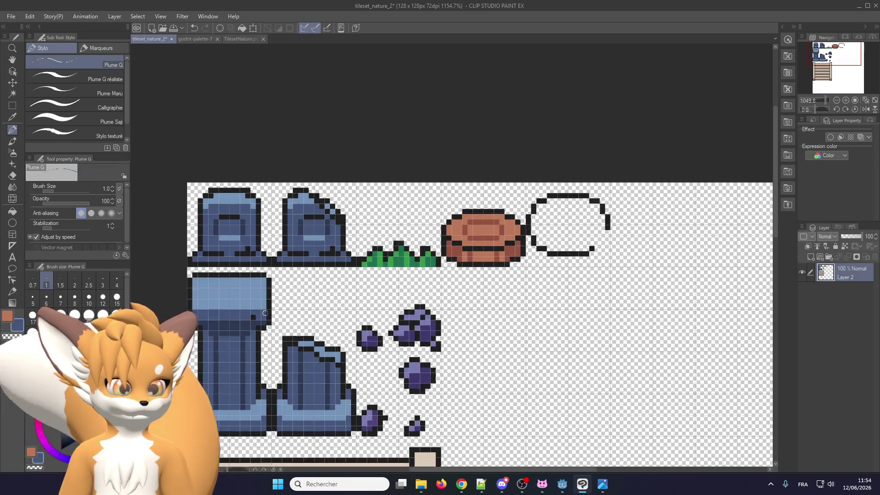
{"action": "scroll", "coordinate": [252, 318], "scroll_direction": "up", "scroll_amount": 1}
{"action": "scroll", "coordinate": [268, 235], "scroll_direction": "down", "scroll_amount": 2}
{"action": "scroll", "coordinate": [268, 234], "scroll_direction": "down", "scroll_amount": 1}
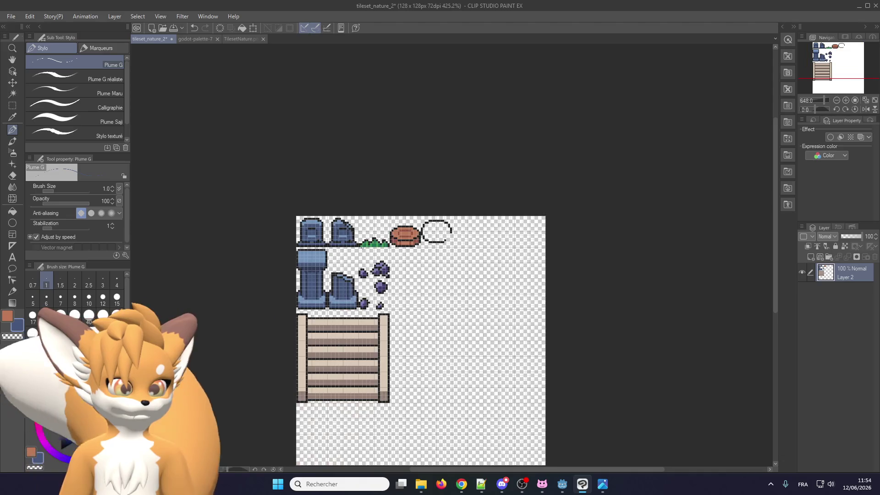
{"action": "scroll", "coordinate": [268, 234], "scroll_direction": "up", "scroll_amount": 2}
{"action": "scroll", "coordinate": [268, 234], "scroll_direction": "up", "scroll_amount": 1}
{"action": "scroll", "coordinate": [367, 257], "scroll_direction": "down", "scroll_amount": 2}
{"action": "scroll", "coordinate": [494, 260], "scroll_direction": "up", "scroll_amount": 1}
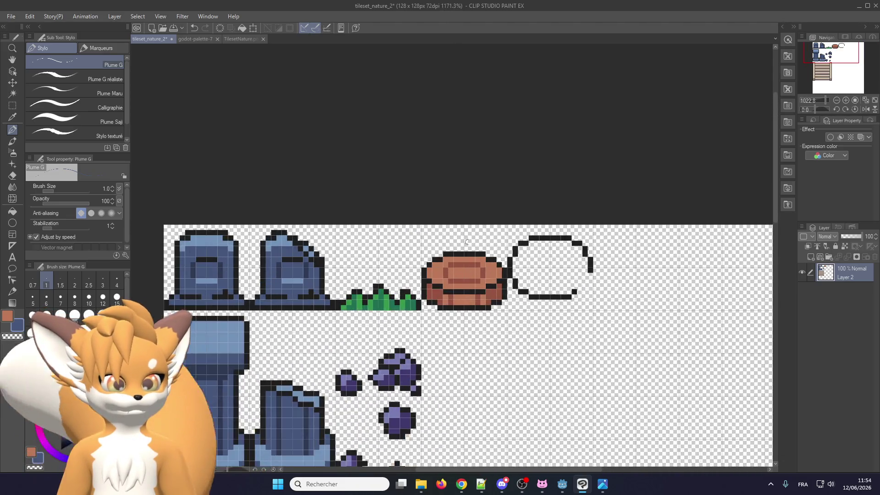
{"action": "scroll", "coordinate": [495, 260], "scroll_direction": "up", "scroll_amount": 1}
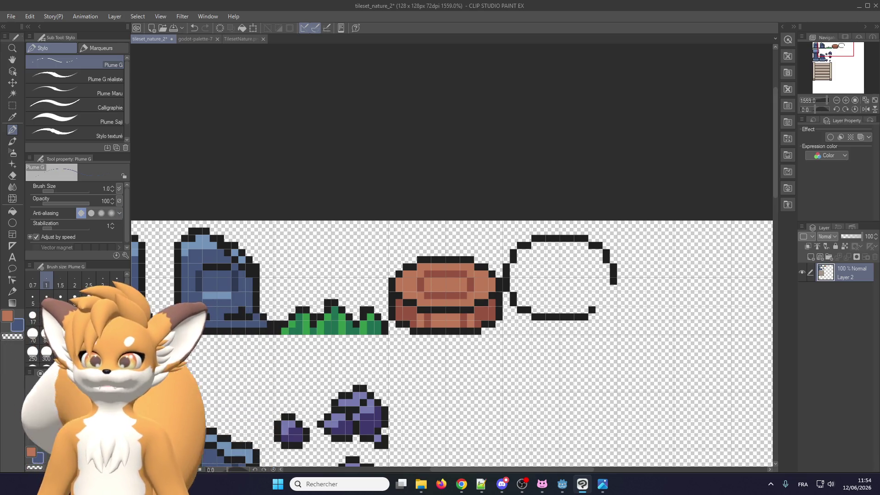
{"action": "scroll", "coordinate": [390, 227], "scroll_direction": "up", "scroll_amount": 1}
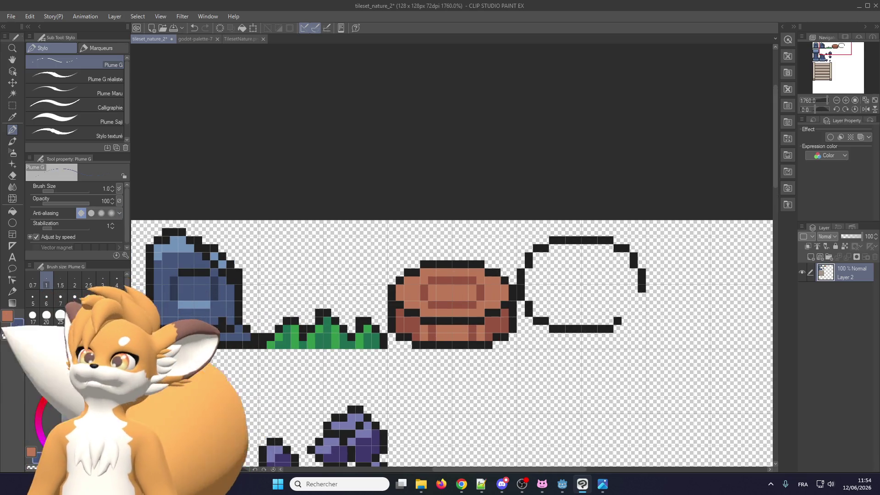
{"action": "key", "text": "alt+Tab"}
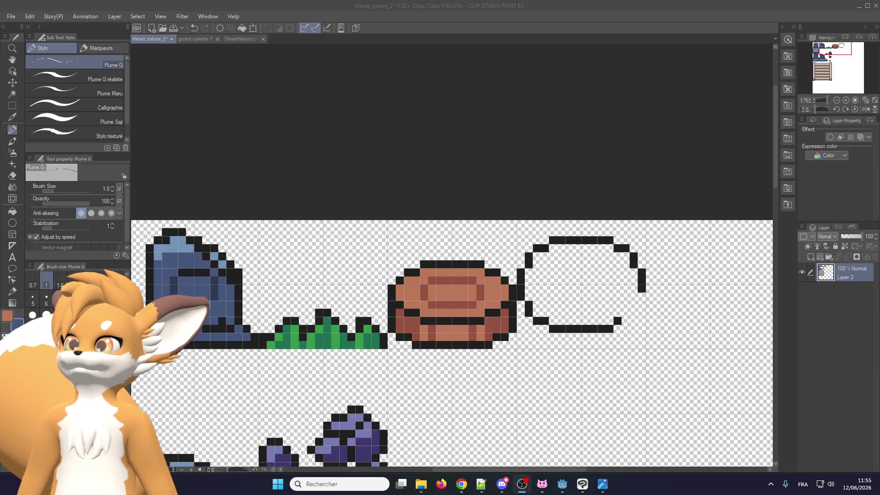
{"action": "scroll", "coordinate": [459, 298], "scroll_direction": "up", "scroll_amount": 1}
- Box-select the black oval outline, transform it up one pixel, and deselect
{"action": "scroll", "coordinate": [504, 321], "scroll_direction": "up", "scroll_amount": 1}
{"action": "scroll", "coordinate": [520, 331], "scroll_direction": "up", "scroll_amount": 1}
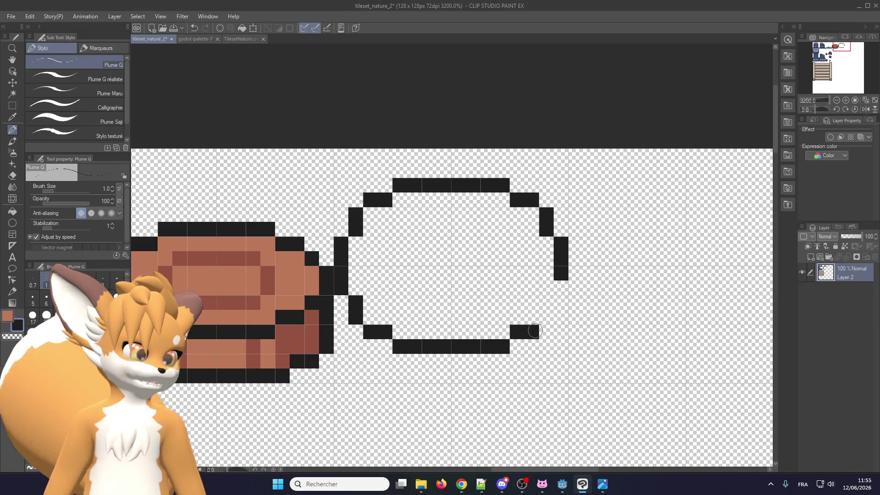
{"action": "scroll", "coordinate": [404, 281], "scroll_direction": "down", "scroll_amount": 1}
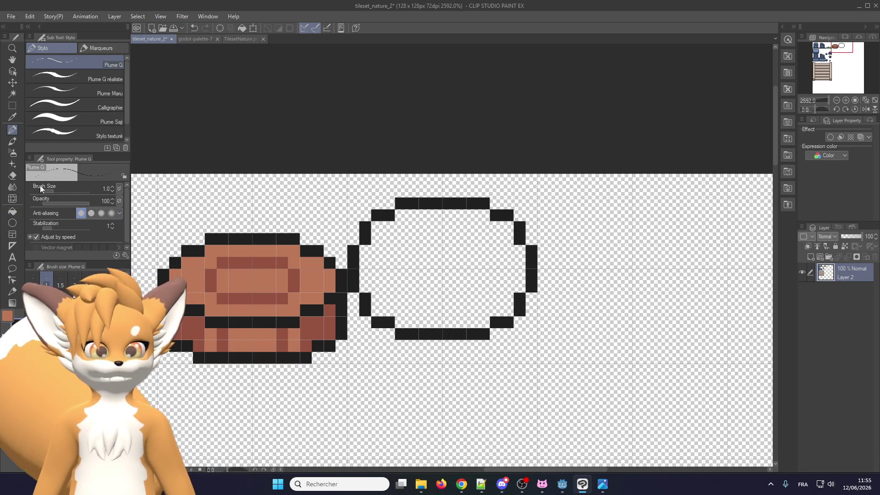
{"action": "left_click", "coordinate": [12, 106]}
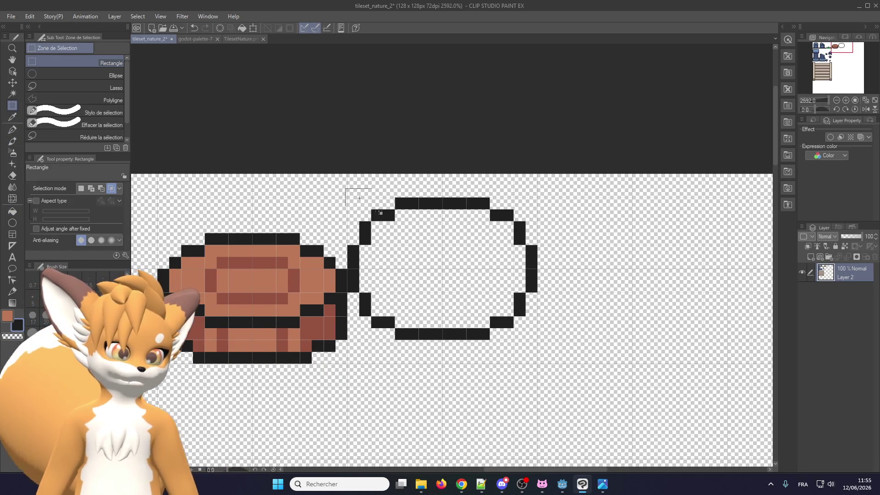
{"action": "left_click_drag", "start_coordinate": [581, 365], "coordinate": [549, 340]}
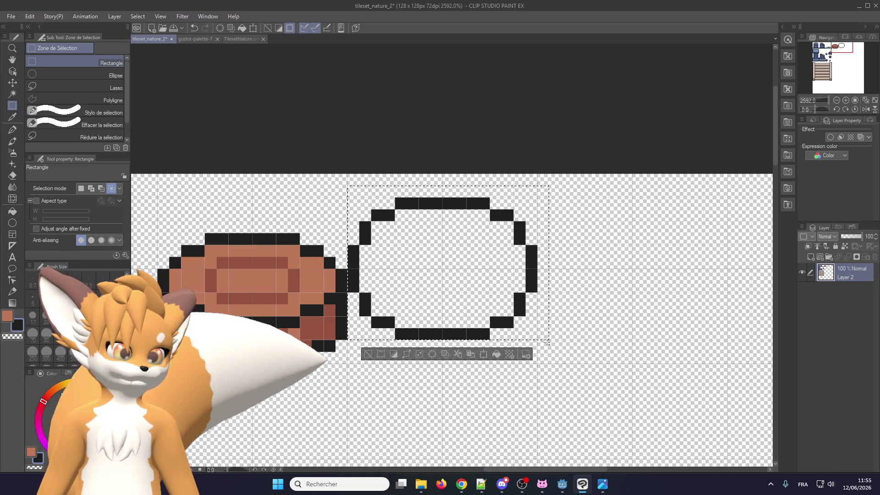
{"action": "left_click", "coordinate": [483, 354]}
{"action": "left_click_drag", "start_coordinate": [473, 306], "coordinate": [472, 295]}
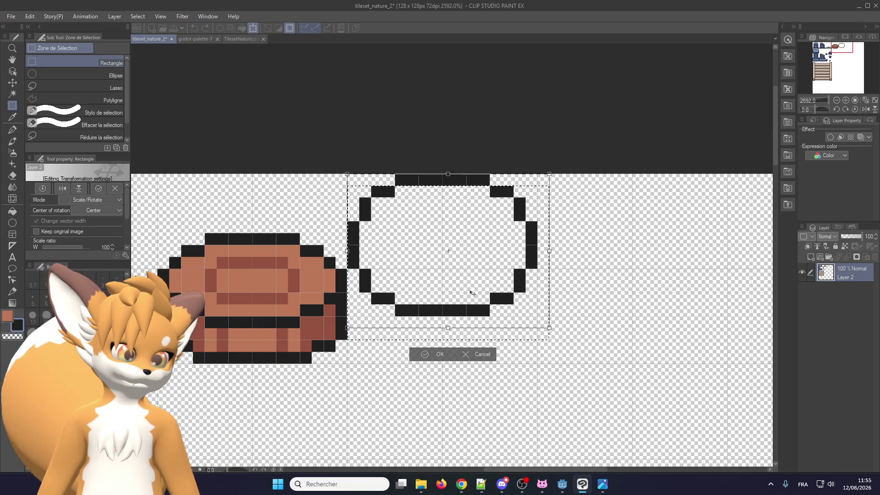
{"action": "key", "text": "Return"}
{"action": "key", "text": "ctrl+d"}
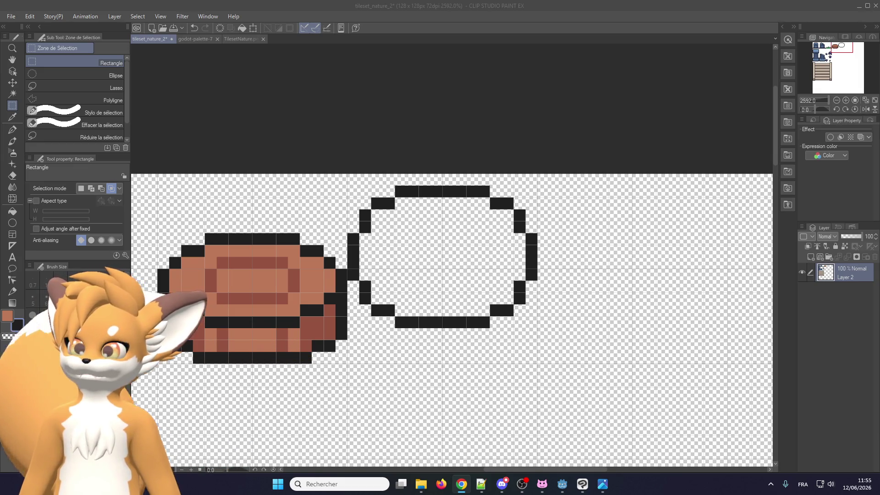
{"action": "key", "text": "alt+Tab"}
{"action": "key", "text": "alt+Tab"}
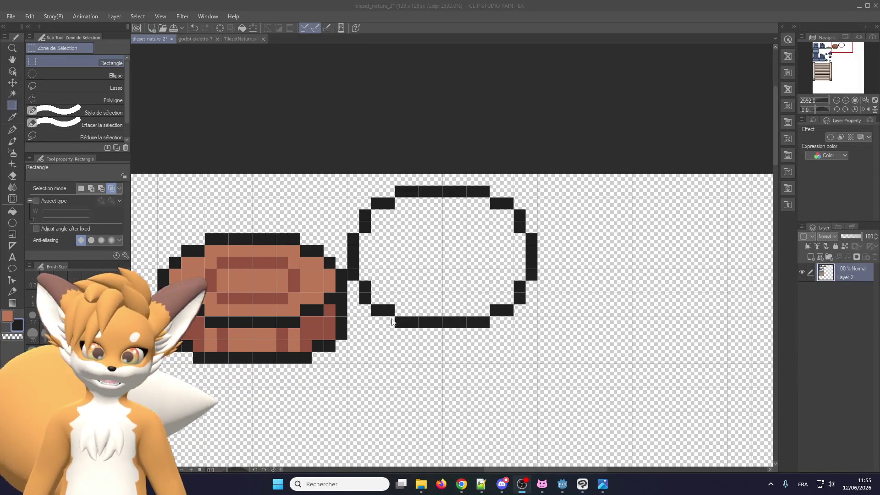
- Return to Clip Studio, pick the Plume G pen and zoom in on the oval outline
{"action": "scroll", "coordinate": [406, 311], "scroll_direction": "up", "scroll_amount": 1}
{"action": "left_click", "coordinate": [405, 312], "text": "alt"}
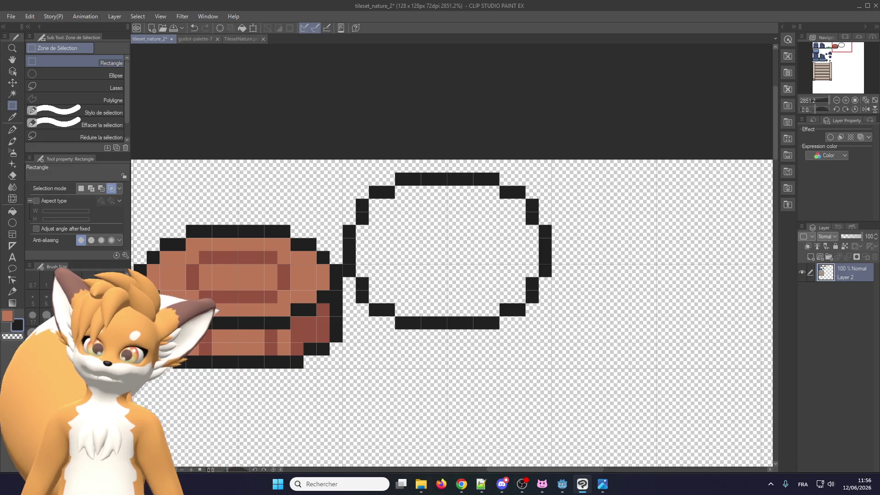
{"action": "key", "text": "alt+Tab"}
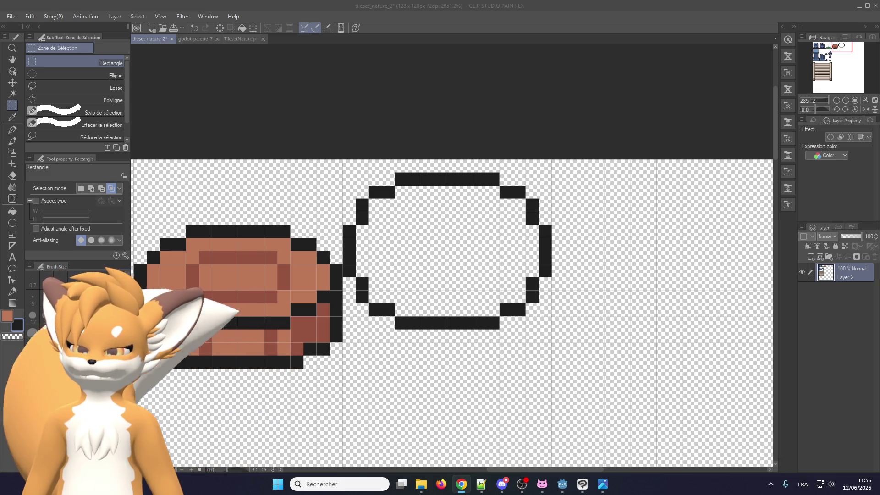
{"action": "key", "text": "alt+Tab"}
{"action": "left_click", "coordinate": [293, 344]}
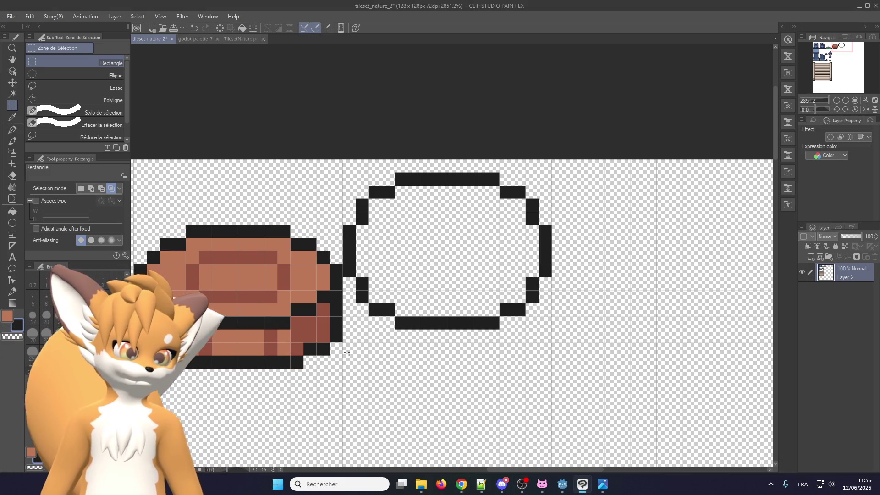
{"action": "left_click", "coordinate": [12, 130]}
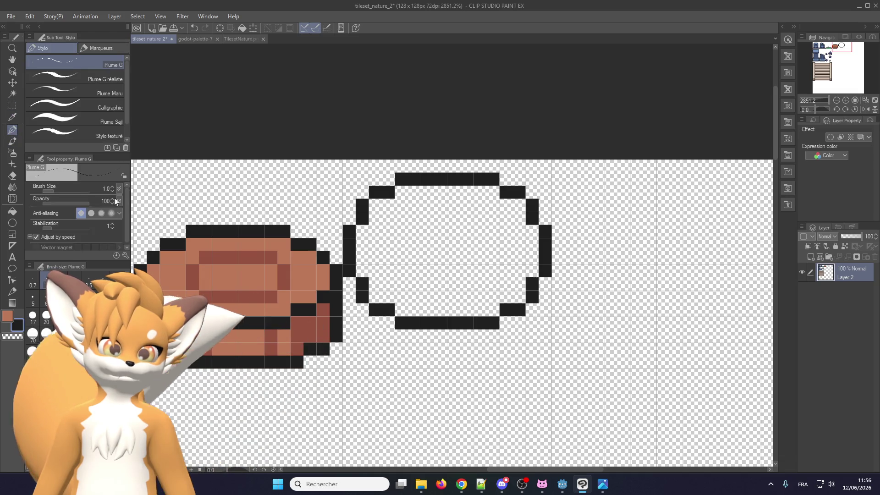
{"action": "scroll", "coordinate": [248, 297], "scroll_direction": "down", "scroll_amount": 1}
{"action": "scroll", "coordinate": [410, 303], "scroll_direction": "up", "scroll_amount": 2}
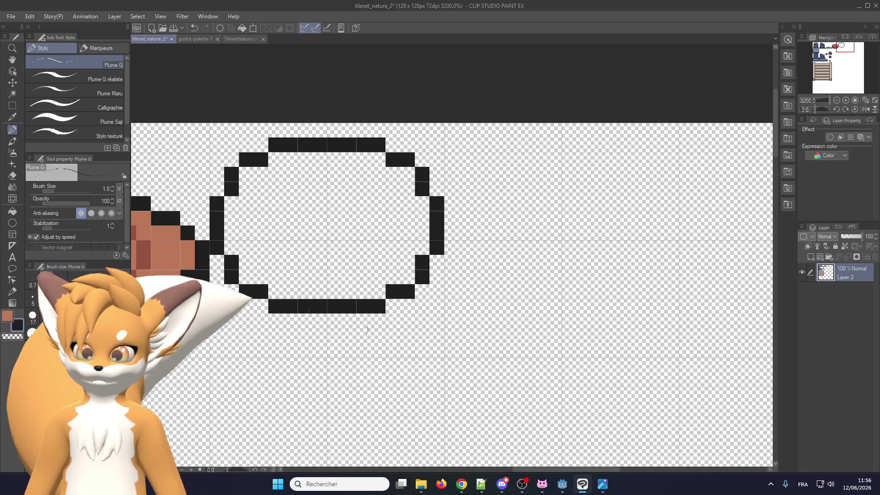
- Draw a black pixel row beneath the oval, extend it left and right, and fill the right edge column joining both parts
{"action": "key", "text": "alt+Tab"}
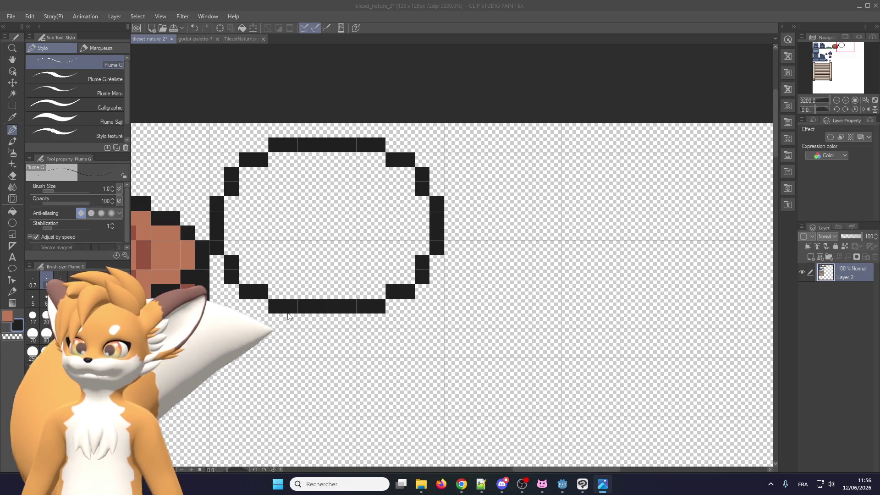
{"action": "key", "text": "alt+Tab"}
{"action": "left_click_drag", "start_coordinate": [271, 351], "coordinate": [377, 351]}
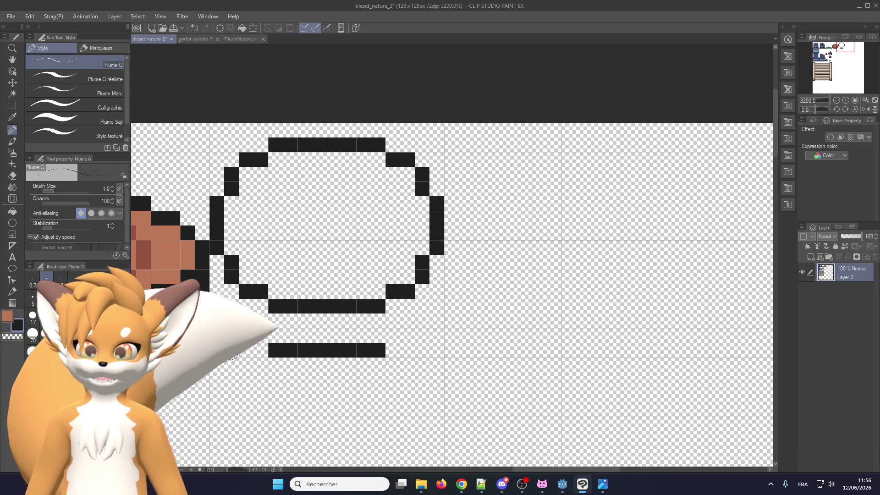
{"action": "left_click_drag", "start_coordinate": [220, 337], "coordinate": [259, 351]}
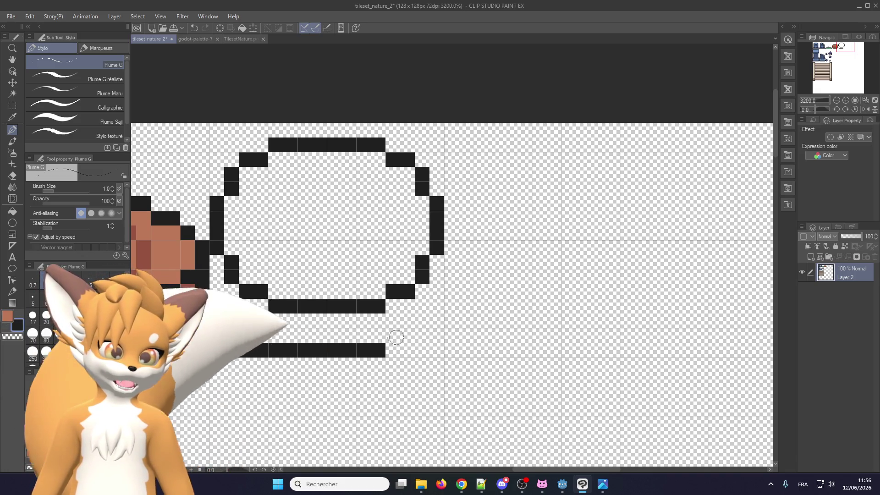
{"action": "left_click_drag", "start_coordinate": [421, 343], "coordinate": [407, 351]}
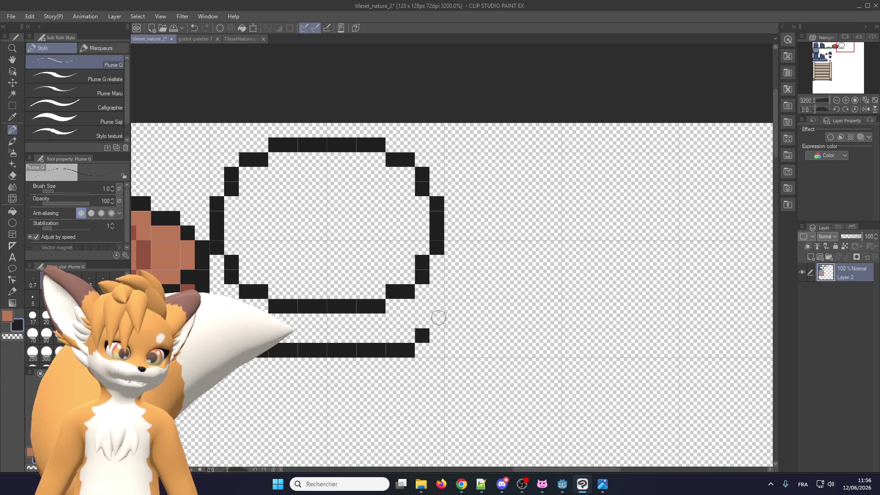
{"action": "left_click_drag", "start_coordinate": [441, 288], "coordinate": [436, 259]}
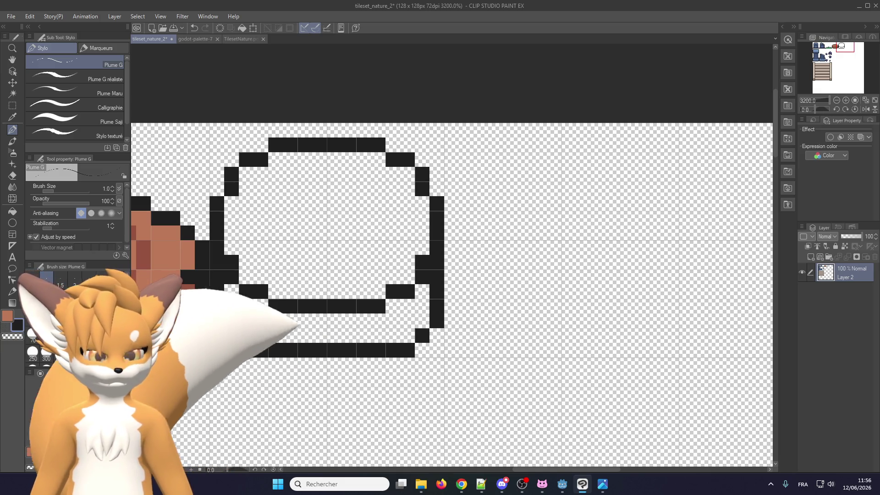
{"action": "scroll", "coordinate": [357, 305], "scroll_direction": "down", "scroll_amount": 2}
{"action": "scroll", "coordinate": [282, 281], "scroll_direction": "up", "scroll_amount": 1}
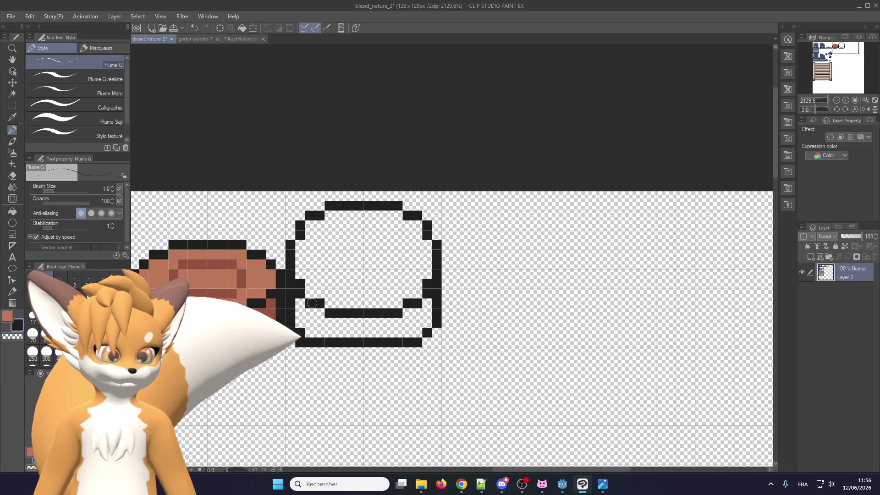
{"action": "scroll", "coordinate": [300, 271], "scroll_direction": "up", "scroll_amount": 1}
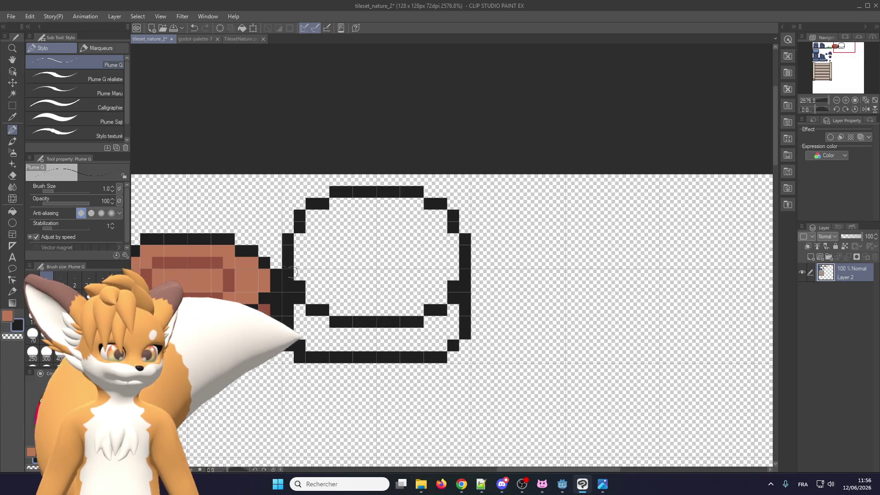
{"action": "left_click", "coordinate": [12, 107]}
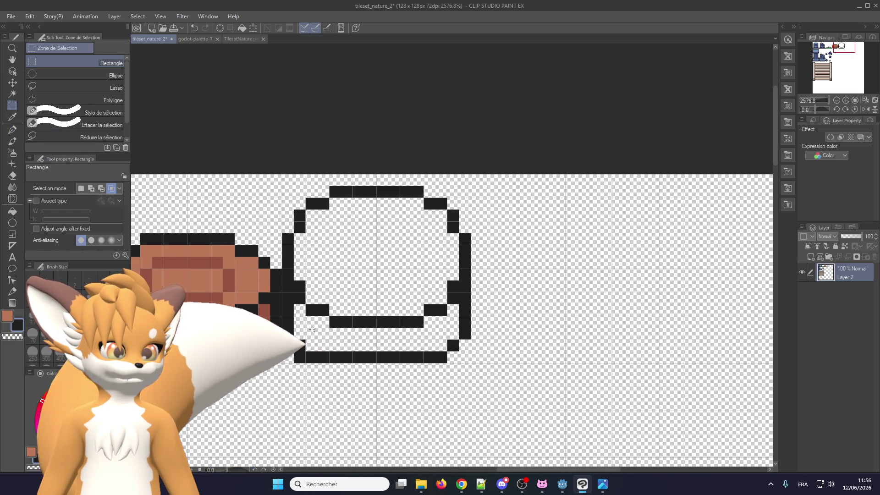
- Select the boulder's inner lower curve and nudge it up one pixel
{"action": "left_click_drag", "start_coordinate": [403, 260], "coordinate": [459, 256]}
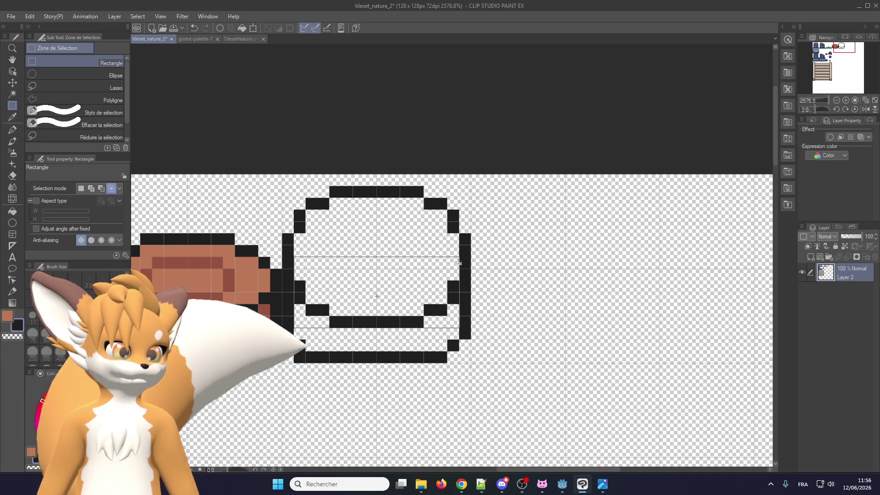
{"action": "left_click", "coordinate": [412, 341]}
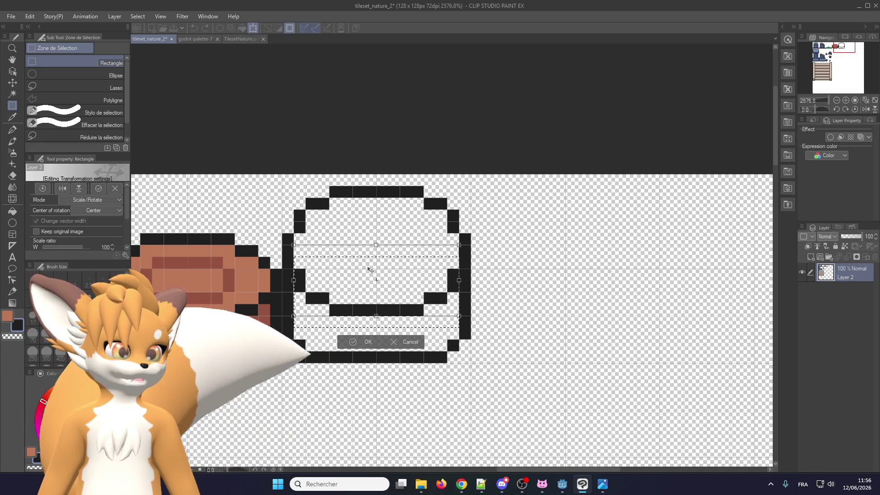
{"action": "key", "text": "Up"}
{"action": "left_click", "coordinate": [343, 331]}
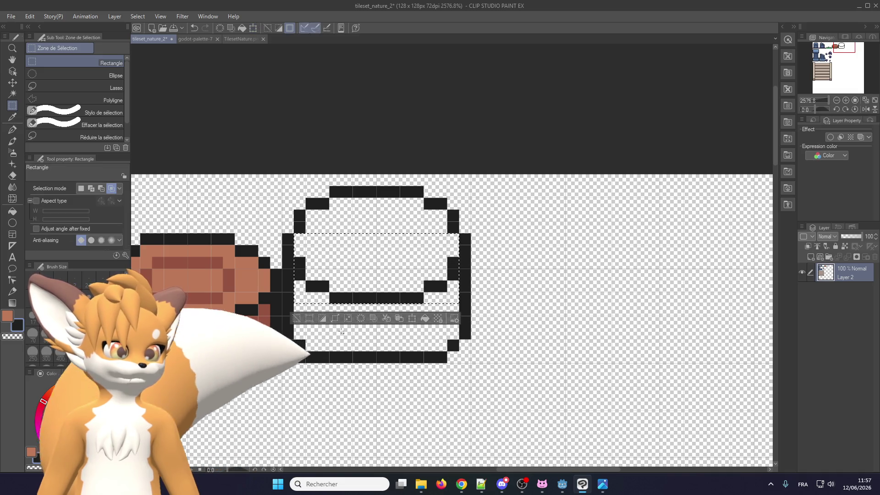
{"action": "left_click", "coordinate": [297, 345]}
- Fill the boulder's upper oval with orange-brown using the Fill tool
{"action": "scroll", "coordinate": [300, 288], "scroll_direction": "down", "scroll_amount": 1}
{"action": "left_click", "coordinate": [199, 251], "text": "alt"}
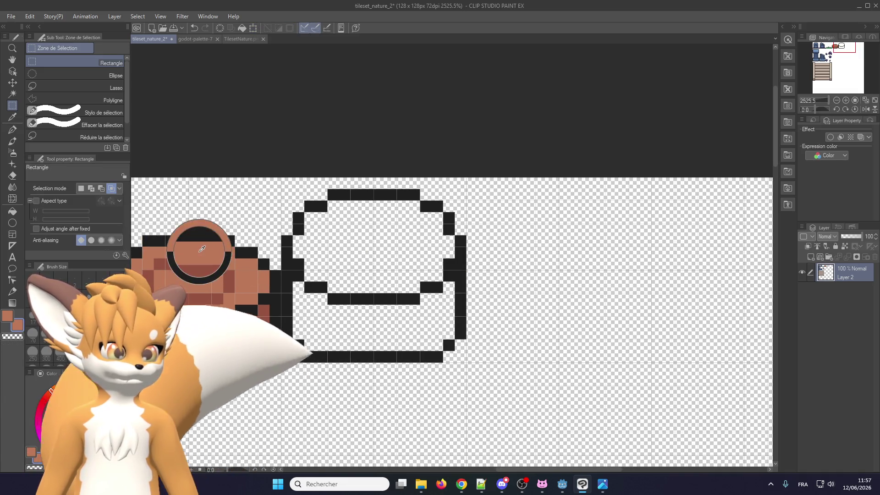
{"action": "left_click", "coordinate": [12, 129]}
{"action": "left_click", "coordinate": [13, 212]}
{"action": "left_click", "coordinate": [395, 256]}
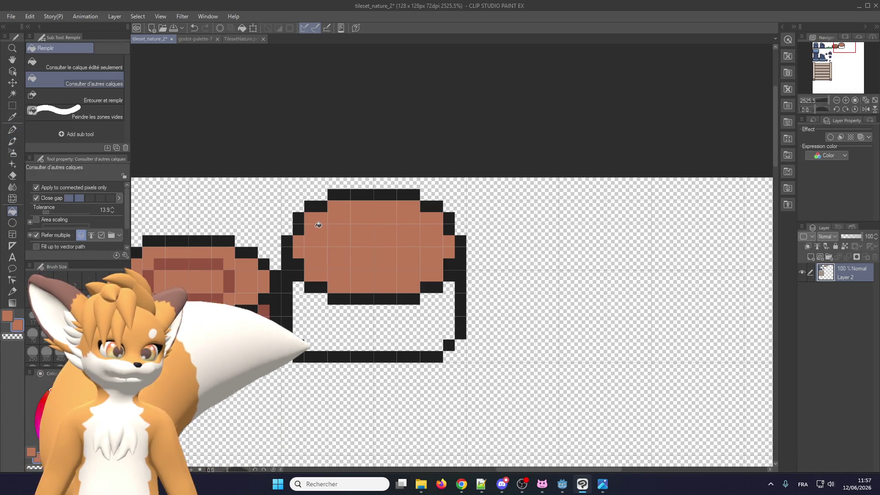
- Fill the boulder's empty lower band with the same orange-brown as its top
{"action": "scroll", "coordinate": [315, 234], "scroll_direction": "up", "scroll_amount": 1}
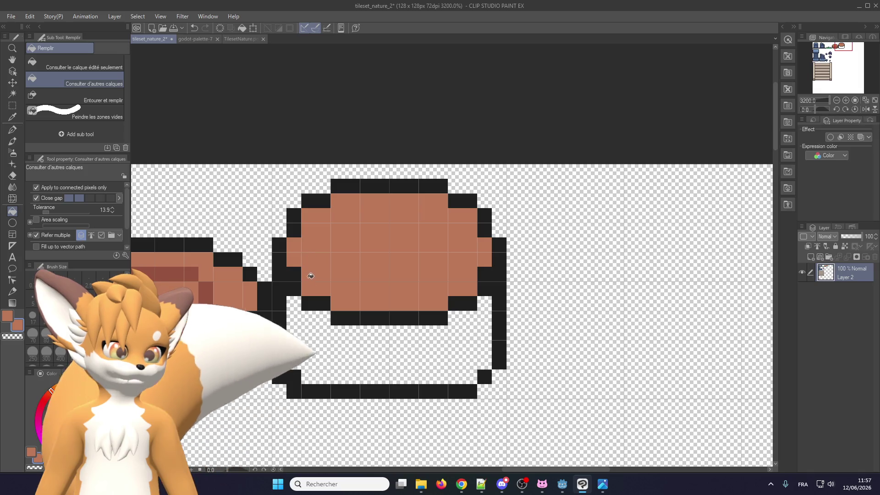
{"action": "scroll", "coordinate": [334, 299], "scroll_direction": "down", "scroll_amount": 2}
{"action": "scroll", "coordinate": [334, 298], "scroll_direction": "down", "scroll_amount": 2}
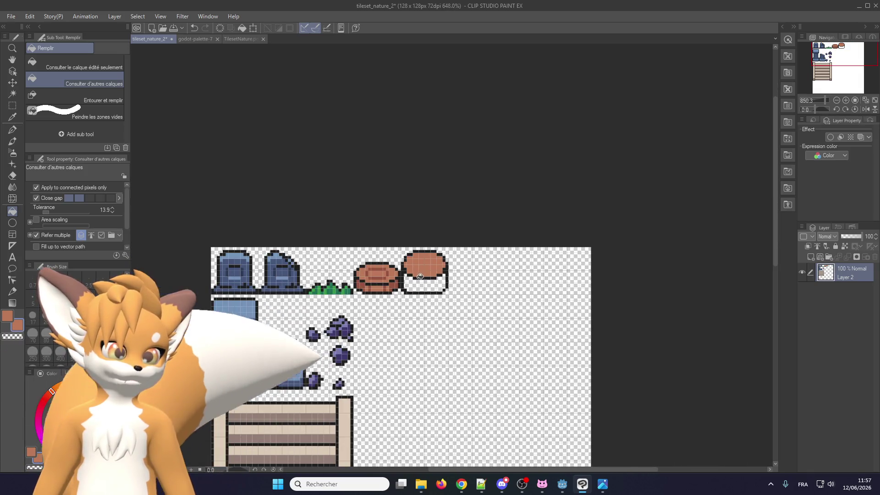
{"action": "scroll", "coordinate": [417, 263], "scroll_direction": "up", "scroll_amount": 1}
{"action": "scroll", "coordinate": [419, 262], "scroll_direction": "down", "scroll_amount": 1}
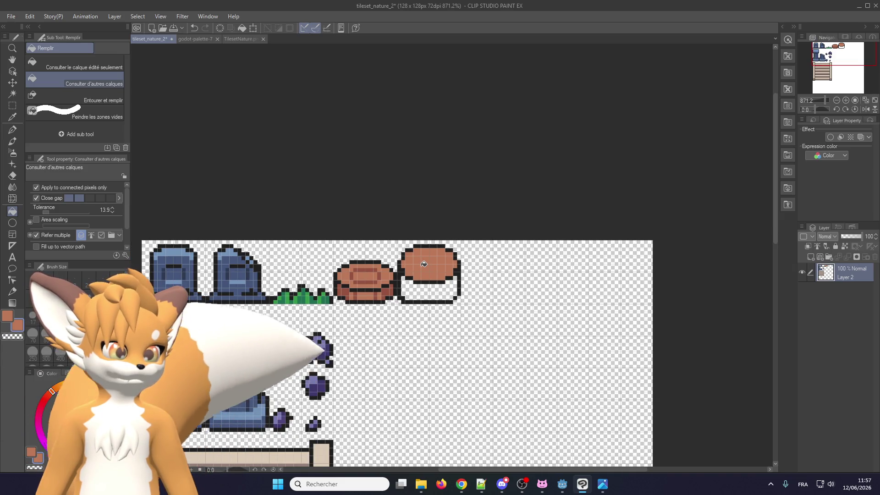
{"action": "scroll", "coordinate": [424, 264], "scroll_direction": "up", "scroll_amount": 1}
{"action": "scroll", "coordinate": [421, 268], "scroll_direction": "up", "scroll_amount": 1}
{"action": "scroll", "coordinate": [419, 274], "scroll_direction": "up", "scroll_amount": 1}
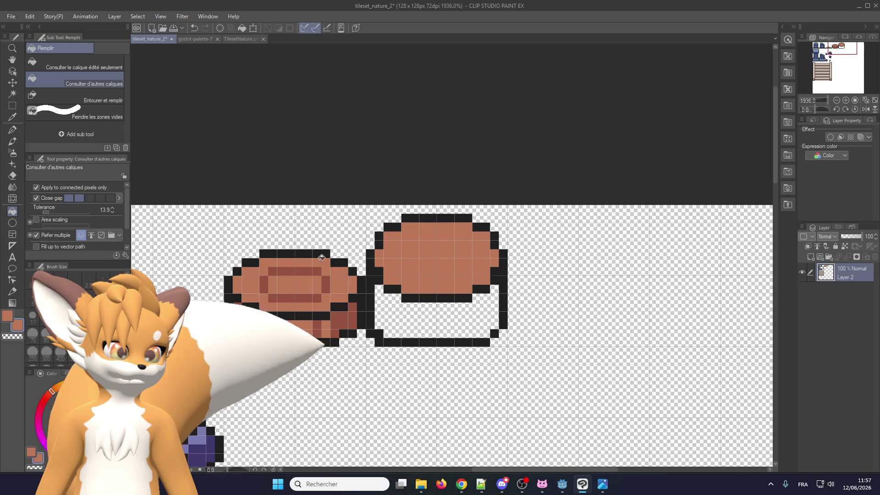
{"action": "scroll", "coordinate": [396, 284], "scroll_direction": "down", "scroll_amount": 2}
{"action": "scroll", "coordinate": [421, 264], "scroll_direction": "down", "scroll_amount": 3}
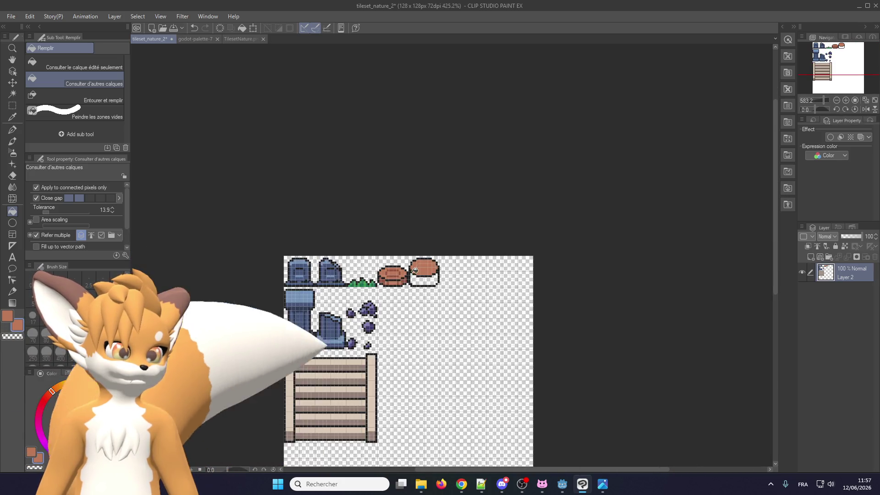
{"action": "scroll", "coordinate": [421, 264], "scroll_direction": "up", "scroll_amount": 3}
{"action": "scroll", "coordinate": [422, 264], "scroll_direction": "up", "scroll_amount": 5}
{"action": "left_click", "coordinate": [409, 284]}
{"action": "scroll", "coordinate": [410, 284], "scroll_direction": "up", "scroll_amount": 2}
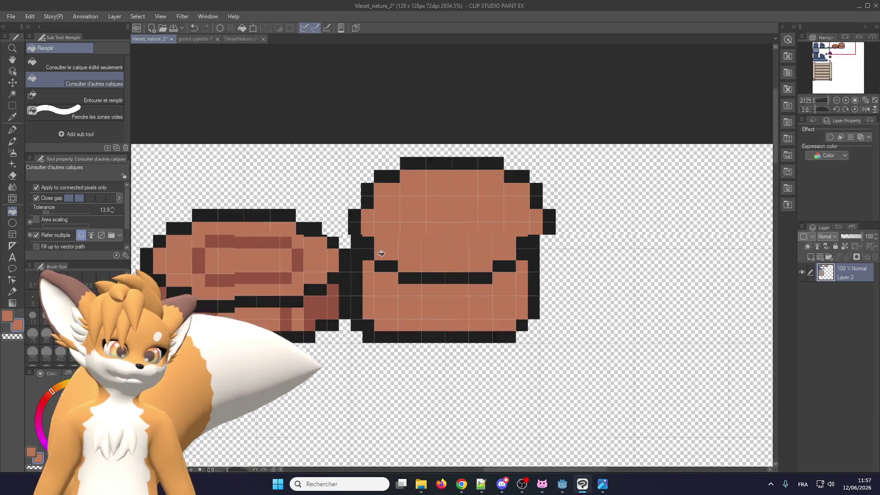
{"action": "scroll", "coordinate": [410, 284], "scroll_direction": "up", "scroll_amount": 1}
{"action": "scroll", "coordinate": [551, 327], "scroll_direction": "up", "scroll_amount": 1}
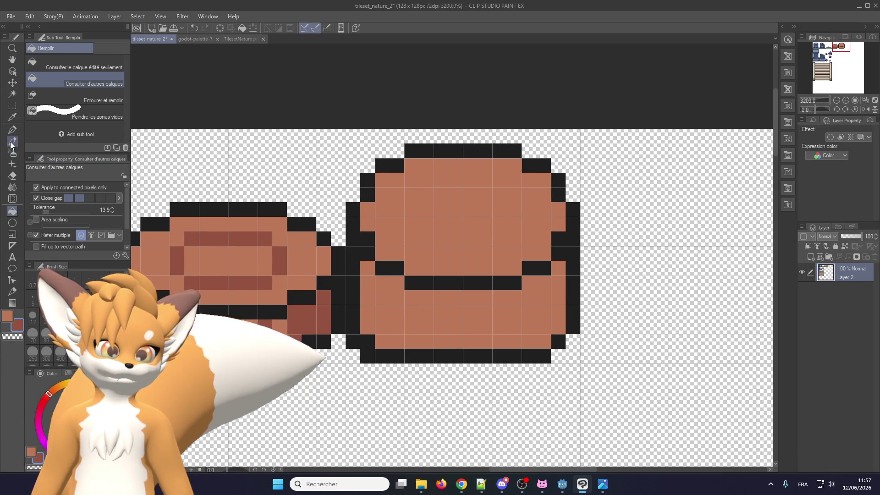
{"action": "left_click", "coordinate": [12, 130]}
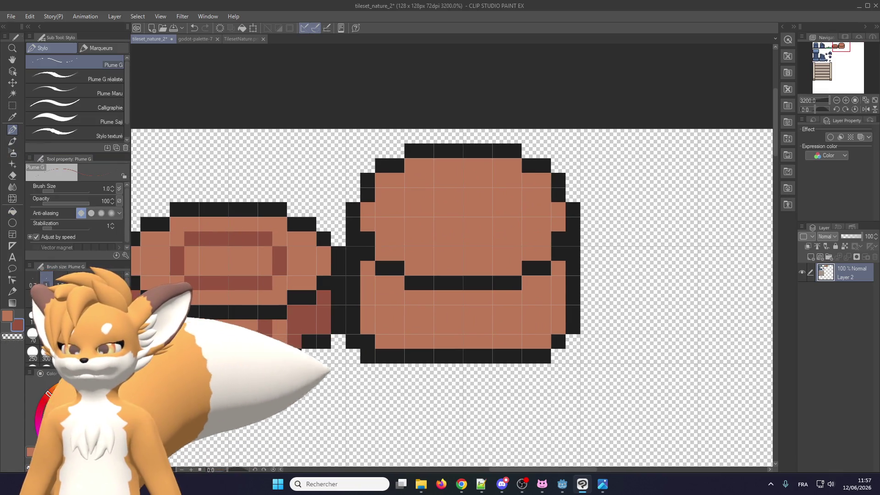
- Shade the lower band's left end with three dark brown pixel columns
{"action": "key", "text": "alt+Tab"}
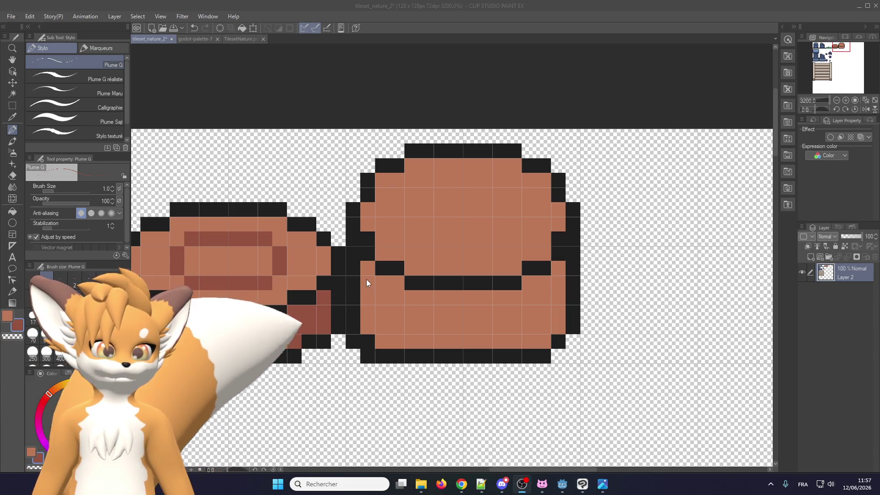
{"action": "left_click", "coordinate": [367, 279]}
{"action": "left_click_drag", "start_coordinate": [367, 267], "coordinate": [365, 323]}
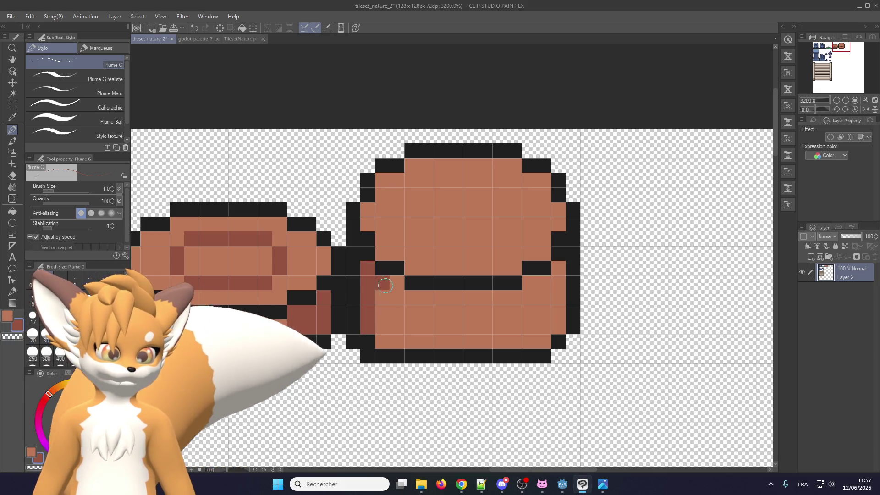
{"action": "left_click_drag", "start_coordinate": [383, 280], "coordinate": [383, 332]}
{"action": "left_click_drag", "start_coordinate": [397, 281], "coordinate": [398, 346]}
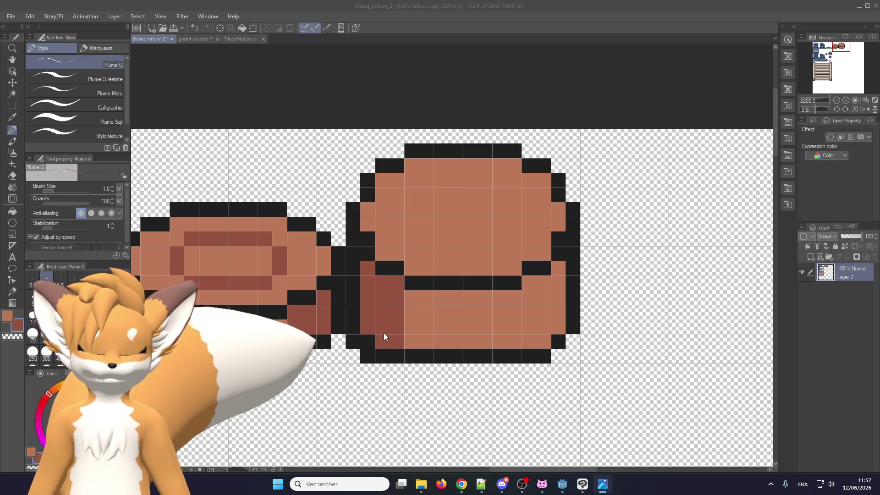
- Shade the lower band's right end with a dark brown column, redoing one stroke
{"action": "left_click", "coordinate": [458, 306]}
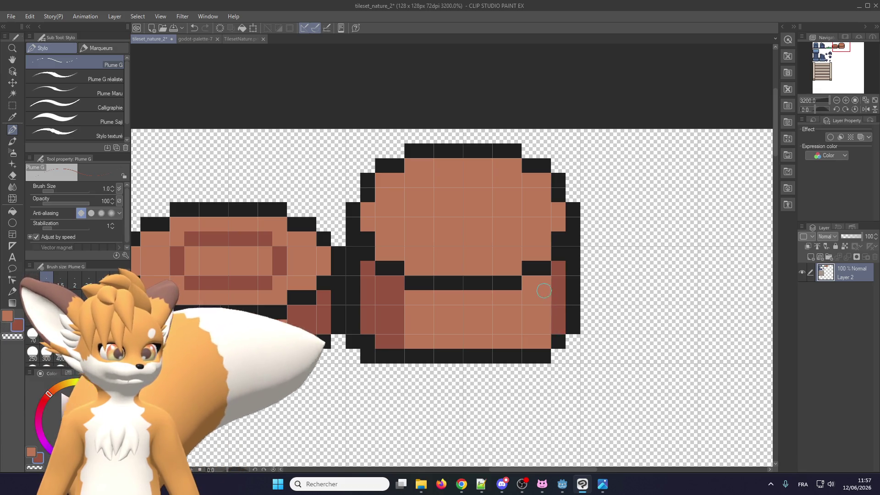
{"action": "left_click", "coordinate": [529, 312]}
{"action": "left_click_drag", "start_coordinate": [544, 281], "coordinate": [543, 323]}
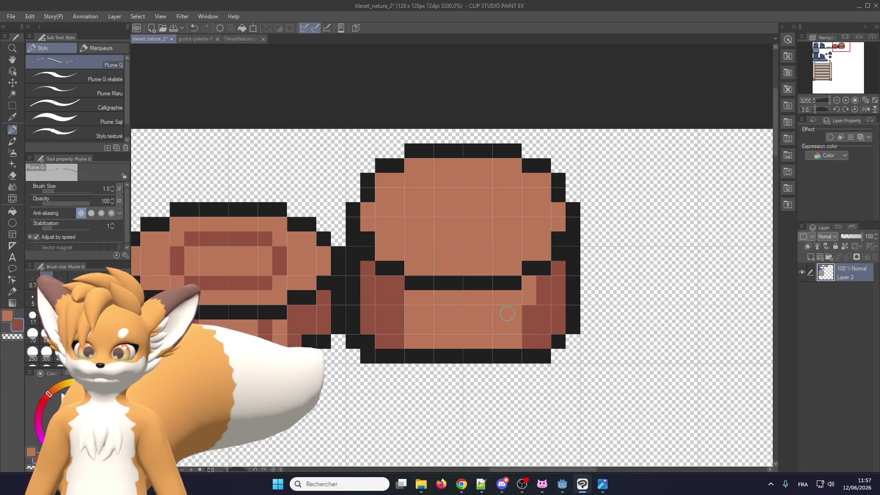
{"action": "key", "text": "ctrl+z"}
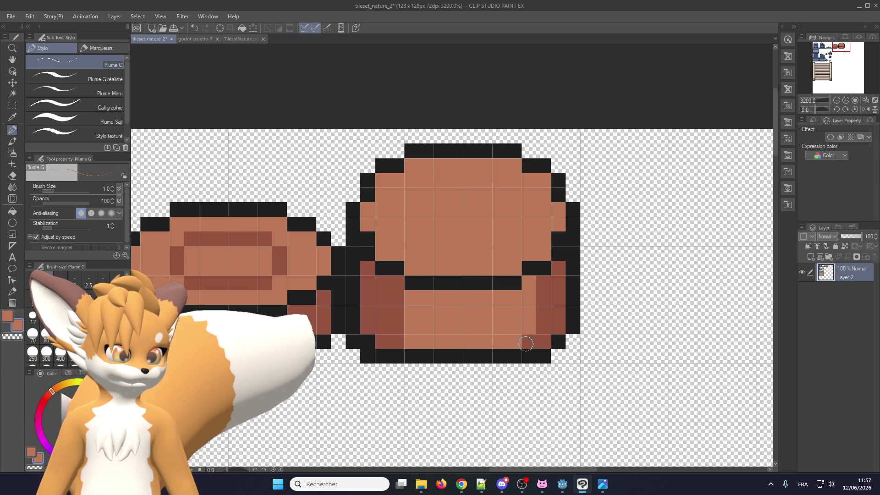
{"action": "left_click_drag", "start_coordinate": [529, 280], "coordinate": [528, 343]}
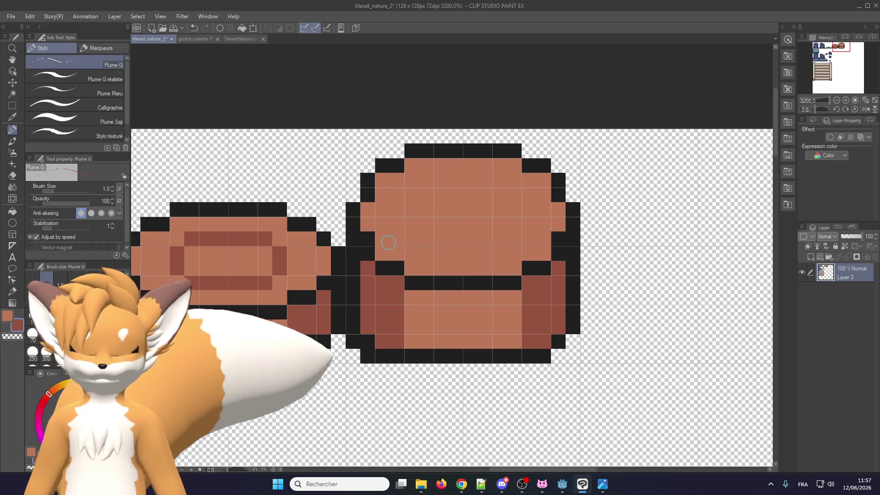
- Draw a dark brown ring around the inside of the boulder's upper oval
{"action": "left_click", "coordinate": [399, 210]}
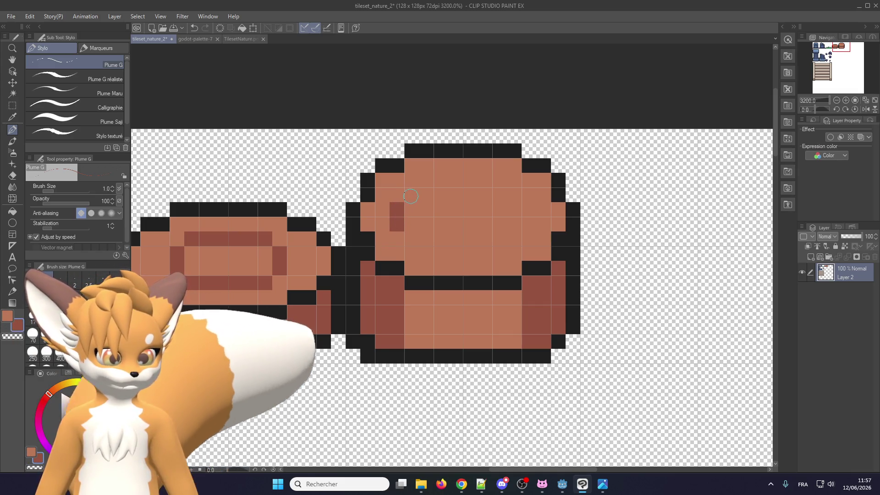
{"action": "left_click", "coordinate": [414, 193]}
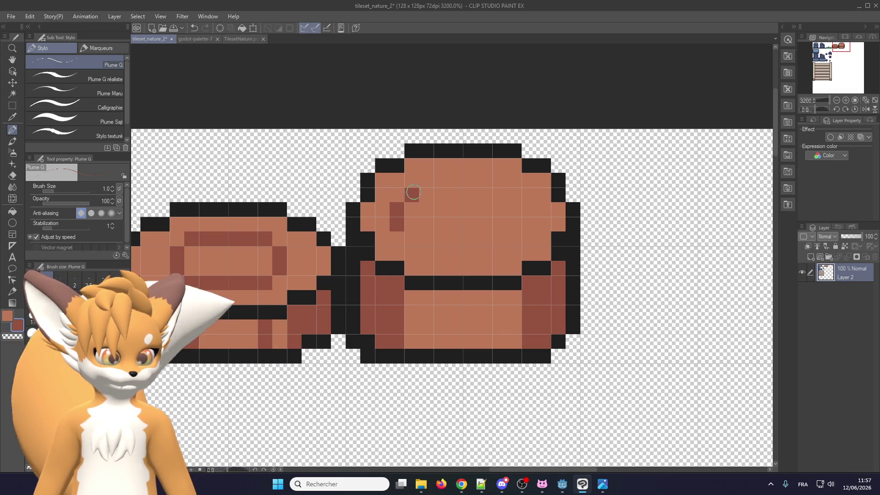
{"action": "left_click", "coordinate": [500, 181]}
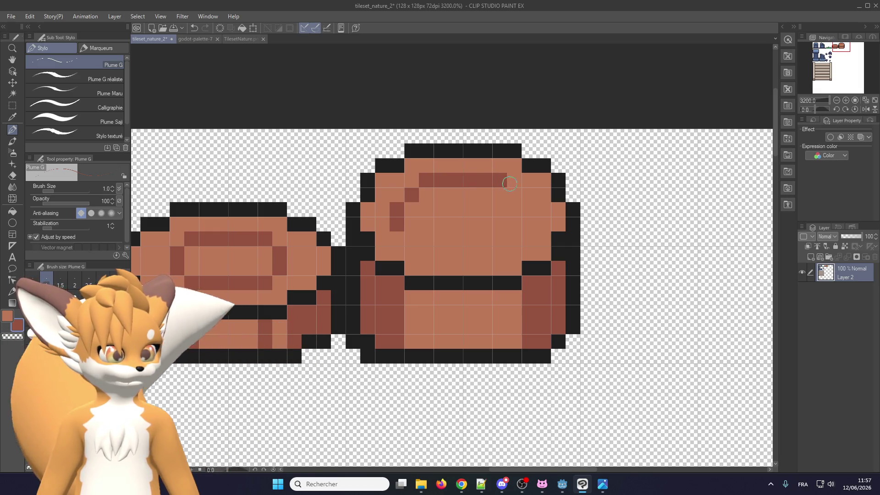
{"action": "left_click", "coordinate": [529, 209]}
{"action": "left_click_drag", "start_coordinate": [428, 252], "coordinate": [490, 253]}
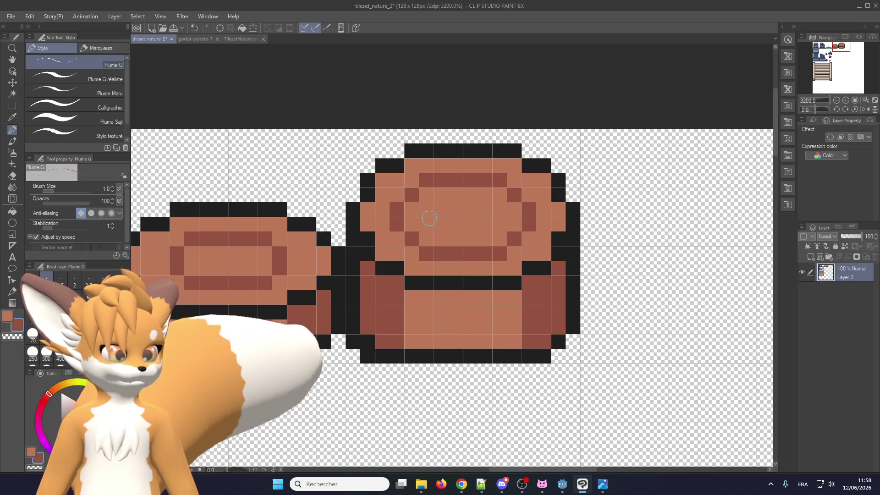
- Add a short dark brown bar in the centre of the oval, removing a stray pixel
{"action": "left_click", "coordinate": [444, 219]}
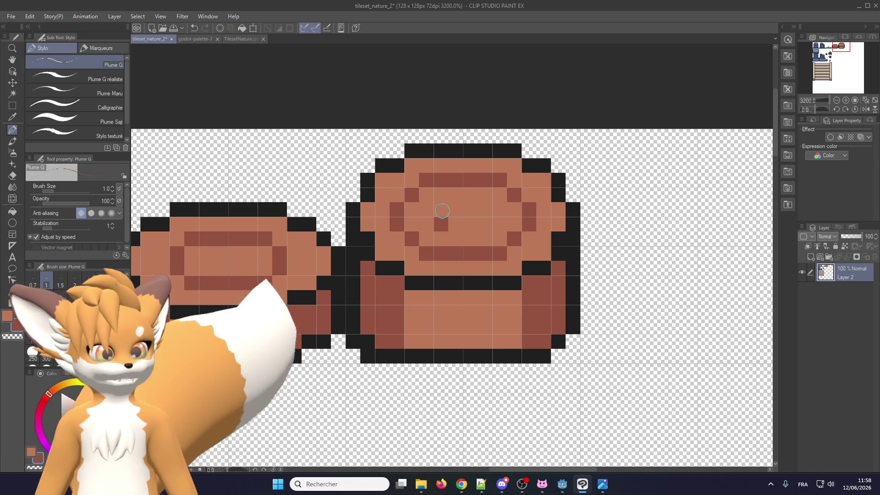
{"action": "left_click", "coordinate": [460, 204]}
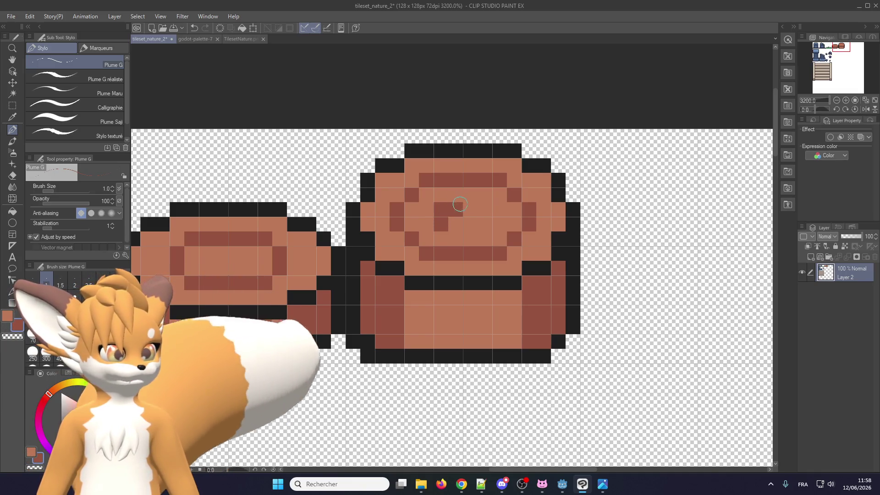
{"action": "left_click", "coordinate": [485, 210]}
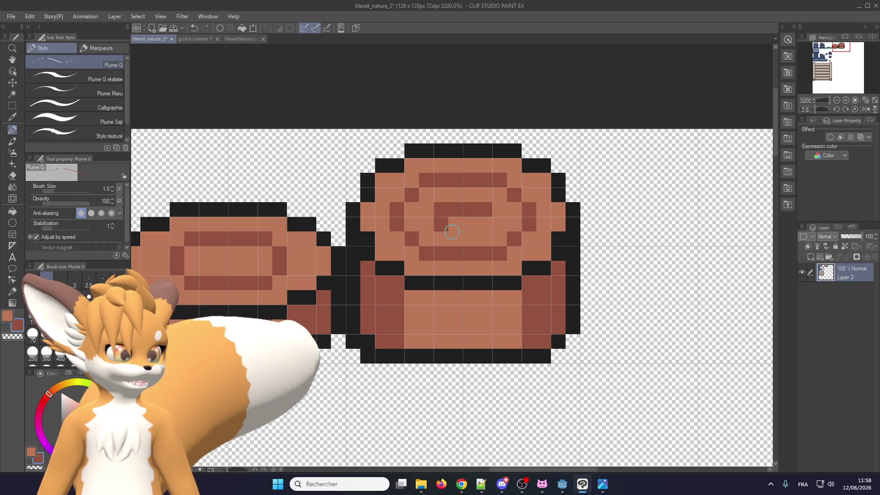
{"action": "left_click", "coordinate": [480, 223]}
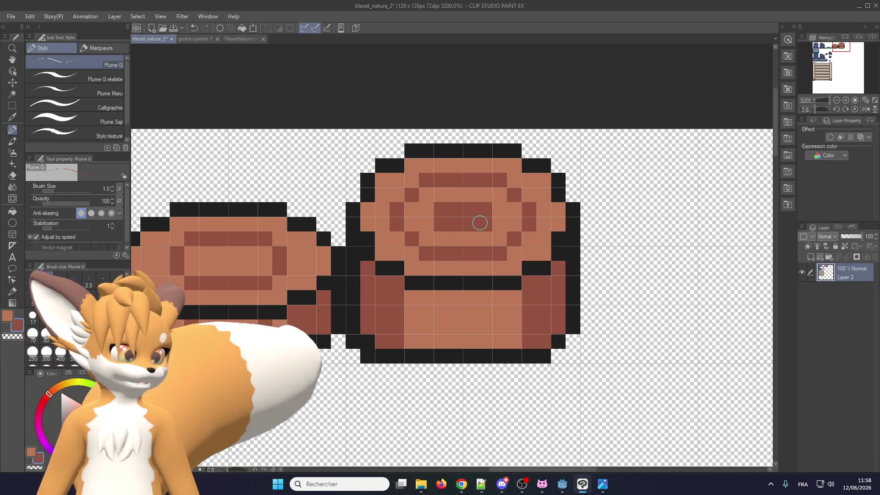
{"action": "key", "text": "ctrl+z"}
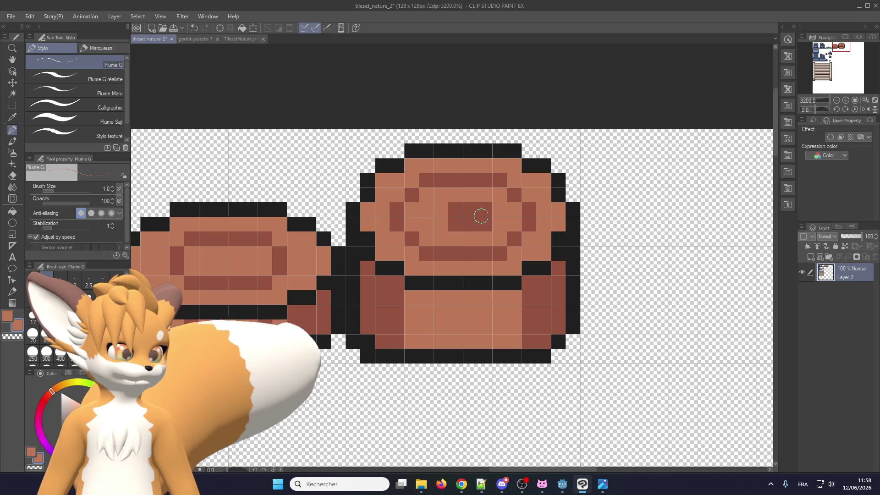
{"action": "scroll", "coordinate": [483, 231], "scroll_direction": "down", "scroll_amount": 2}
- Save the tileset_nature_2 file with File > Save
{"action": "scroll", "coordinate": [458, 220], "scroll_direction": "down", "scroll_amount": 2}
{"action": "scroll", "coordinate": [430, 211], "scroll_direction": "up", "scroll_amount": 4}
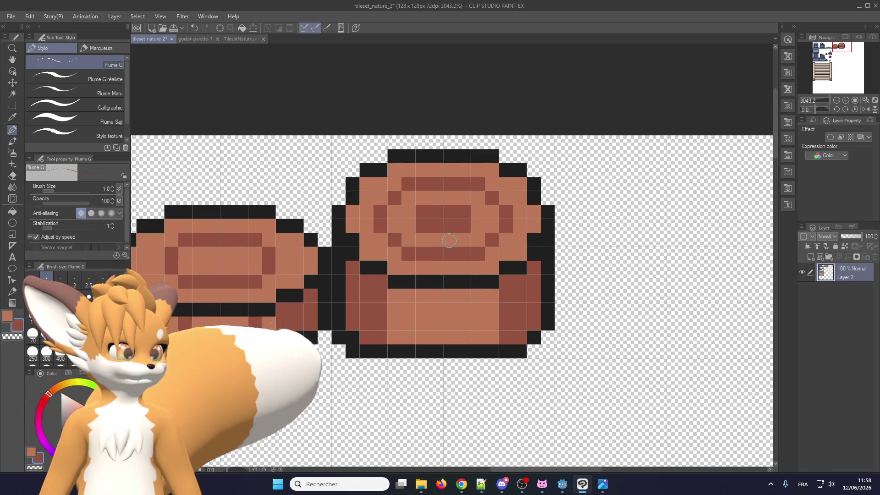
{"action": "scroll", "coordinate": [449, 240], "scroll_direction": "down", "scroll_amount": 4}
{"action": "scroll", "coordinate": [440, 252], "scroll_direction": "down", "scroll_amount": 3}
{"action": "scroll", "coordinate": [436, 260], "scroll_direction": "down", "scroll_amount": 1}
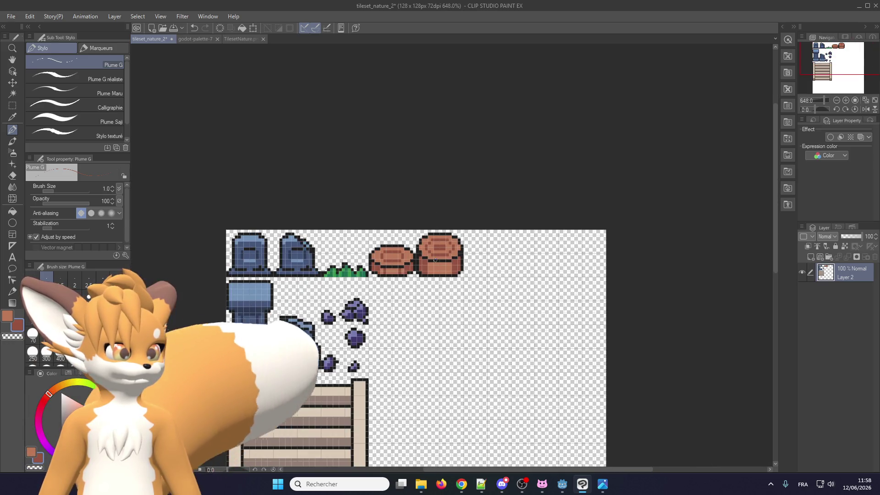
{"action": "scroll", "coordinate": [435, 260], "scroll_direction": "up", "scroll_amount": 1}
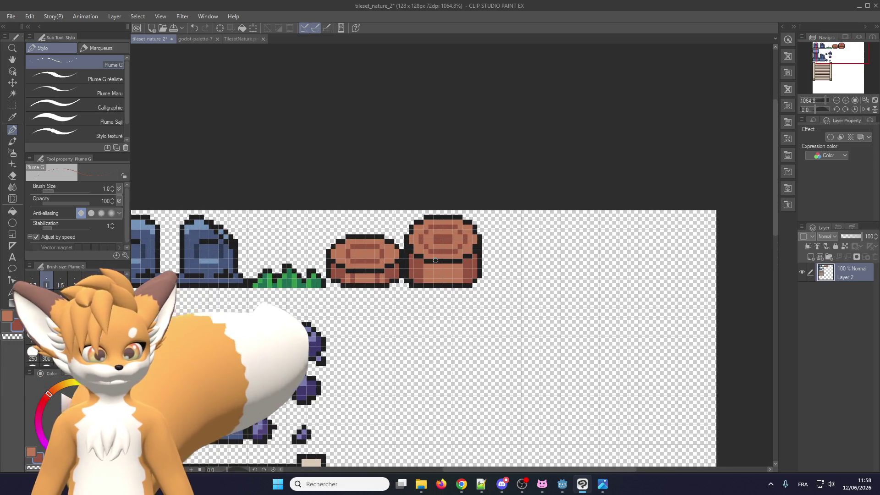
{"action": "scroll", "coordinate": [436, 260], "scroll_direction": "up", "scroll_amount": 1}
{"action": "scroll", "coordinate": [434, 264], "scroll_direction": "up", "scroll_amount": 1}
{"action": "scroll", "coordinate": [427, 268], "scroll_direction": "down", "scroll_amount": 2}
{"action": "scroll", "coordinate": [418, 275], "scroll_direction": "up", "scroll_amount": 3}
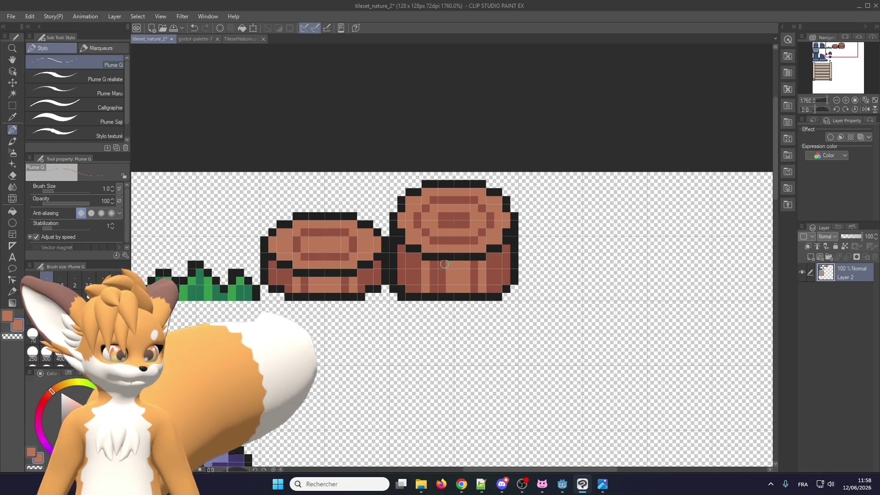
{"action": "scroll", "coordinate": [441, 284], "scroll_direction": "down", "scroll_amount": 2}
{"action": "scroll", "coordinate": [443, 275], "scroll_direction": "up", "scroll_amount": 1}
{"action": "scroll", "coordinate": [444, 261], "scroll_direction": "down", "scroll_amount": 2}
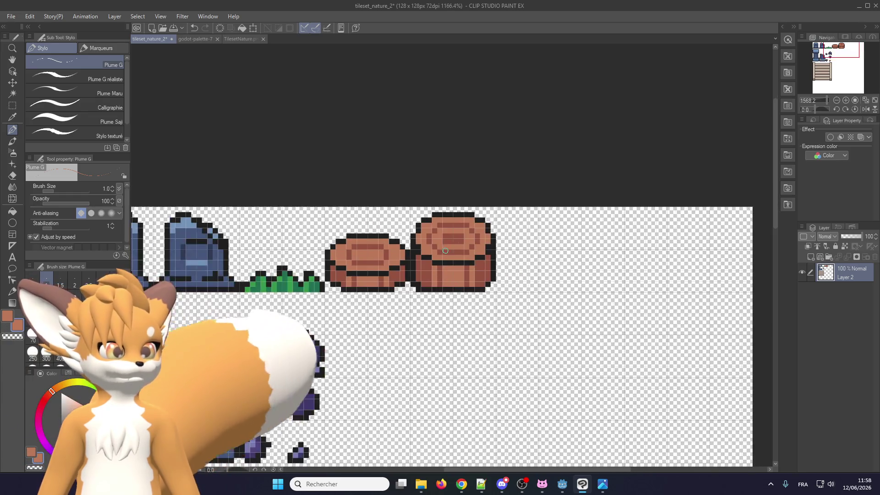
{"action": "scroll", "coordinate": [445, 247], "scroll_direction": "down", "scroll_amount": 3}
{"action": "scroll", "coordinate": [445, 247], "scroll_direction": "up", "scroll_amount": 2}
{"action": "scroll", "coordinate": [439, 248], "scroll_direction": "up", "scroll_amount": 1}
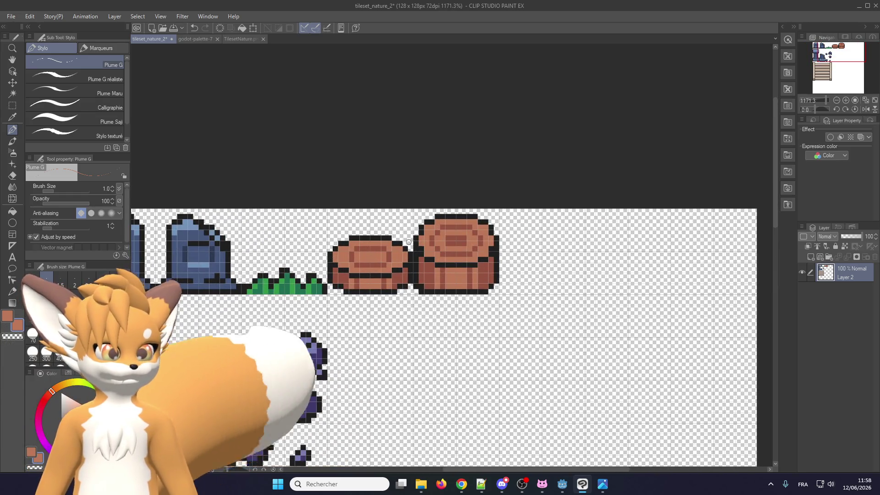
{"action": "scroll", "coordinate": [408, 242], "scroll_direction": "down", "scroll_amount": 1}
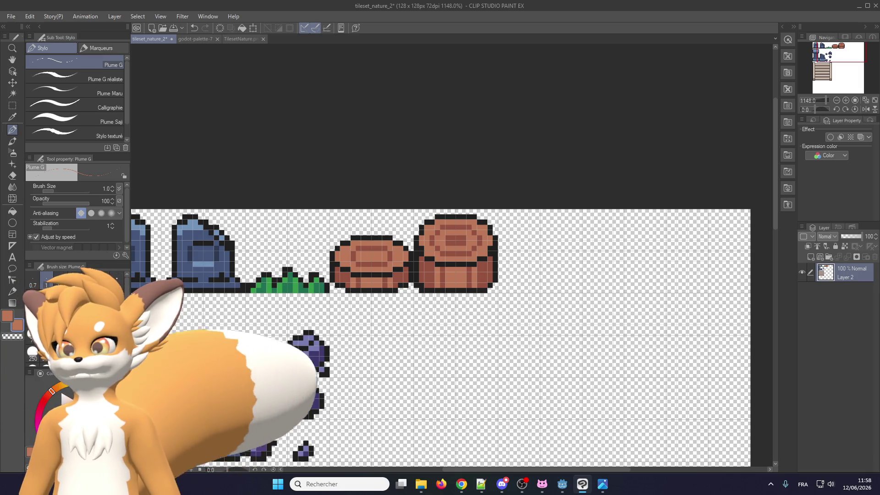
{"action": "key", "text": "alt+Tab"}
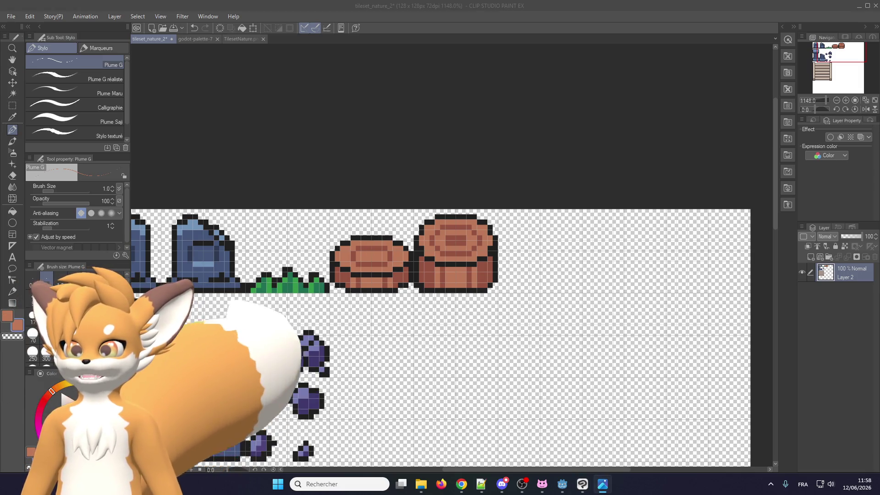
{"action": "scroll", "coordinate": [322, 344], "scroll_direction": "down", "scroll_amount": 3}
{"action": "scroll", "coordinate": [351, 306], "scroll_direction": "up", "scroll_amount": 4}
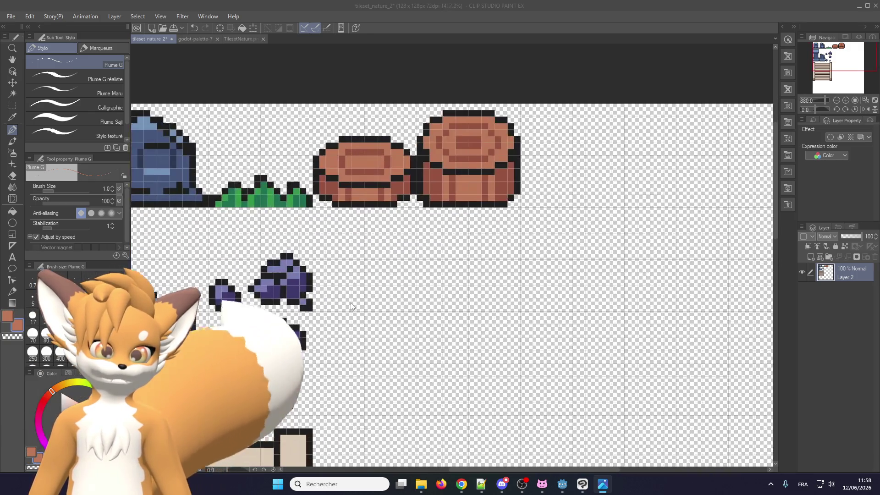
{"action": "left_click", "coordinate": [11, 16]}
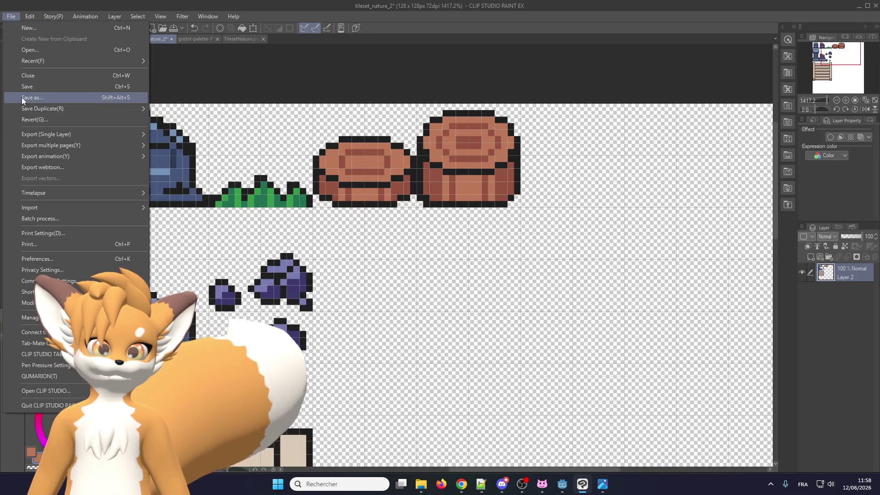
{"action": "left_click", "coordinate": [34, 93]}
- Zoom in on the purple stones and draw a new rock outline's black bottom edge beside them
{"action": "scroll", "coordinate": [311, 292], "scroll_direction": "up", "scroll_amount": 2}
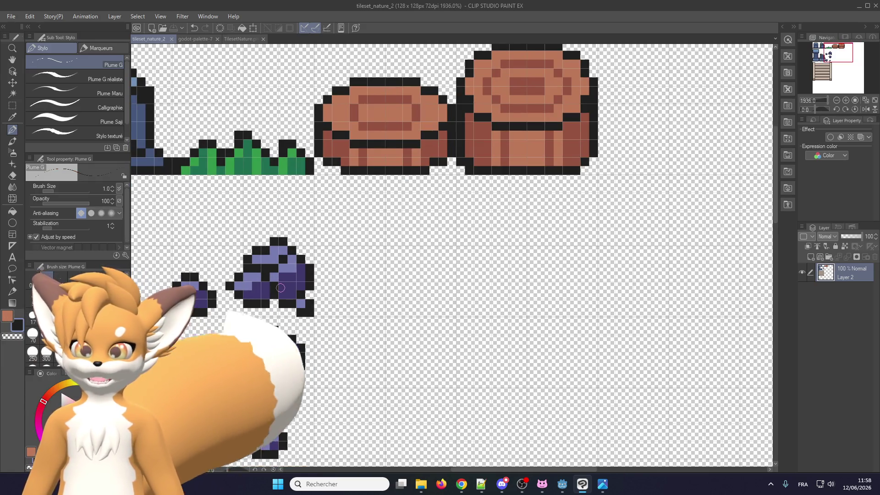
{"action": "scroll", "coordinate": [310, 303], "scroll_direction": "up", "scroll_amount": 1}
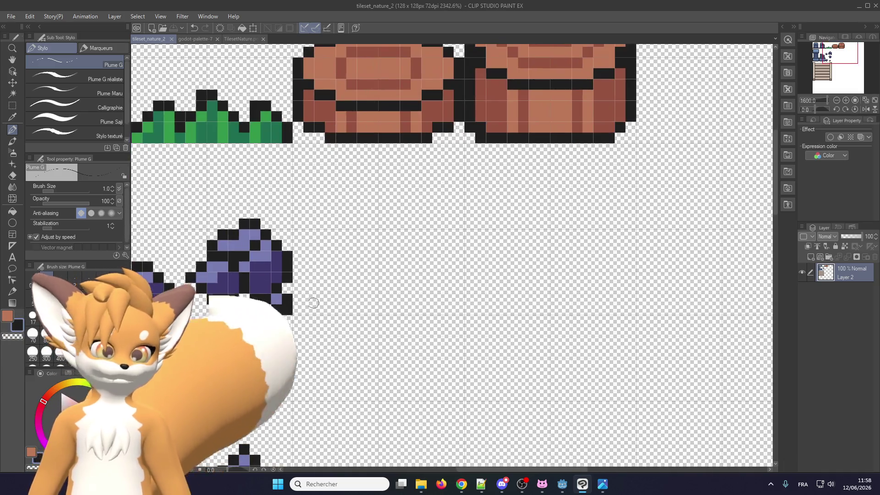
{"action": "scroll", "coordinate": [316, 293], "scroll_direction": "down", "scroll_amount": 2}
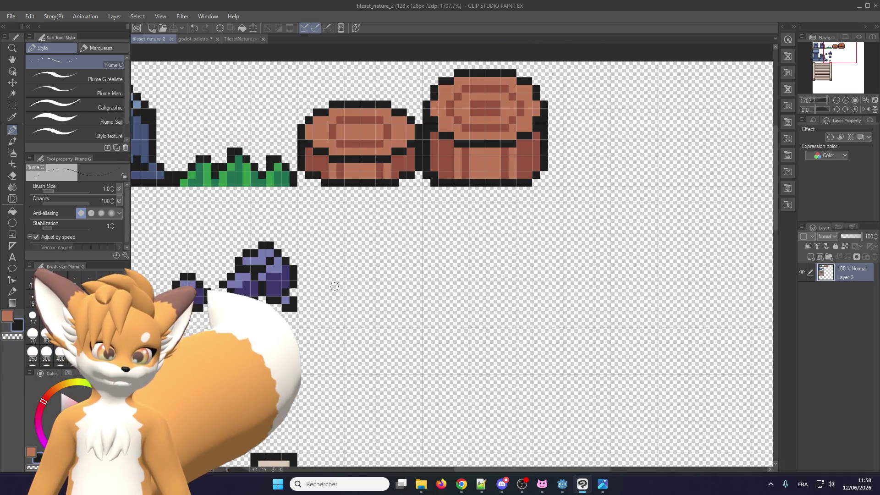
{"action": "scroll", "coordinate": [324, 287], "scroll_direction": "down", "scroll_amount": 1}
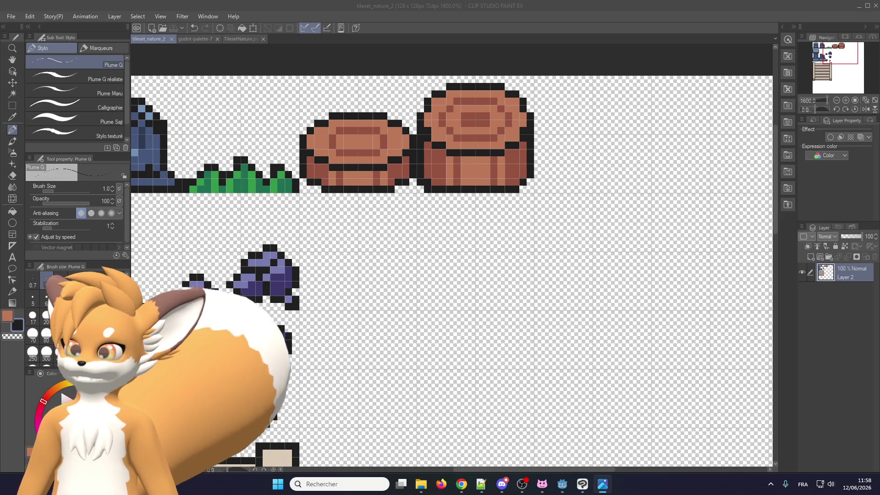
{"action": "scroll", "coordinate": [313, 305], "scroll_direction": "up", "scroll_amount": 1}
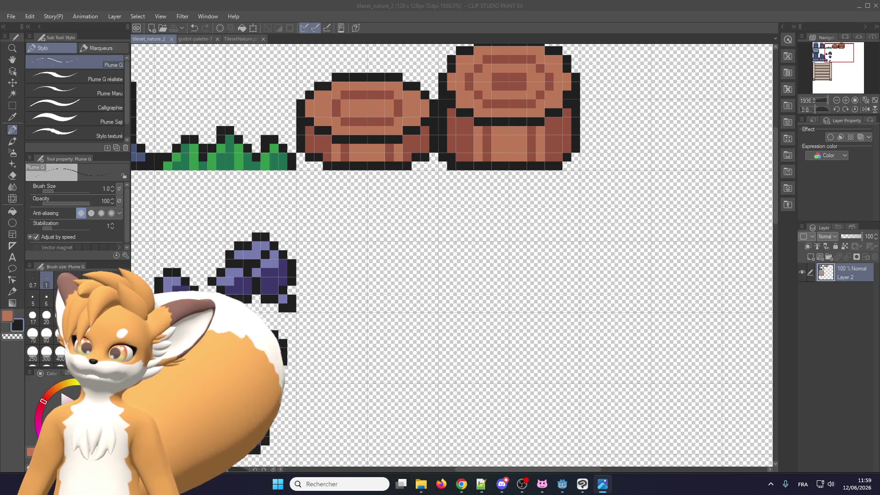
{"action": "scroll", "coordinate": [266, 350], "scroll_direction": "up", "scroll_amount": 1}
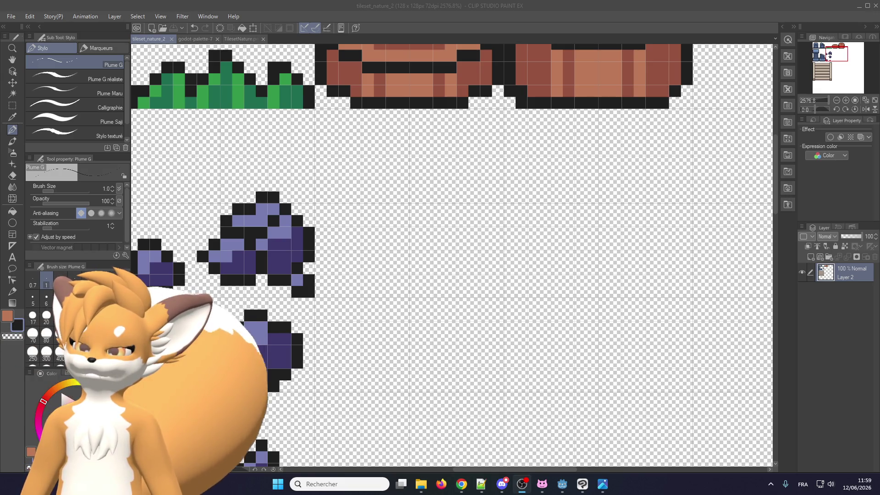
{"action": "scroll", "coordinate": [333, 277], "scroll_direction": "down", "scroll_amount": 1}
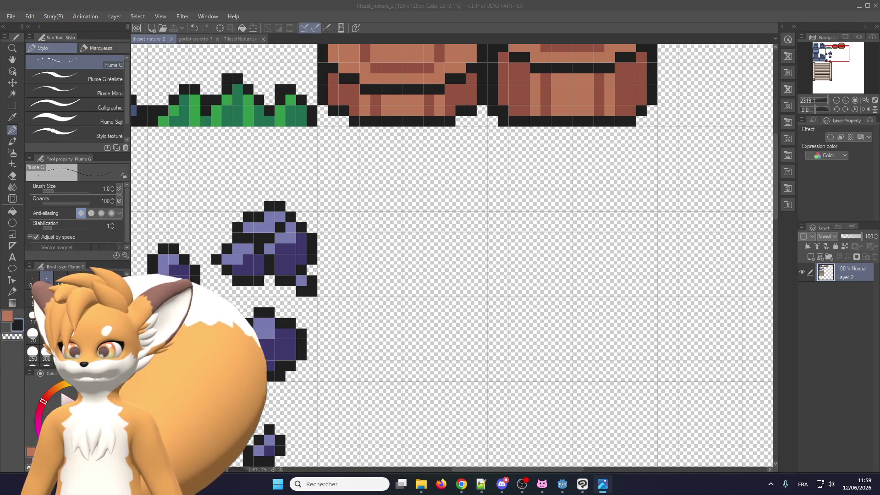
{"action": "scroll", "coordinate": [303, 252], "scroll_direction": "up", "scroll_amount": 1}
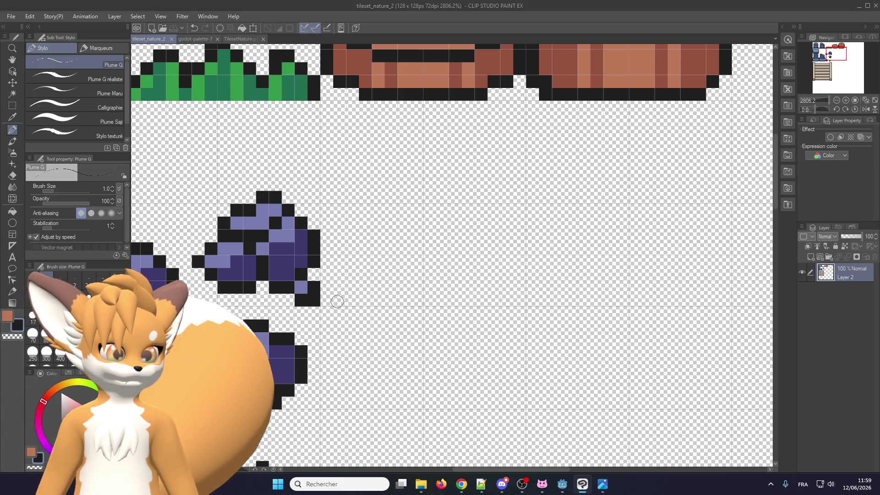
{"action": "left_click_drag", "start_coordinate": [347, 301], "coordinate": [379, 300]}
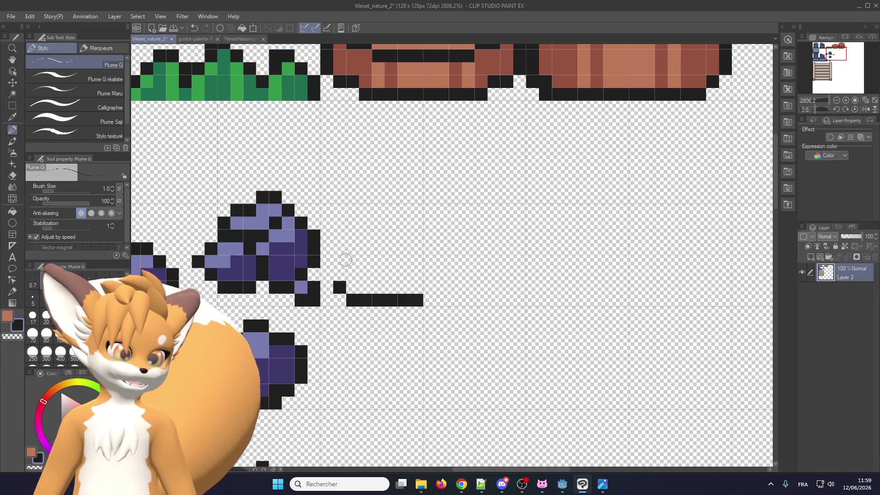
- Complete the rock's black outline with right, left and rounded top edges into a closed rounded square
{"action": "scroll", "coordinate": [474, 289], "scroll_direction": "down", "scroll_amount": 1}
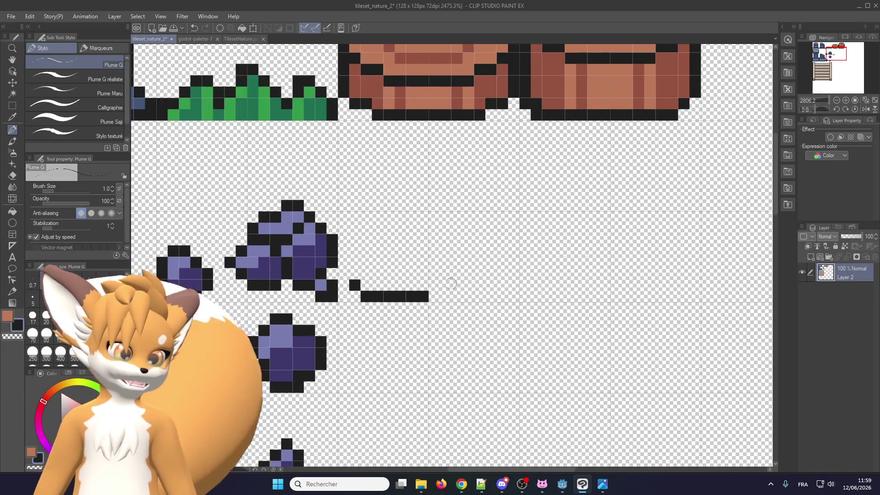
{"action": "left_click", "coordinate": [436, 297]}
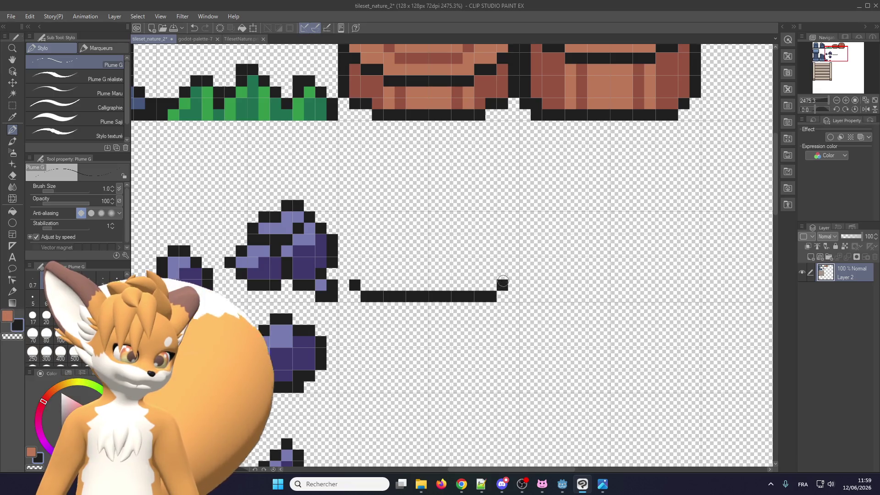
{"action": "left_click_drag", "start_coordinate": [508, 275], "coordinate": [511, 181]}
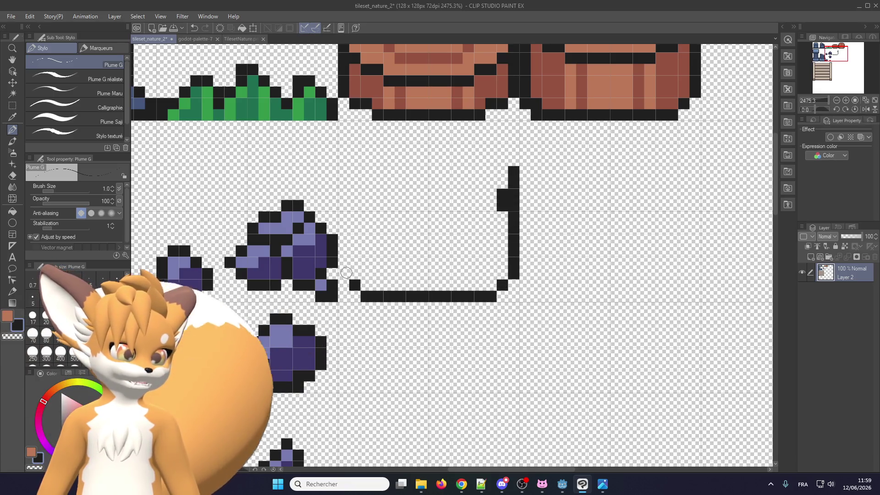
{"action": "left_click_drag", "start_coordinate": [346, 273], "coordinate": [343, 198]}
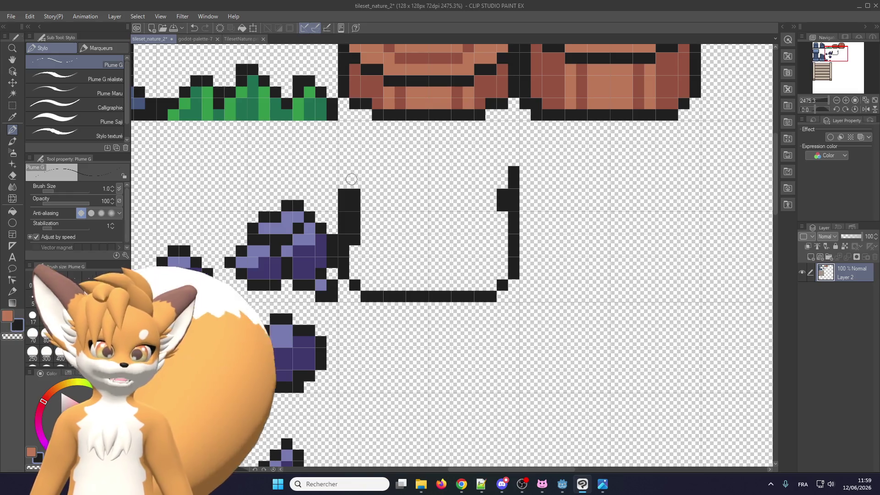
{"action": "left_click", "coordinate": [342, 182]}
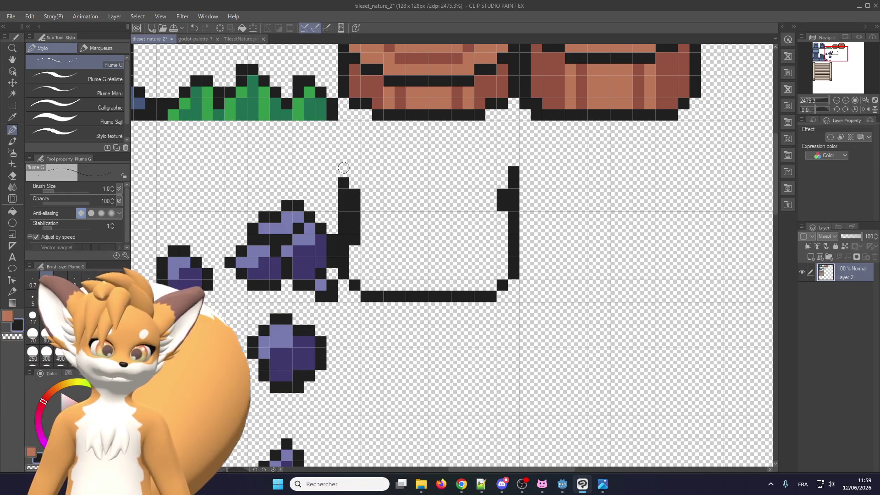
{"action": "left_click_drag", "start_coordinate": [360, 159], "coordinate": [376, 150]}
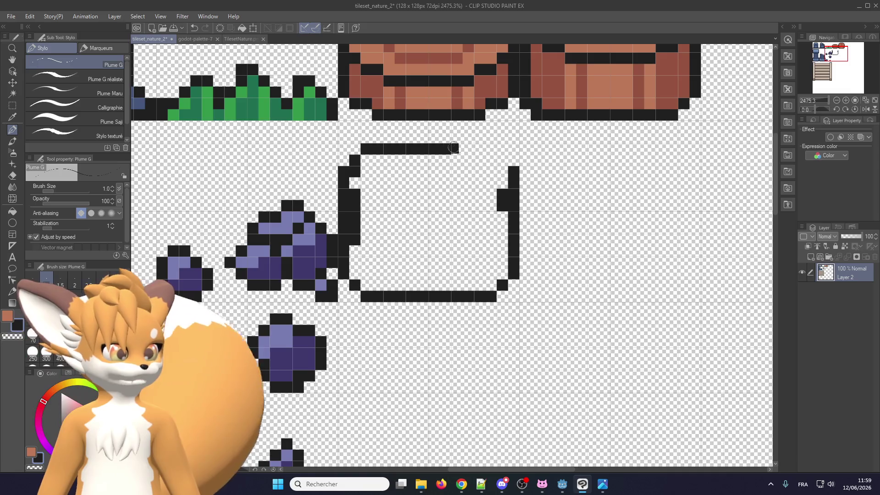
{"action": "mouse_move", "coordinate": [453, 148]}
{"action": "left_mouse_down"}
{"action": "mouse_move", "coordinate": [482, 149]}
{"action": "mouse_move", "coordinate": [505, 168]}
{"action": "left_mouse_up"}
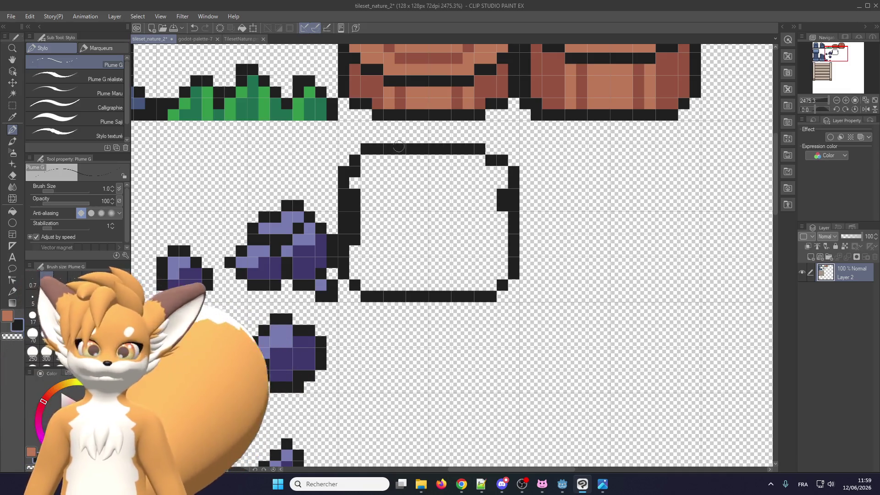
{"action": "mouse_move", "coordinate": [364, 138]}
{"action": "left_mouse_down"}
{"action": "mouse_move", "coordinate": [479, 138]}
{"action": "mouse_move", "coordinate": [502, 148]}
{"action": "left_mouse_up"}
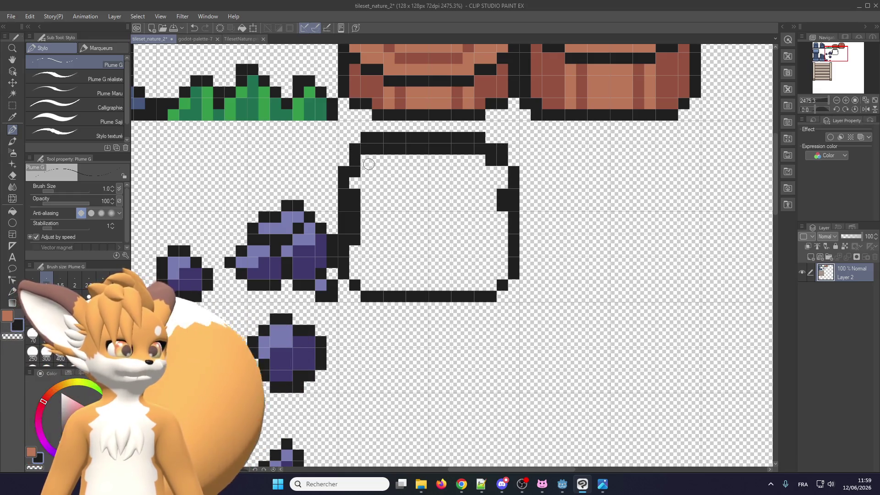
{"action": "scroll", "coordinate": [368, 150], "scroll_direction": "up", "scroll_amount": 1}
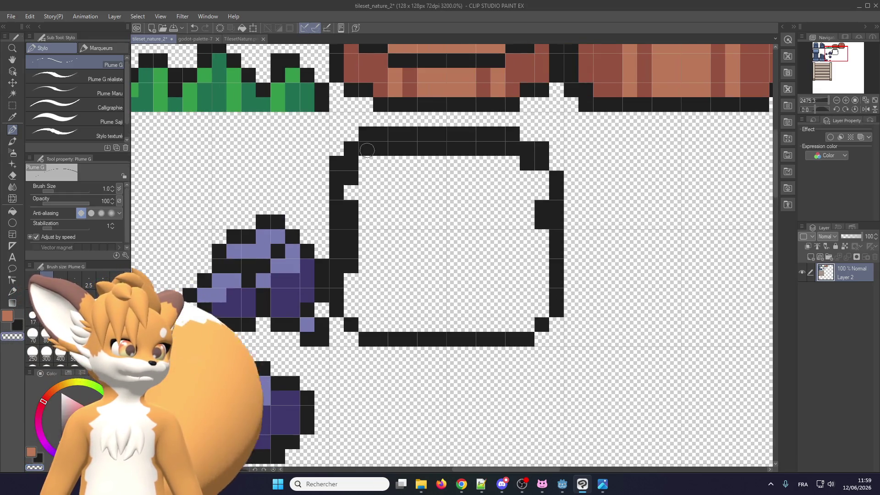
- Erase the doubled row under the top edge and reshape the top-right corner pixels
{"action": "left_click_drag", "start_coordinate": [351, 163], "coordinate": [513, 151]}
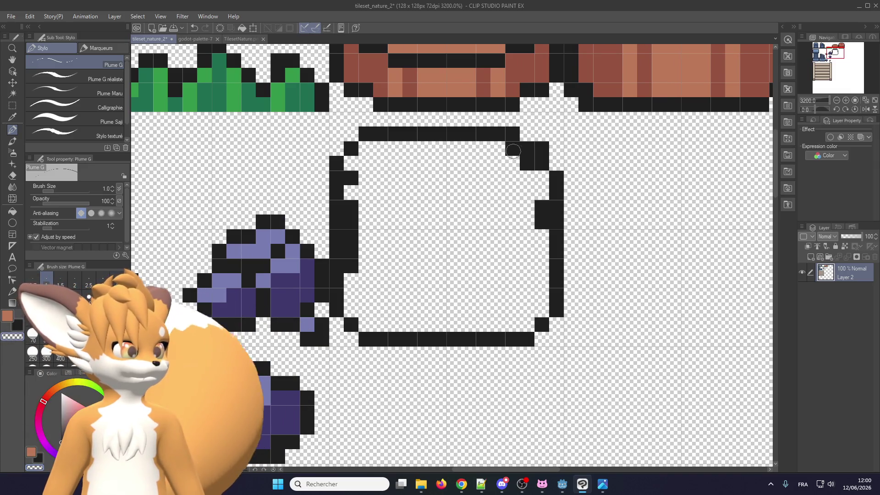
{"action": "left_click", "coordinate": [527, 163]}
{"action": "left_click", "coordinate": [528, 134]}
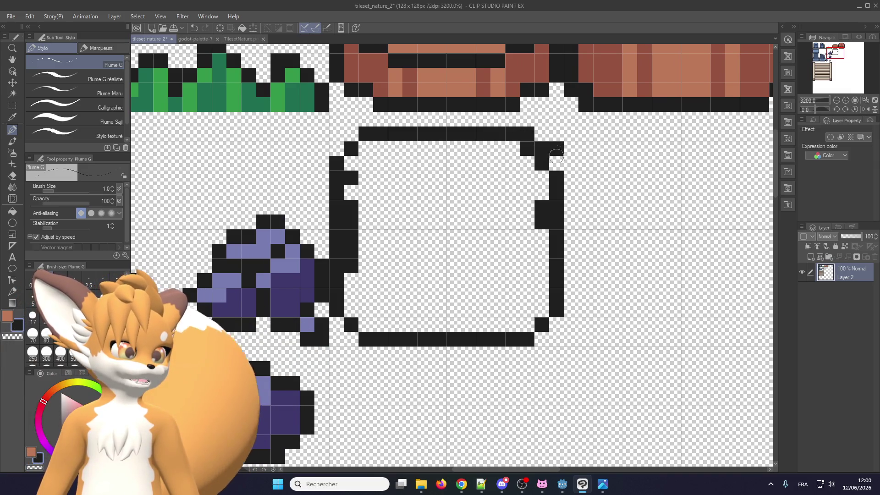
{"action": "left_click", "coordinate": [557, 162]}
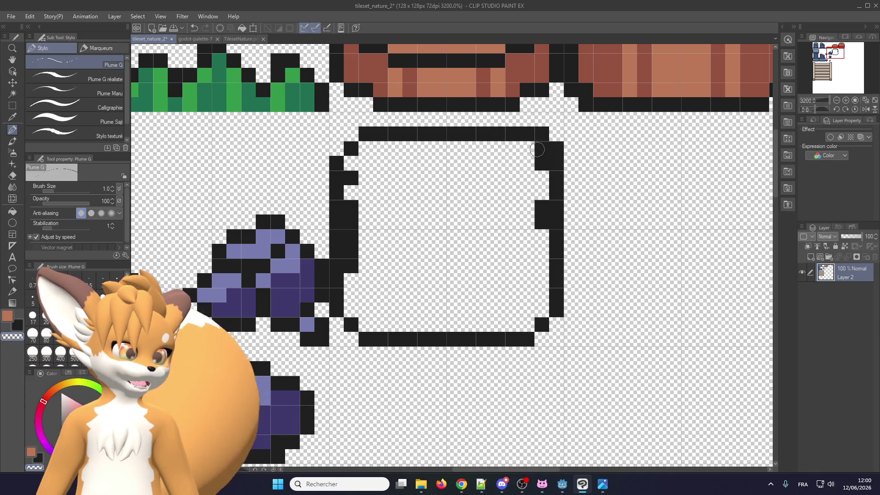
{"action": "mouse_move", "coordinate": [527, 149]}
{"action": "left_mouse_down"}
{"action": "mouse_move", "coordinate": [542, 164]}
{"action": "mouse_move", "coordinate": [558, 143]}
{"action": "left_mouse_up"}
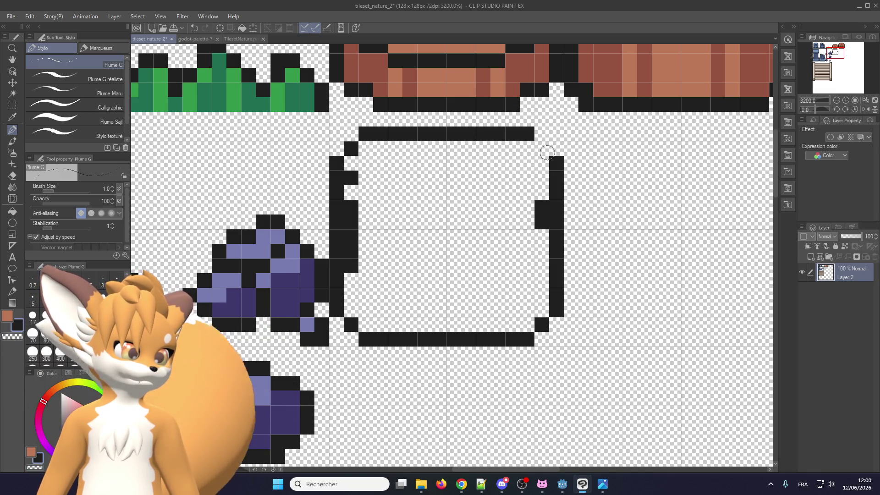
{"action": "left_click", "coordinate": [541, 149]}
- Erase stray pixels on the left wall and straighten the bump in the right wall
{"action": "left_click_drag", "start_coordinate": [351, 178], "coordinate": [355, 241]}
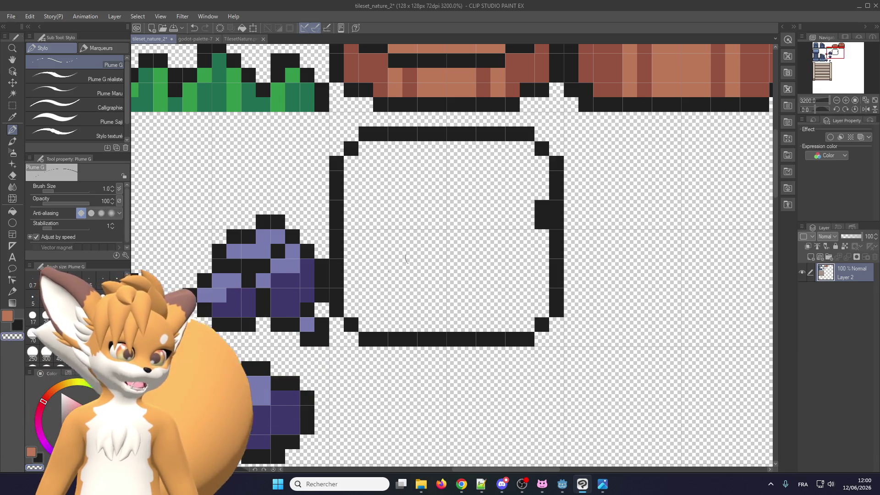
{"action": "left_click_drag", "start_coordinate": [543, 201], "coordinate": [543, 227]}
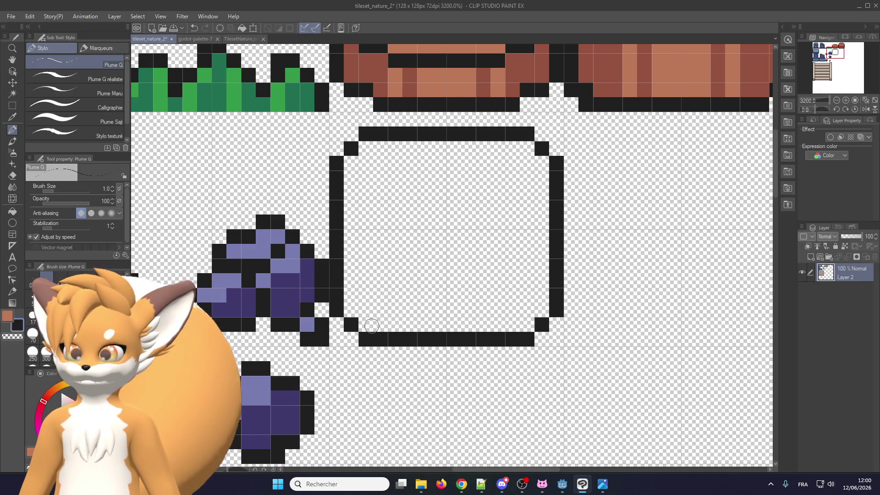
{"action": "scroll", "coordinate": [367, 324], "scroll_direction": "down", "scroll_amount": 1}
{"action": "scroll", "coordinate": [383, 205], "scroll_direction": "up", "scroll_amount": 1}
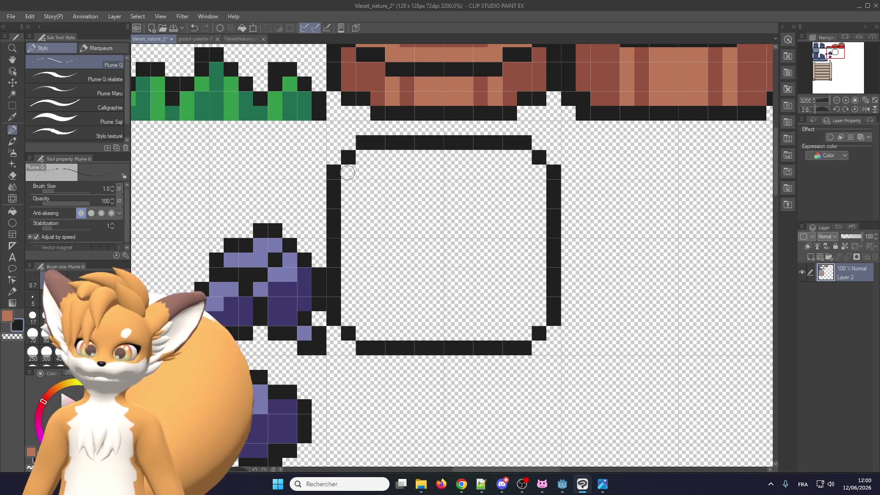
- Round the top-left corner with stepped pixels and clear a stray pixel there
{"action": "left_click", "coordinate": [349, 172]}
{"action": "left_click", "coordinate": [378, 157]}
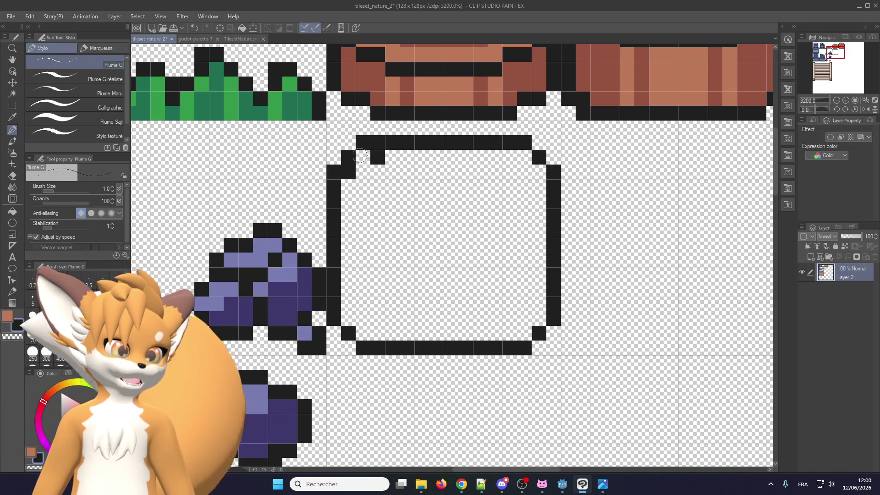
{"action": "left_click", "coordinate": [360, 156]}
{"action": "left_click", "coordinate": [359, 143]}
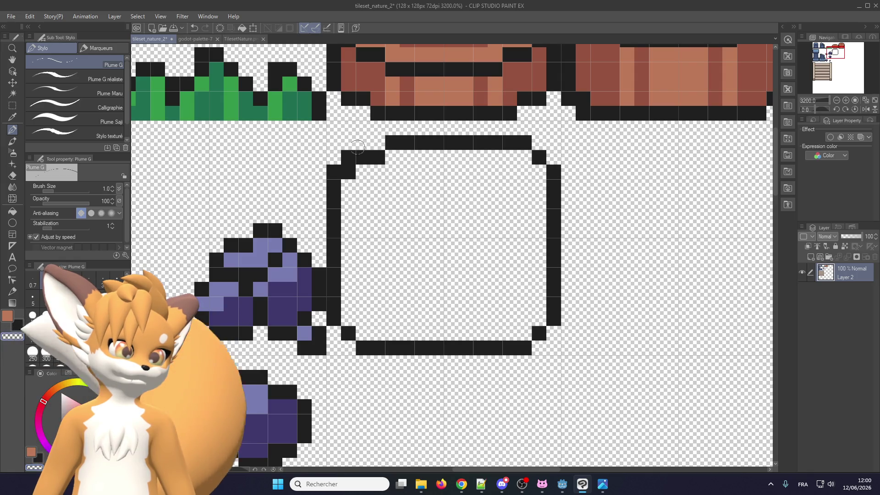
{"action": "left_click", "coordinate": [333, 172]}
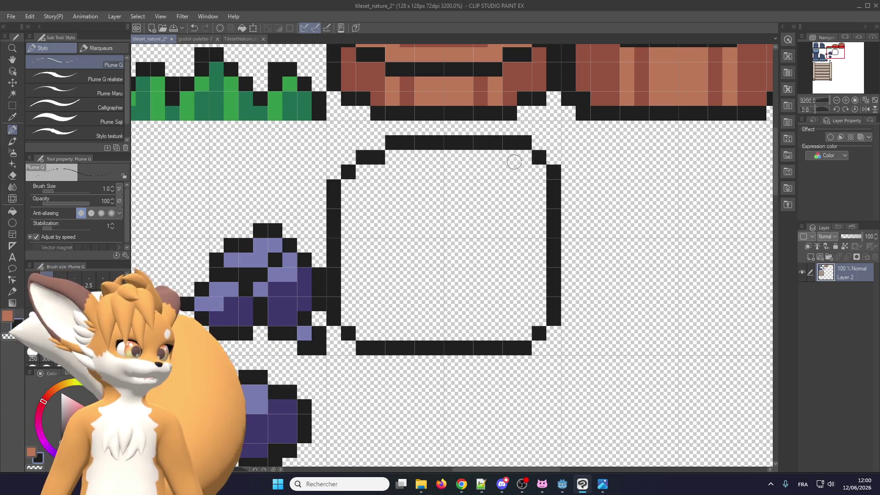
- Step the outline down into a rounded top-right corner, removing the leftover square pixels
{"action": "left_click_drag", "start_coordinate": [525, 157], "coordinate": [505, 158]}
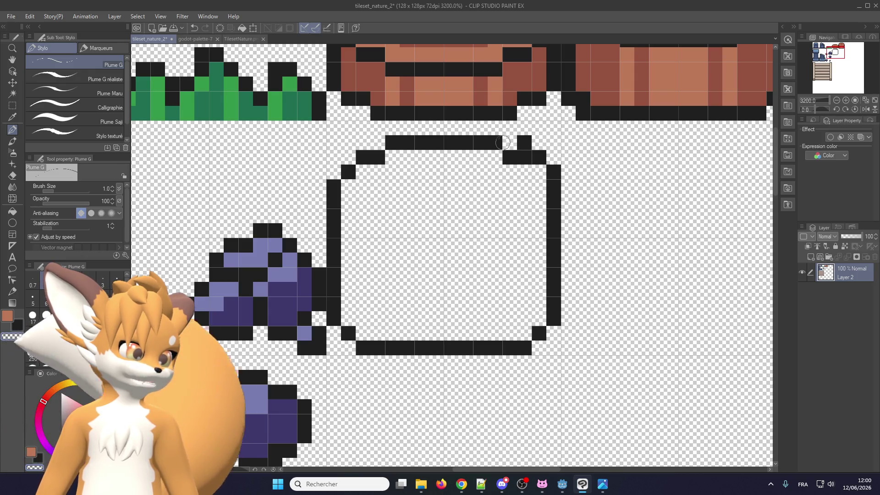
{"action": "left_click", "coordinate": [525, 142]}
{"action": "left_click", "coordinate": [539, 157]}
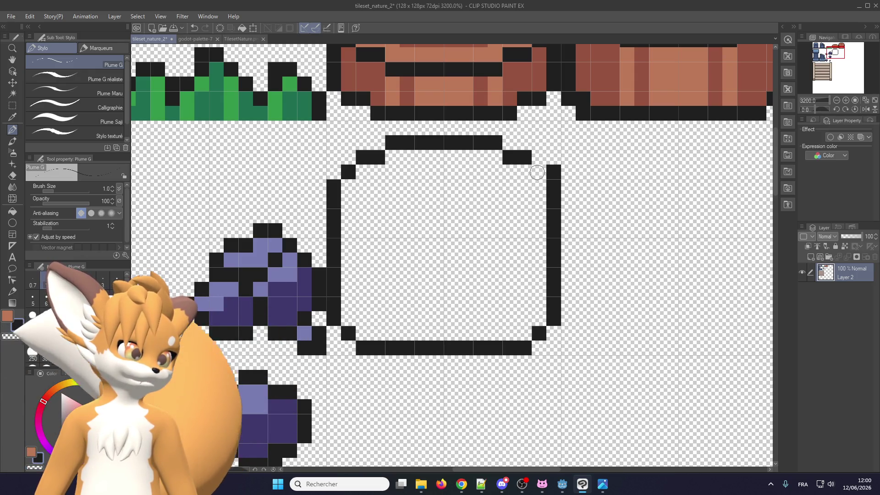
{"action": "left_click", "coordinate": [540, 172]}
{"action": "left_click", "coordinate": [554, 172]}
{"action": "scroll", "coordinate": [358, 302], "scroll_direction": "down", "scroll_amount": 1}
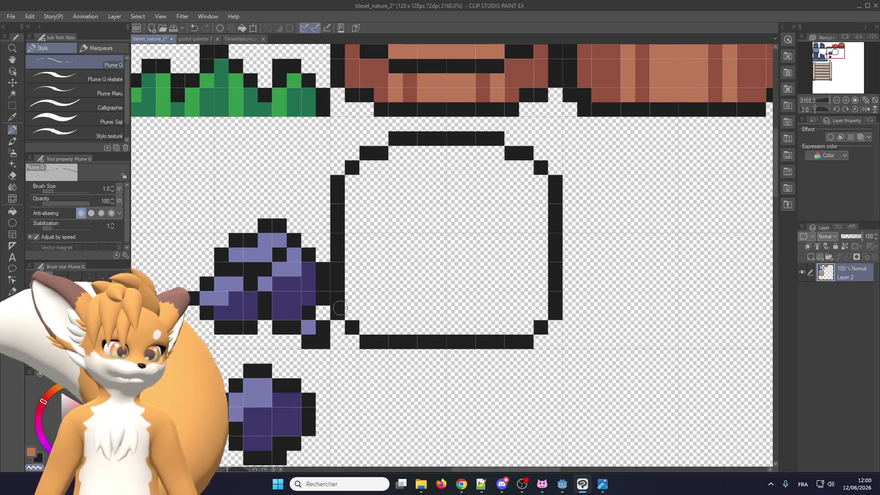
{"action": "scroll", "coordinate": [349, 208], "scroll_direction": "down", "scroll_amount": 5}
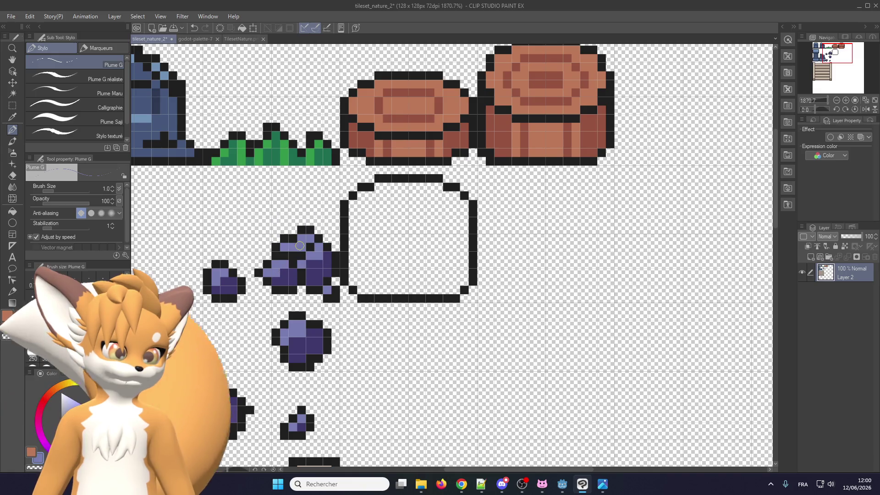
- Flood-fill the inside of the rounded boulder outline with flat lavender
{"action": "scroll", "coordinate": [470, 248], "scroll_direction": "down", "scroll_amount": 2}
{"action": "scroll", "coordinate": [470, 249], "scroll_direction": "down", "scroll_amount": 2}
{"action": "scroll", "coordinate": [469, 249], "scroll_direction": "up", "scroll_amount": 3}
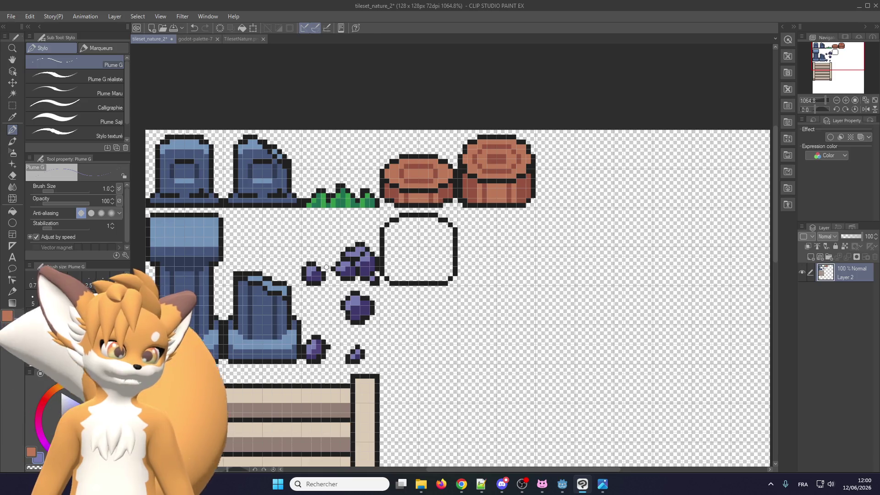
{"action": "scroll", "coordinate": [326, 268], "scroll_direction": "up", "scroll_amount": 1}
{"action": "scroll", "coordinate": [339, 263], "scroll_direction": "up", "scroll_amount": 1}
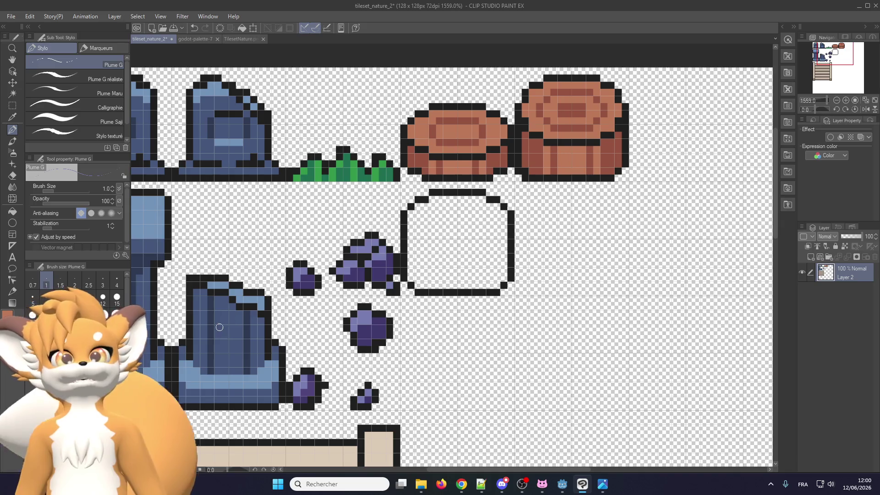
{"action": "scroll", "coordinate": [372, 246], "scroll_direction": "down", "scroll_amount": 1}
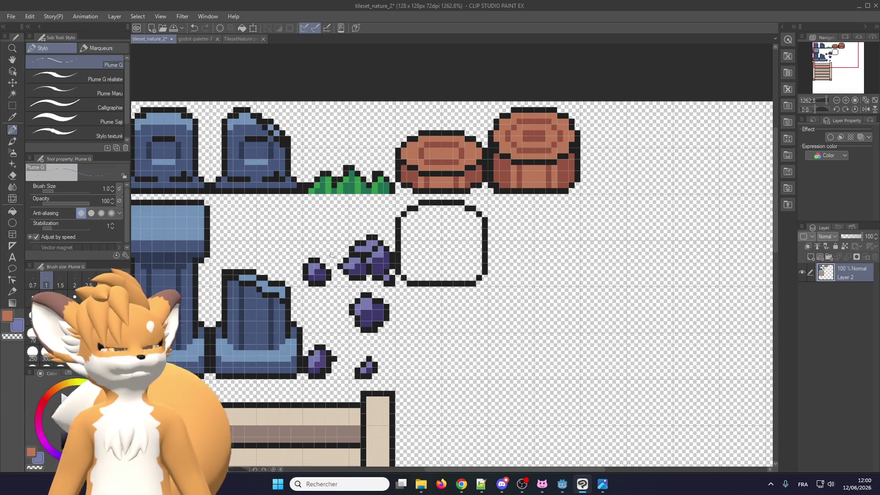
{"action": "scroll", "coordinate": [384, 228], "scroll_direction": "up", "scroll_amount": 2}
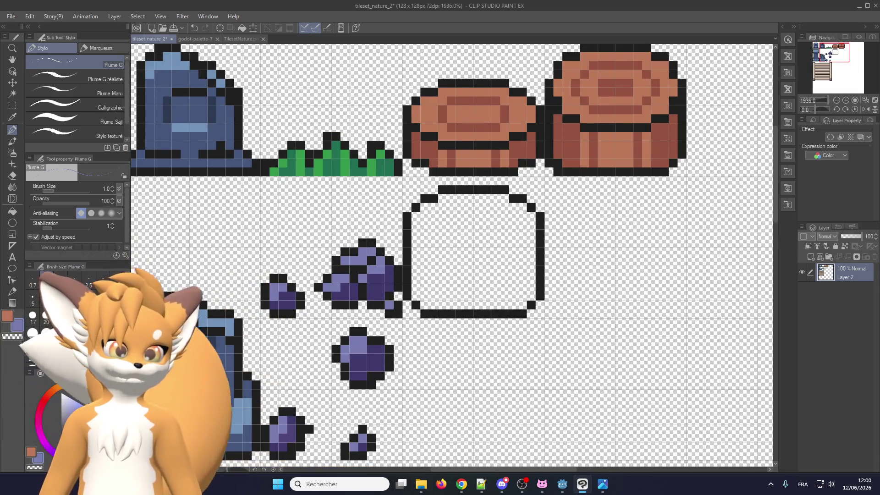
{"action": "scroll", "coordinate": [464, 251], "scroll_direction": "up", "scroll_amount": 1}
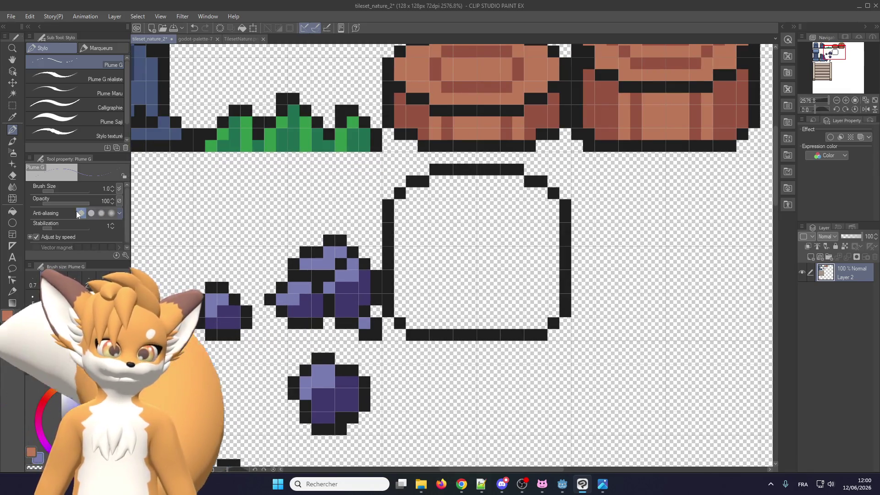
{"action": "left_click", "coordinate": [9, 211]}
{"action": "left_click", "coordinate": [468, 259]}
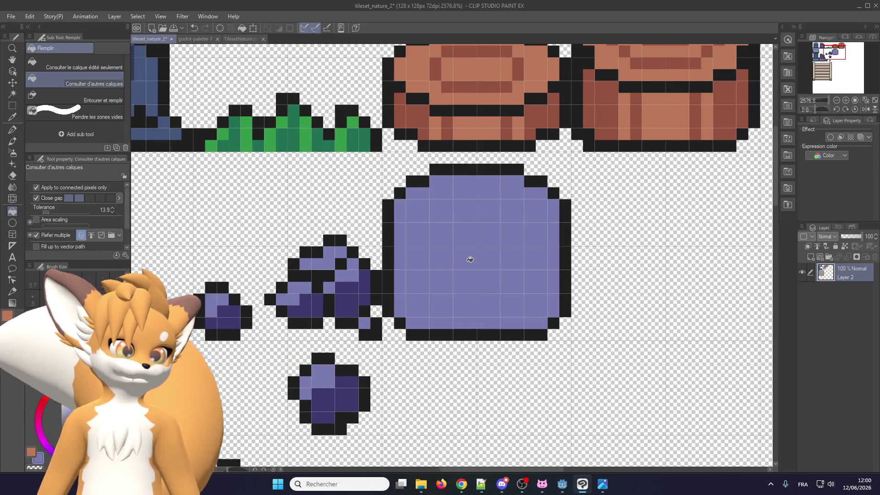
{"action": "scroll", "coordinate": [468, 260], "scroll_direction": "down", "scroll_amount": 1}
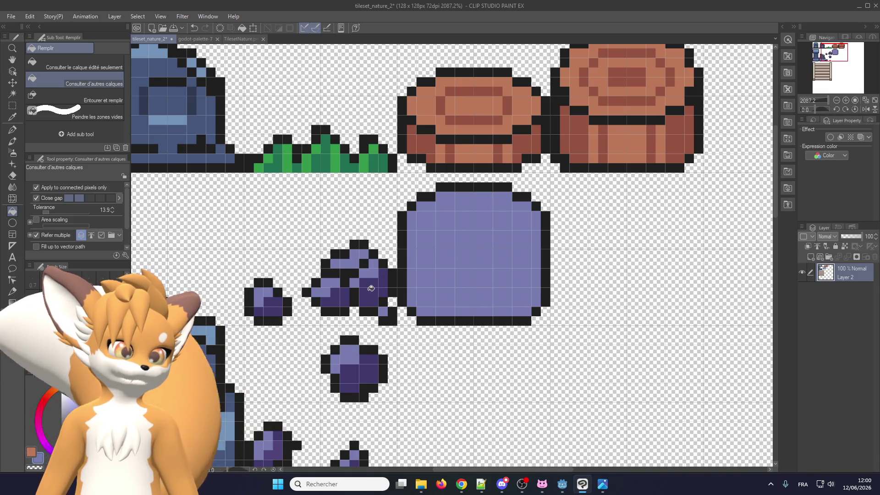
- Pick the dark purple swatch from godot-palette-7 and return to tileset_nature_2
{"action": "scroll", "coordinate": [379, 285], "scroll_direction": "down", "scroll_amount": 2}
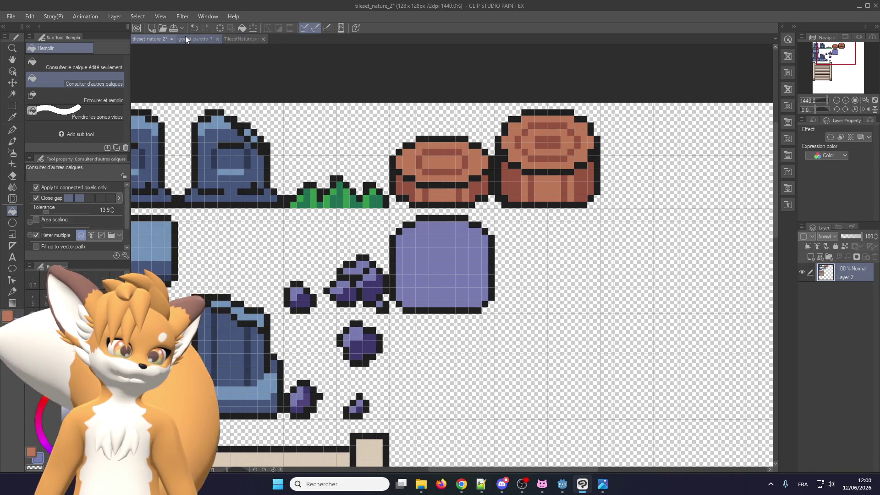
{"action": "scroll", "coordinate": [386, 252], "scroll_direction": "up", "scroll_amount": 2}
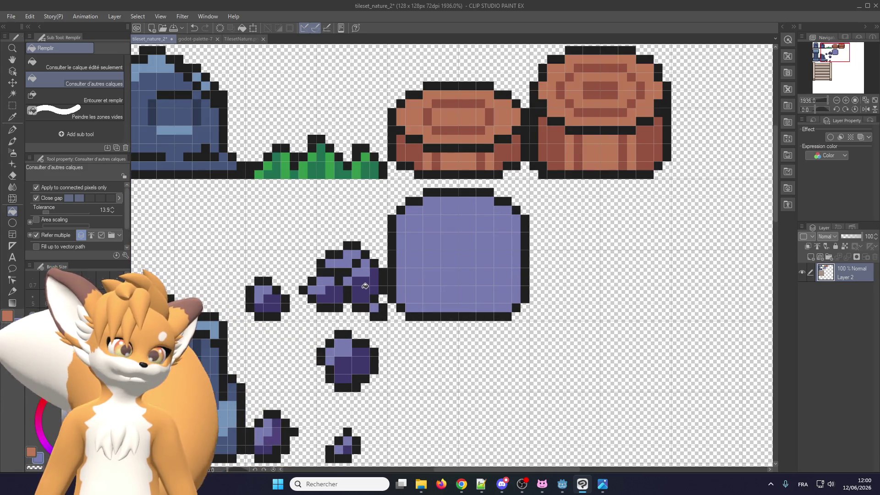
{"action": "scroll", "coordinate": [362, 290], "scroll_direction": "down", "scroll_amount": 1}
{"action": "left_click", "coordinate": [195, 39]}
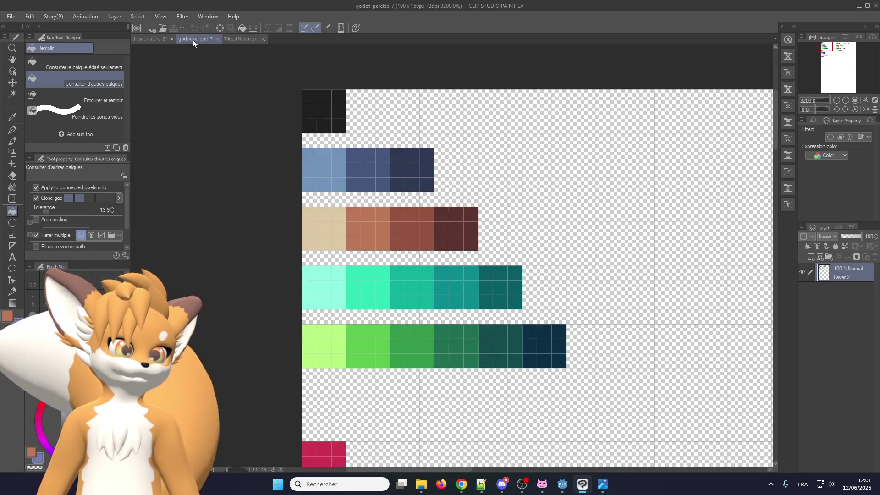
{"action": "scroll", "coordinate": [359, 162], "scroll_direction": "down", "scroll_amount": 2}
{"action": "scroll", "coordinate": [359, 162], "scroll_direction": "up", "scroll_amount": 2}
{"action": "scroll", "coordinate": [358, 383], "scroll_direction": "up", "scroll_amount": 1}
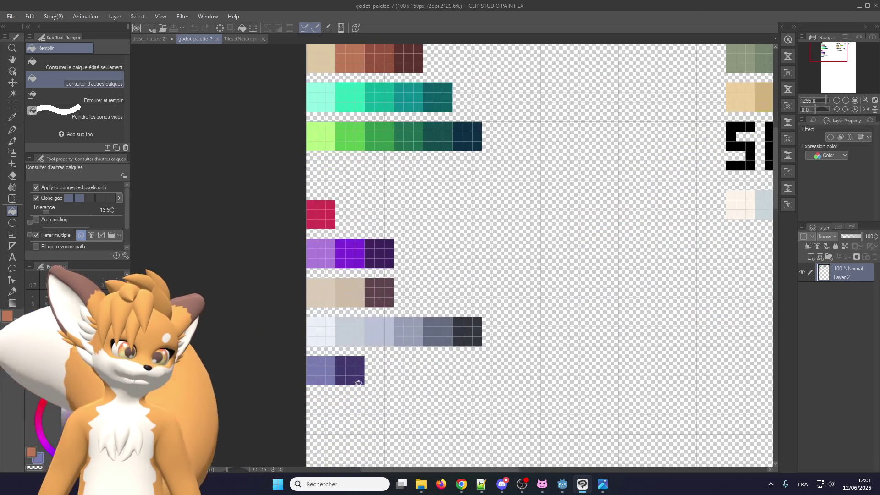
{"action": "scroll", "coordinate": [325, 368], "scroll_direction": "down", "scroll_amount": 1}
{"action": "scroll", "coordinate": [328, 133], "scroll_direction": "up", "scroll_amount": 1}
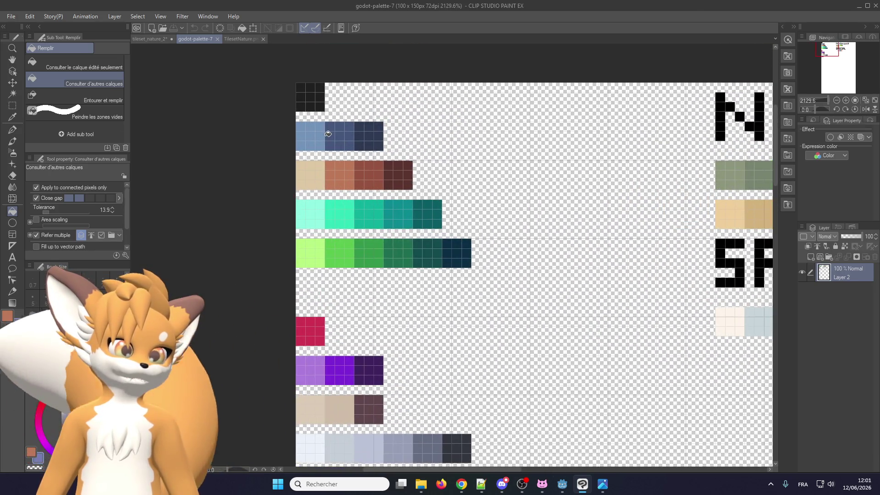
{"action": "left_click", "coordinate": [144, 39]}
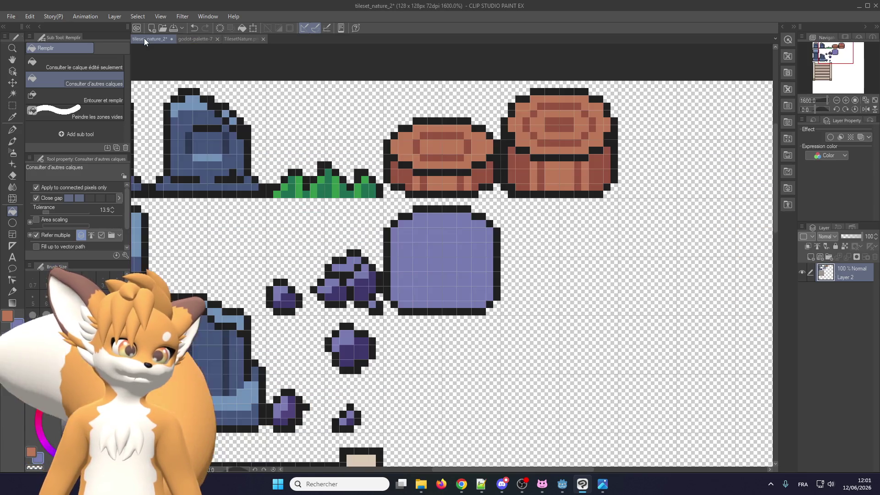
- Paint a two-pixel-high dark purple band across the boulder's bottom rows, including the corners
{"action": "scroll", "coordinate": [383, 273], "scroll_direction": "up", "scroll_amount": 1}
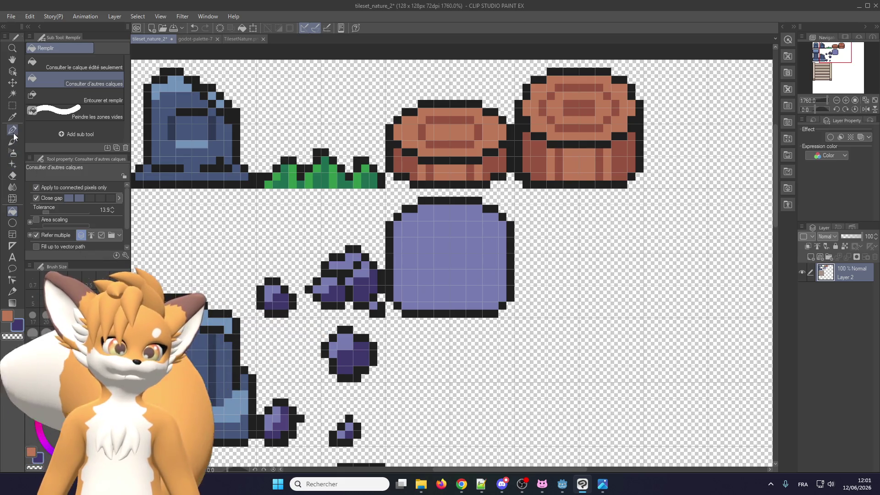
{"action": "left_click", "coordinate": [13, 130]}
{"action": "scroll", "coordinate": [436, 289], "scroll_direction": "up", "scroll_amount": 4}
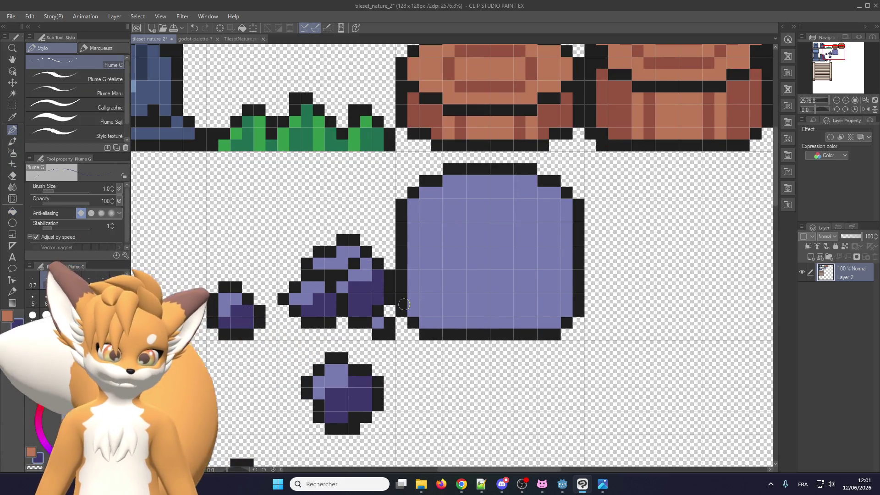
{"action": "scroll", "coordinate": [461, 325], "scroll_direction": "up", "scroll_amount": 2}
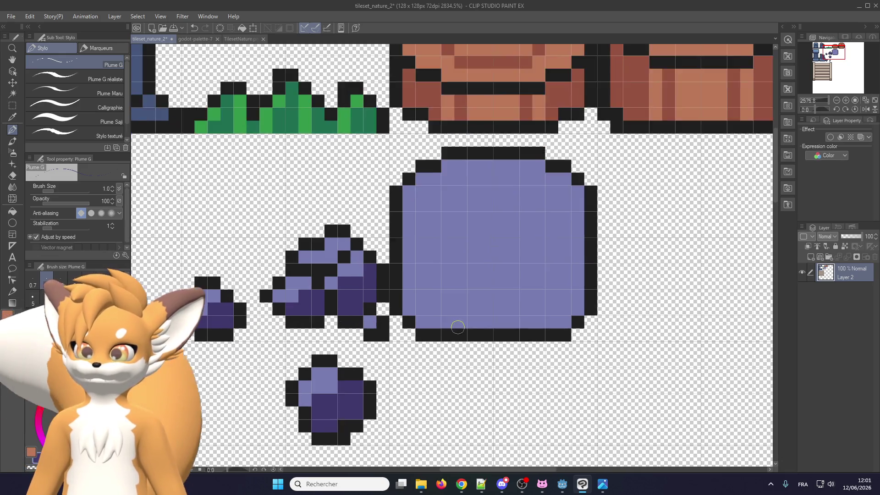
{"action": "mouse_move", "coordinate": [418, 321]}
{"action": "left_mouse_down"}
{"action": "mouse_move", "coordinate": [576, 321]}
{"action": "mouse_move", "coordinate": [577, 313]}
{"action": "mouse_move", "coordinate": [404, 303]}
{"action": "mouse_move", "coordinate": [404, 293]}
{"action": "left_mouse_up"}
{"action": "left_click", "coordinate": [590, 294]}
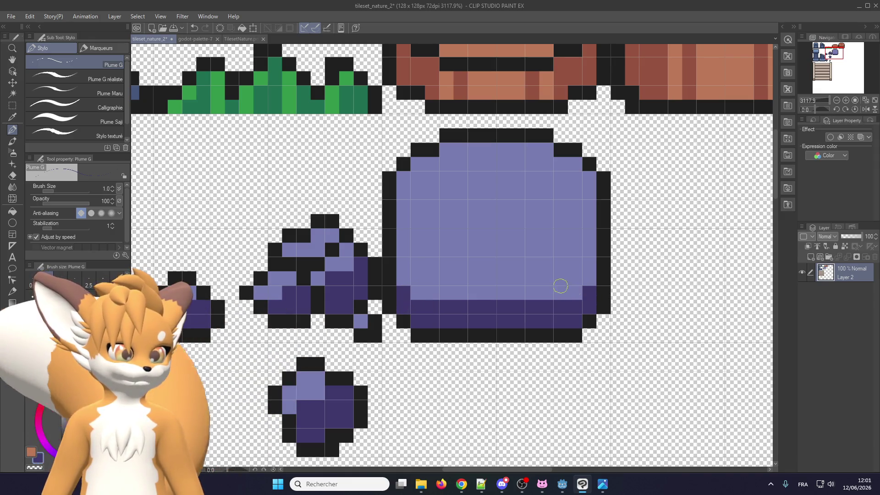
{"action": "scroll", "coordinate": [426, 287], "scroll_direction": "up", "scroll_amount": 1}
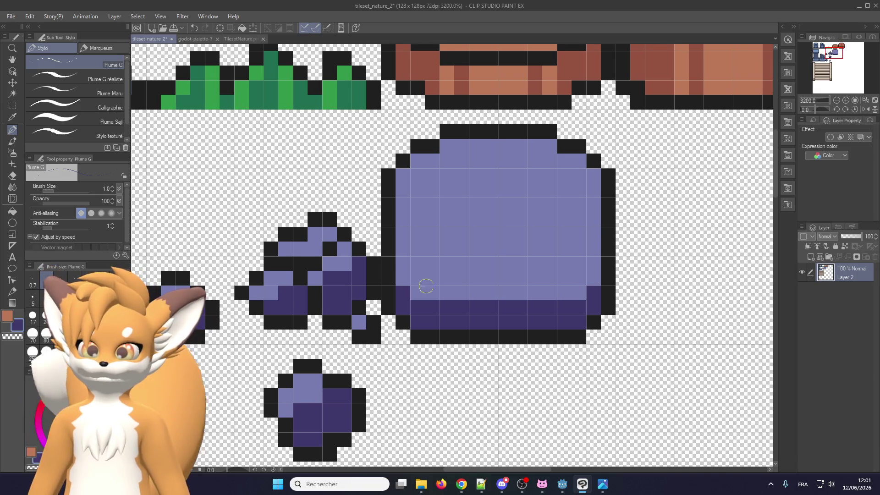
{"action": "left_click_drag", "start_coordinate": [405, 279], "coordinate": [594, 293]}
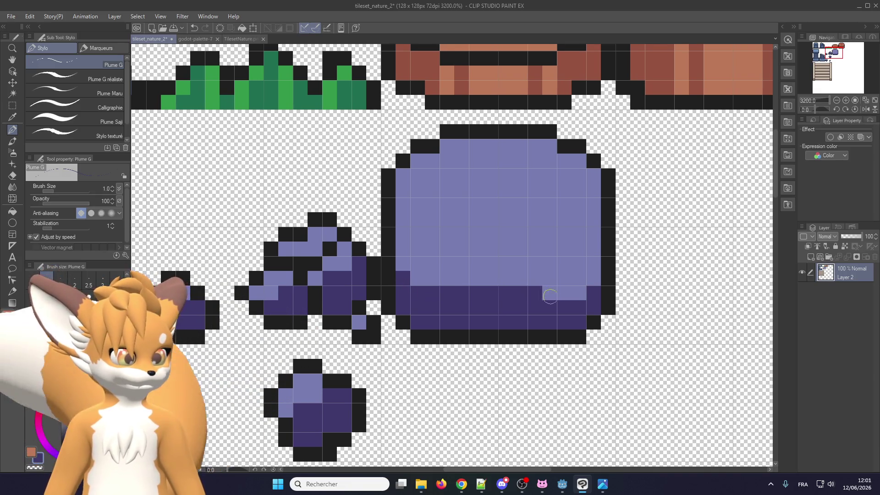
{"action": "left_click", "coordinate": [594, 279]}
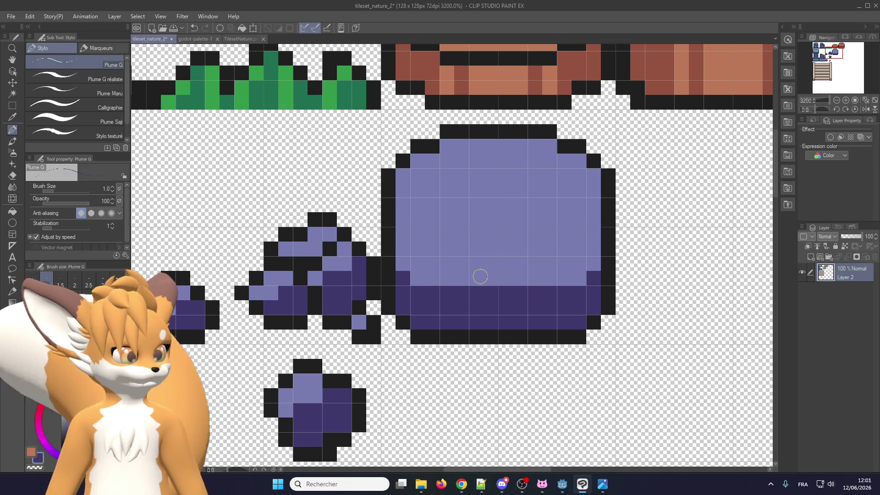
{"action": "scroll", "coordinate": [482, 251], "scroll_direction": "down", "scroll_amount": 1}
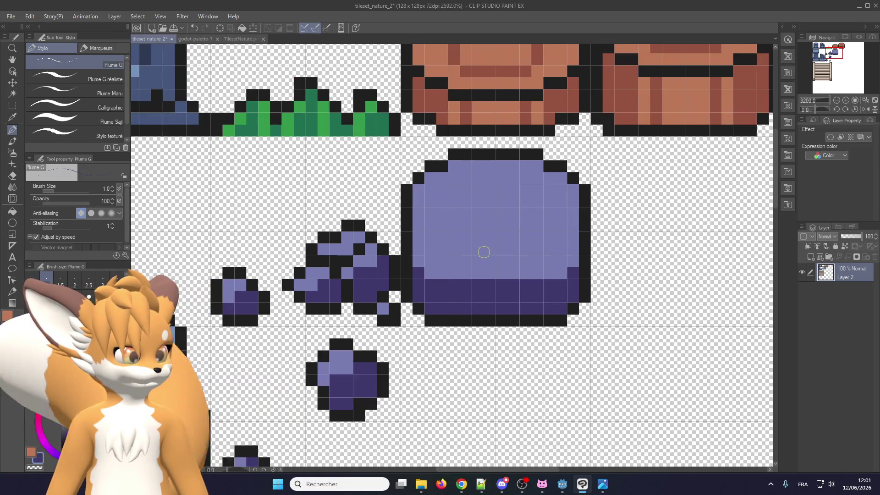
{"action": "scroll", "coordinate": [481, 251], "scroll_direction": "up", "scroll_amount": 1}
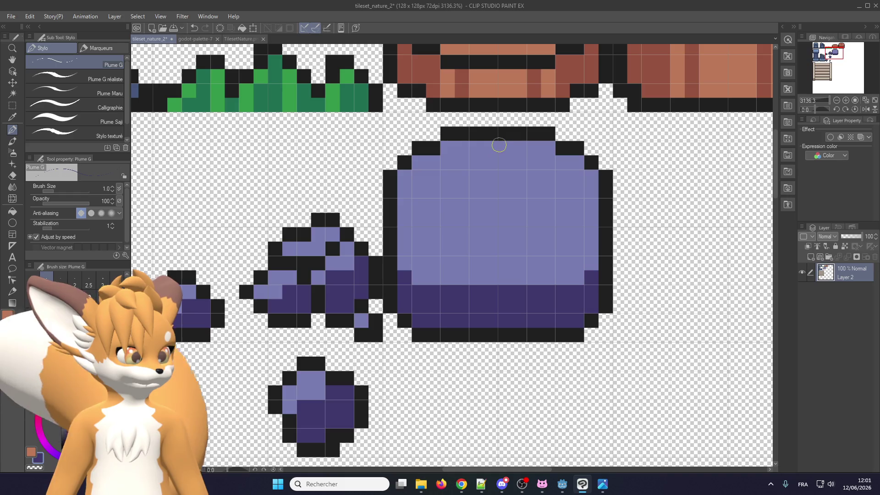
{"action": "mouse_move", "coordinate": [480, 189]}
{"action": "left_mouse_down"}
{"action": "mouse_move", "coordinate": [462, 236]}
{"action": "mouse_move", "coordinate": [532, 191]}
{"action": "mouse_move", "coordinate": [578, 175]}
{"action": "left_mouse_up"}
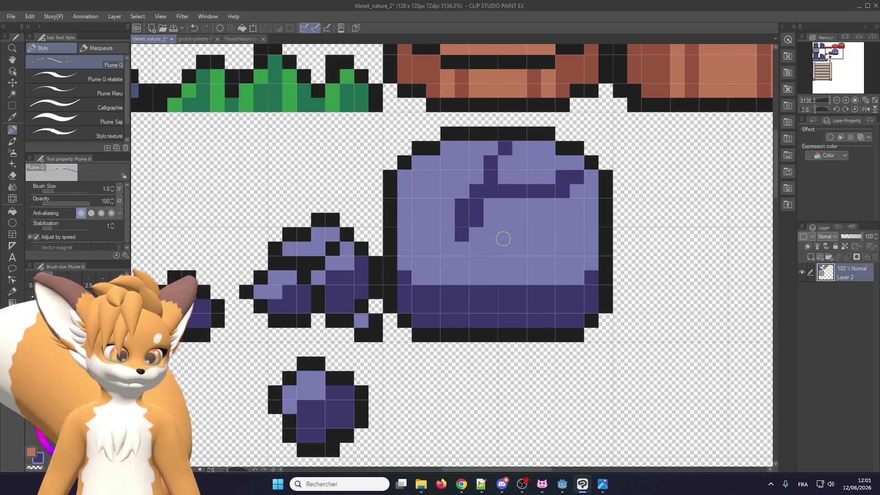
{"action": "left_click", "coordinate": [476, 214]}
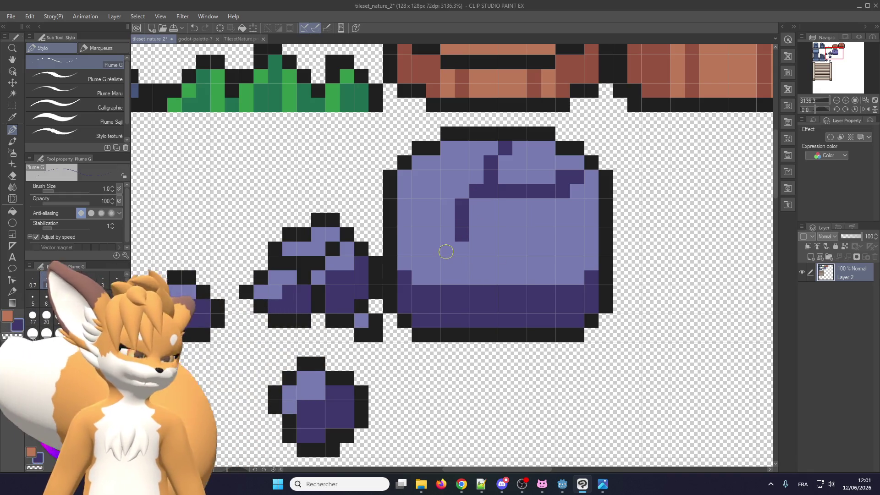
{"action": "scroll", "coordinate": [430, 294], "scroll_direction": "down", "scroll_amount": 2}
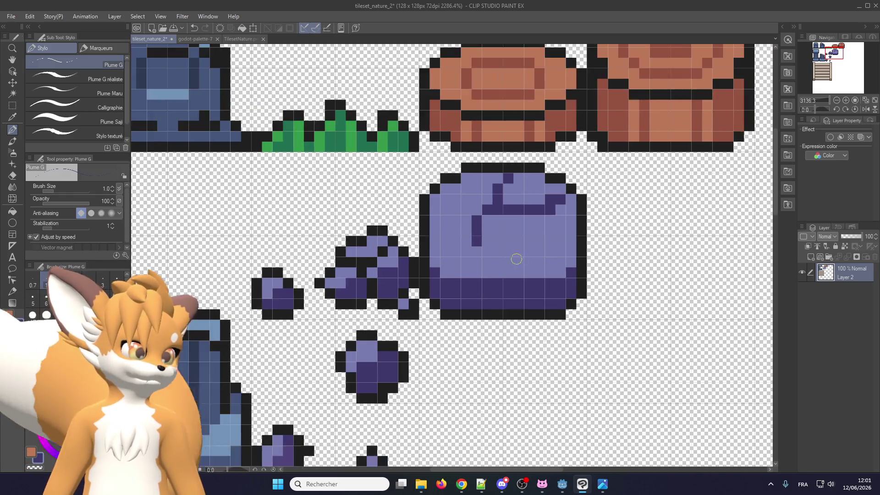
{"action": "scroll", "coordinate": [441, 284], "scroll_direction": "down", "scroll_amount": 2}
{"action": "scroll", "coordinate": [450, 275], "scroll_direction": "up", "scroll_amount": 1}
{"action": "scroll", "coordinate": [457, 267], "scroll_direction": "down", "scroll_amount": 1}
{"action": "scroll", "coordinate": [457, 268], "scroll_direction": "up", "scroll_amount": 1}
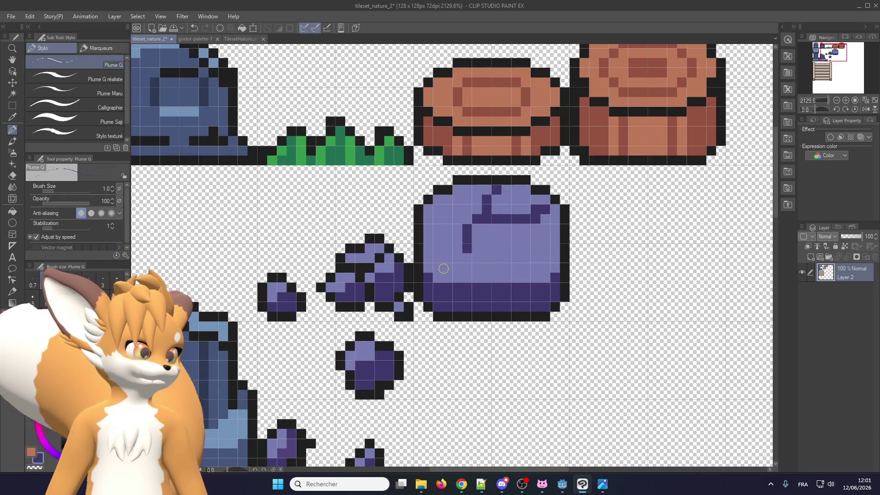
{"action": "scroll", "coordinate": [422, 244], "scroll_direction": "down", "scroll_amount": 1}
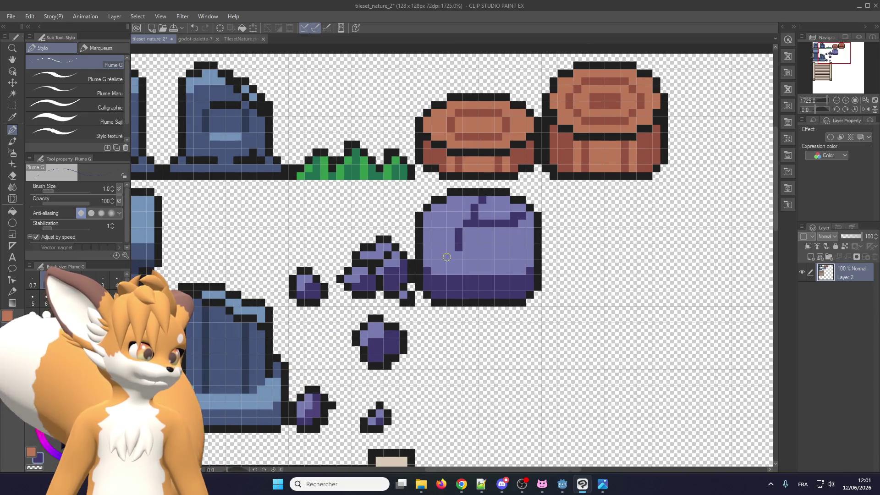
{"action": "scroll", "coordinate": [447, 257], "scroll_direction": "down", "scroll_amount": 1}
{"action": "scroll", "coordinate": [436, 264], "scroll_direction": "down", "scroll_amount": 1}
{"action": "scroll", "coordinate": [422, 270], "scroll_direction": "up", "scroll_amount": 1}
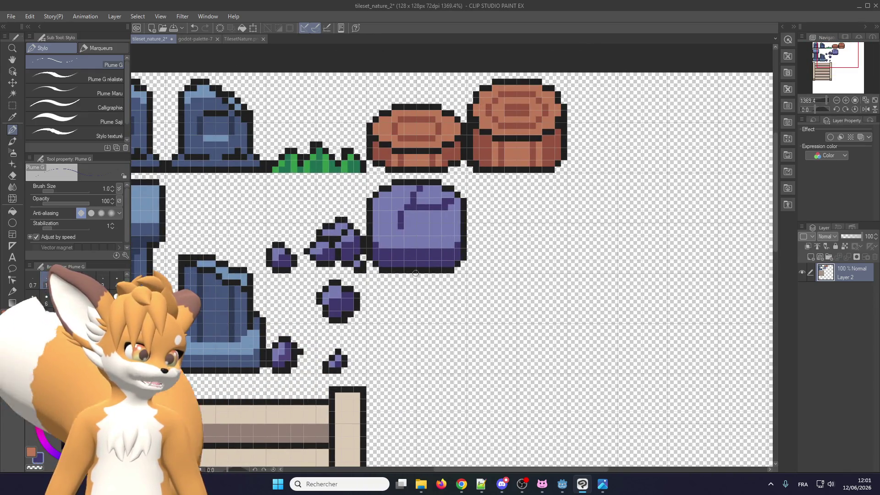
{"action": "scroll", "coordinate": [415, 275], "scroll_direction": "down", "scroll_amount": 2}
{"action": "scroll", "coordinate": [412, 327], "scroll_direction": "up", "scroll_amount": 1}
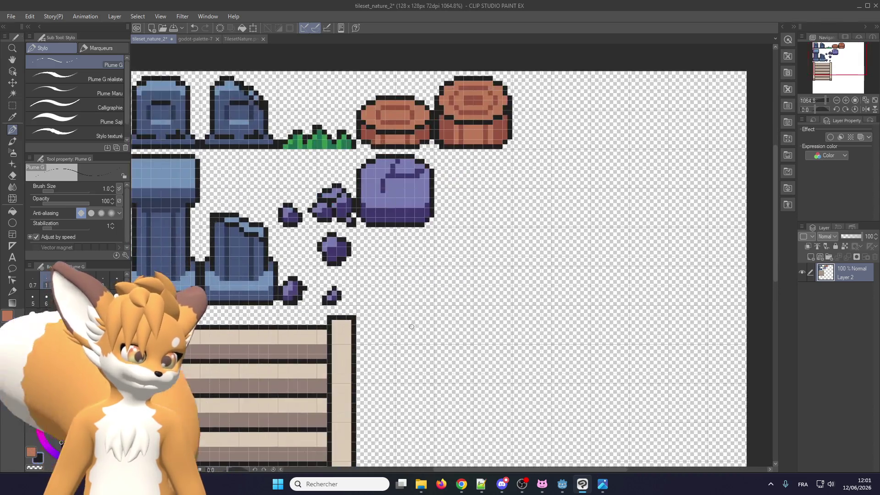
{"action": "scroll", "coordinate": [412, 326], "scroll_direction": "up", "scroll_amount": 1}
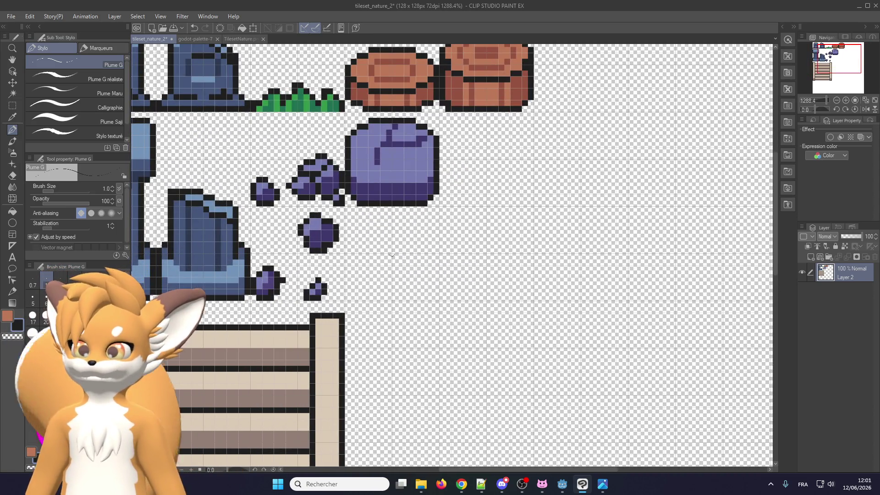
{"action": "scroll", "coordinate": [392, 254], "scroll_direction": "down", "scroll_amount": 1}
{"action": "scroll", "coordinate": [399, 257], "scroll_direction": "up", "scroll_amount": 4}
{"action": "scroll", "coordinate": [410, 263], "scroll_direction": "up", "scroll_amount": 1}
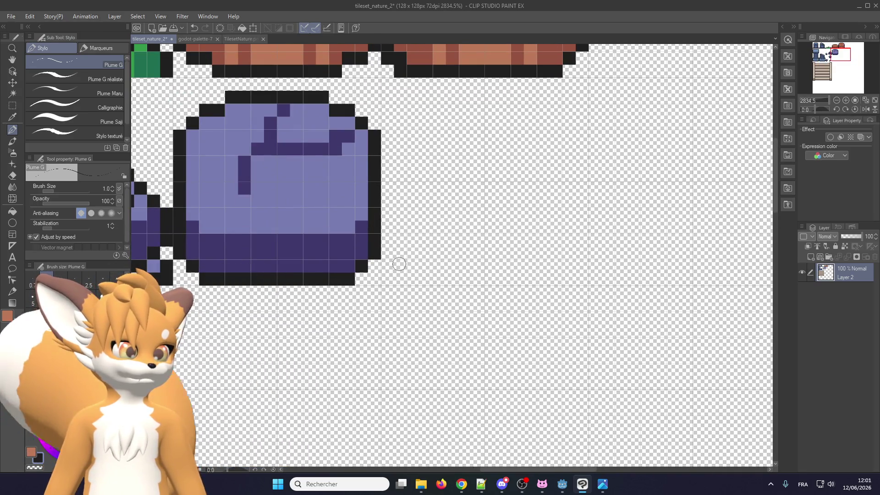
{"action": "scroll", "coordinate": [399, 264], "scroll_direction": "down", "scroll_amount": 1}
{"action": "scroll", "coordinate": [458, 187], "scroll_direction": "down", "scroll_amount": 1}
{"action": "scroll", "coordinate": [363, 289], "scroll_direction": "down", "scroll_amount": 1}
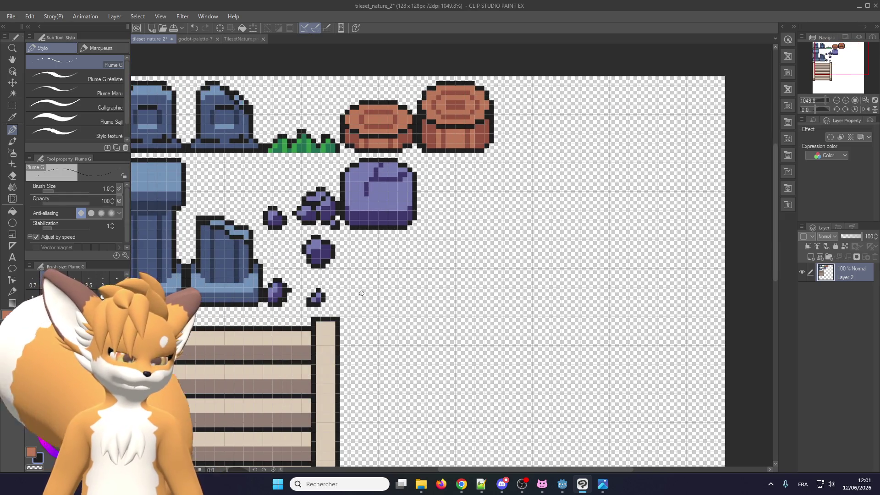
{"action": "key", "text": "alt+Tab"}
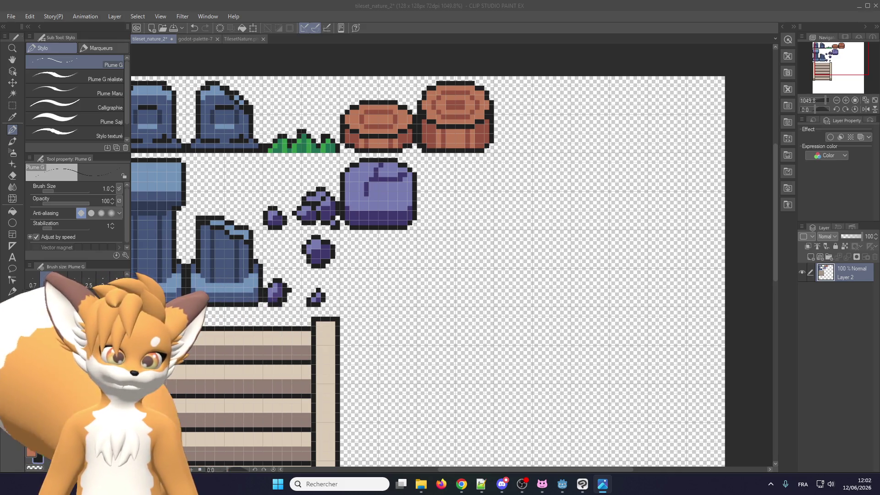
- Sample the boulder's dark purple and shade up its left and right sides
{"action": "scroll", "coordinate": [387, 241], "scroll_direction": "up", "scroll_amount": 1}
{"action": "scroll", "coordinate": [387, 240], "scroll_direction": "up", "scroll_amount": 1}
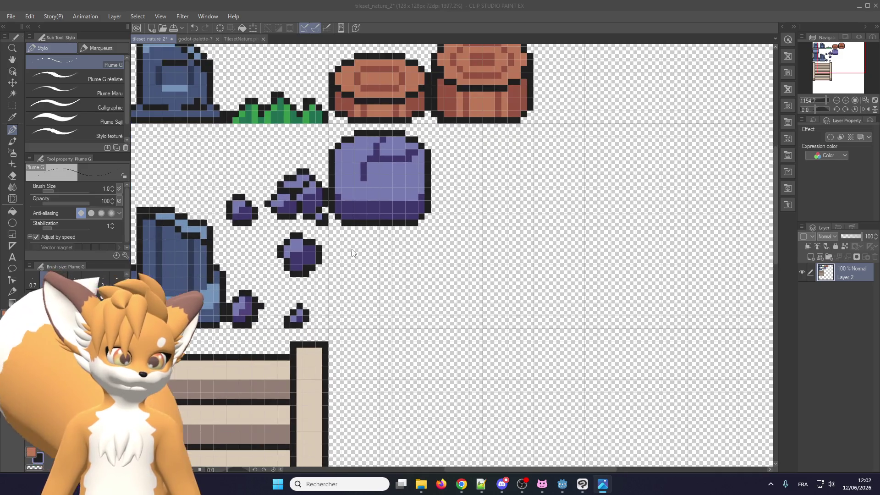
{"action": "left_click", "coordinate": [363, 213], "text": "alt"}
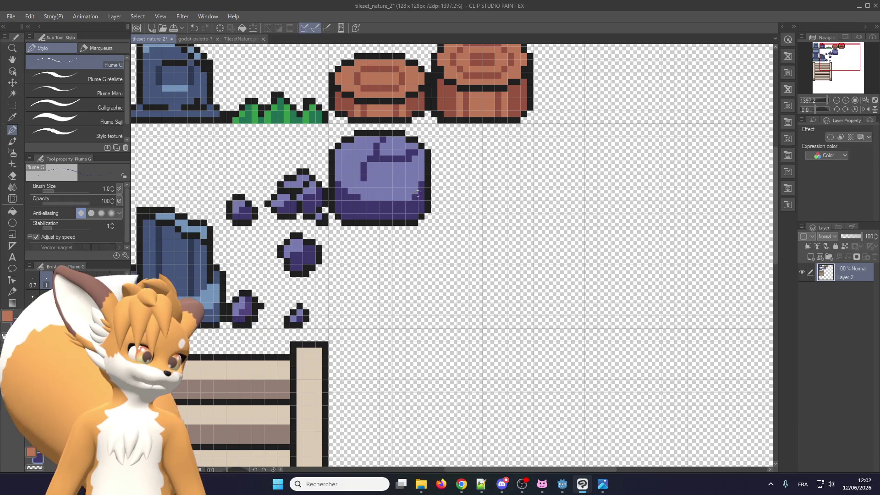
{"action": "scroll", "coordinate": [395, 202], "scroll_direction": "down", "scroll_amount": 2}
{"action": "scroll", "coordinate": [380, 210], "scroll_direction": "up", "scroll_amount": 3}
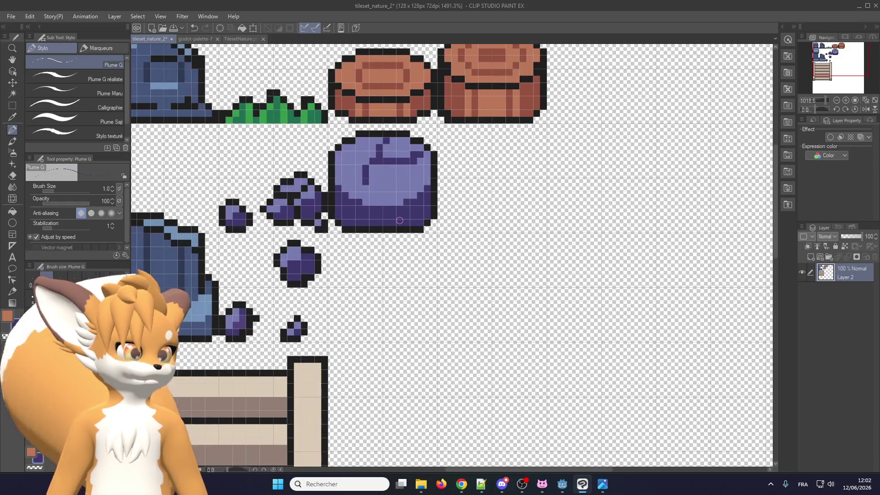
{"action": "scroll", "coordinate": [365, 196], "scroll_direction": "down", "scroll_amount": 2}
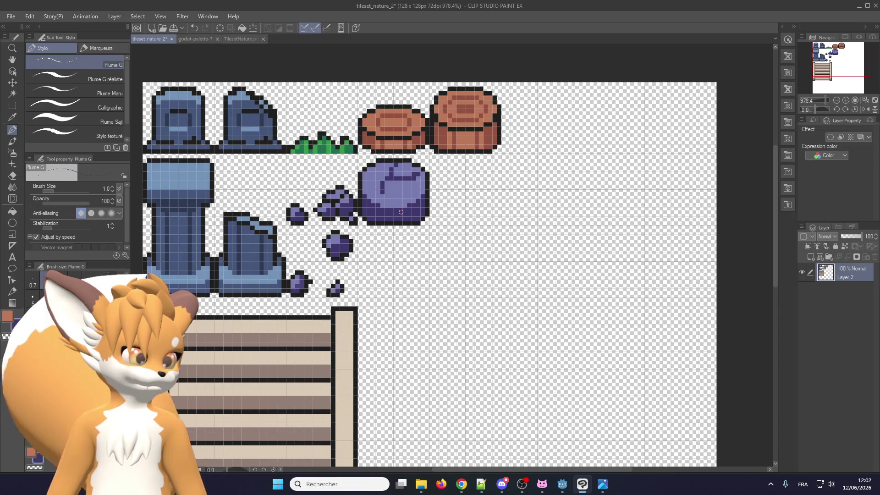
{"action": "scroll", "coordinate": [376, 204], "scroll_direction": "up", "scroll_amount": 2}
{"action": "scroll", "coordinate": [380, 208], "scroll_direction": "up", "scroll_amount": 3}
{"action": "scroll", "coordinate": [380, 208], "scroll_direction": "up", "scroll_amount": 1}
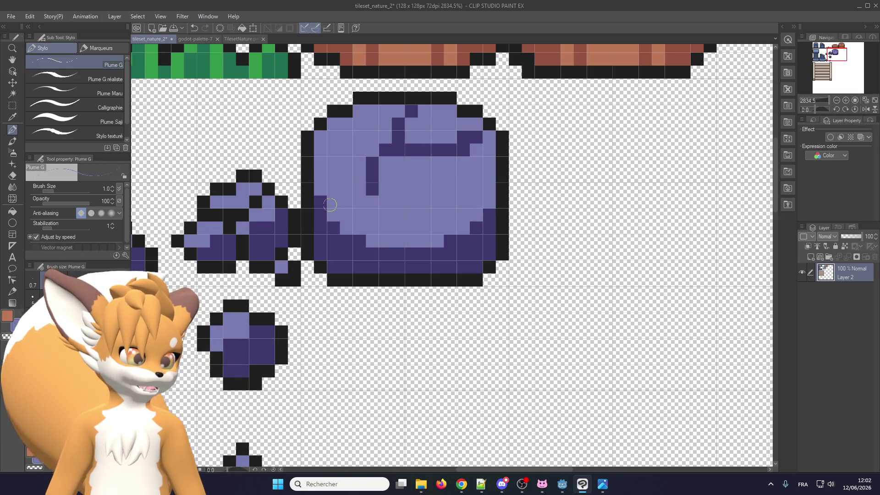
{"action": "scroll", "coordinate": [418, 259], "scroll_direction": "down", "scroll_amount": 3}
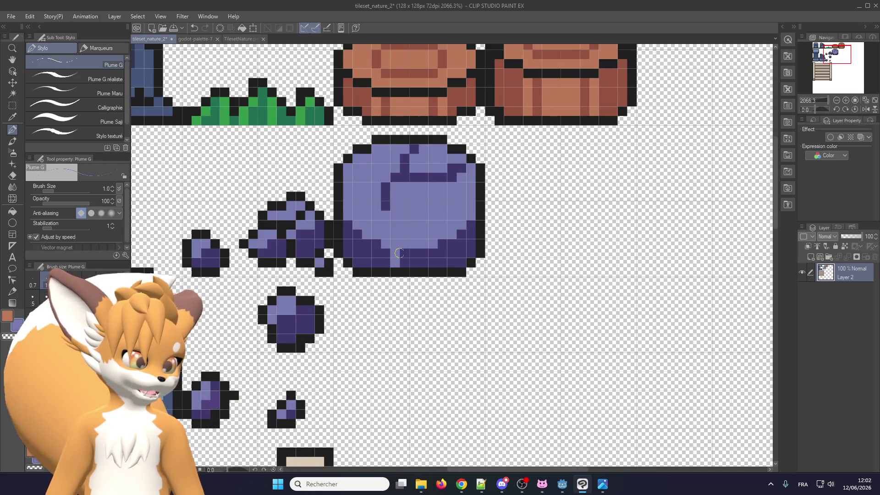
- Undo the stray shading stroke on the boulder's sides
{"action": "key", "text": "ctrl+z"}
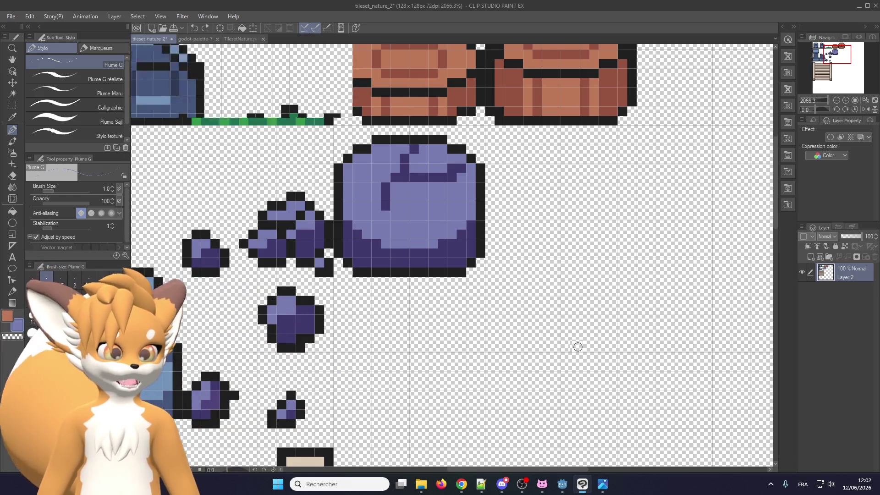
{"action": "scroll", "coordinate": [578, 348], "scroll_direction": "down", "scroll_amount": 2}
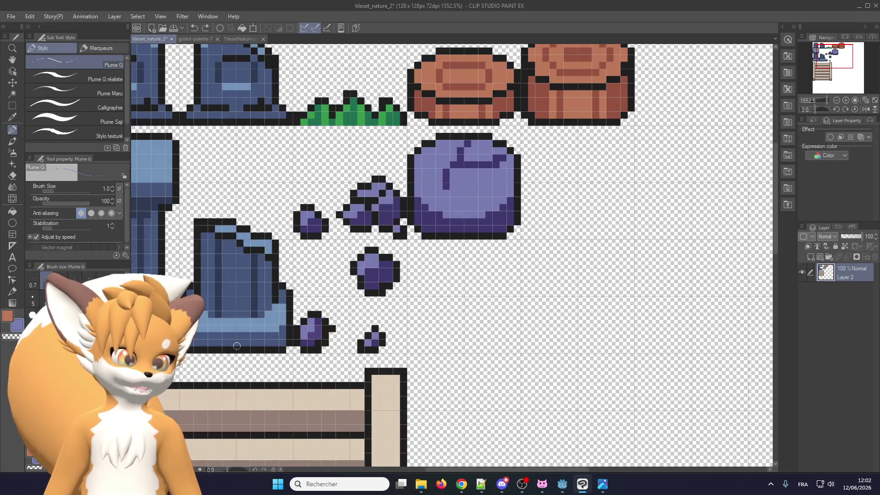
{"action": "scroll", "coordinate": [402, 248], "scroll_direction": "down", "scroll_amount": 1}
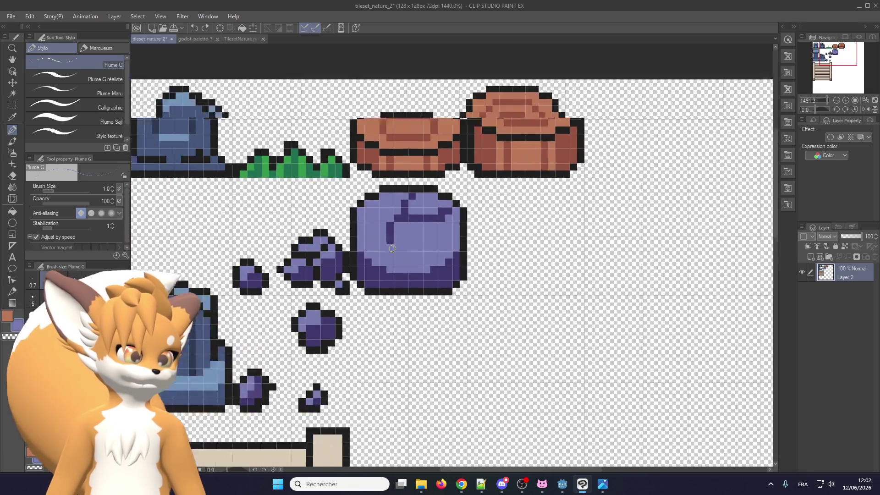
{"action": "scroll", "coordinate": [401, 241], "scroll_direction": "down", "scroll_amount": 1}
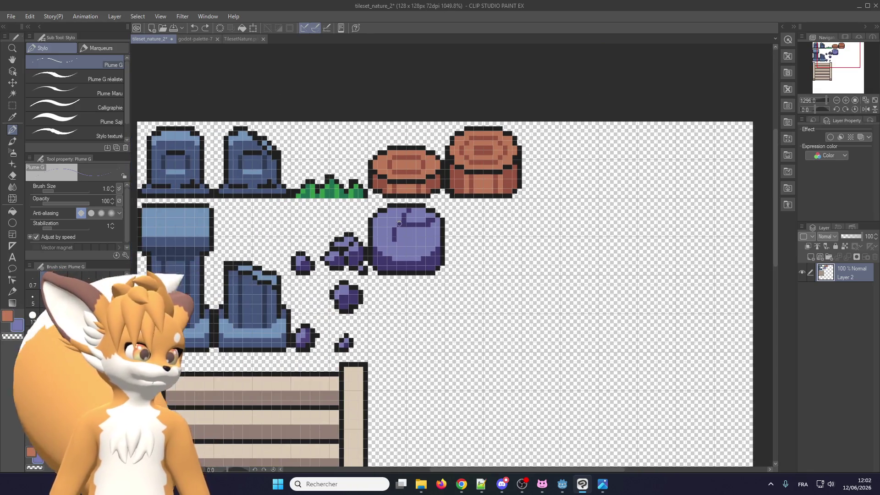
{"action": "scroll", "coordinate": [401, 241], "scroll_direction": "up", "scroll_amount": 1}
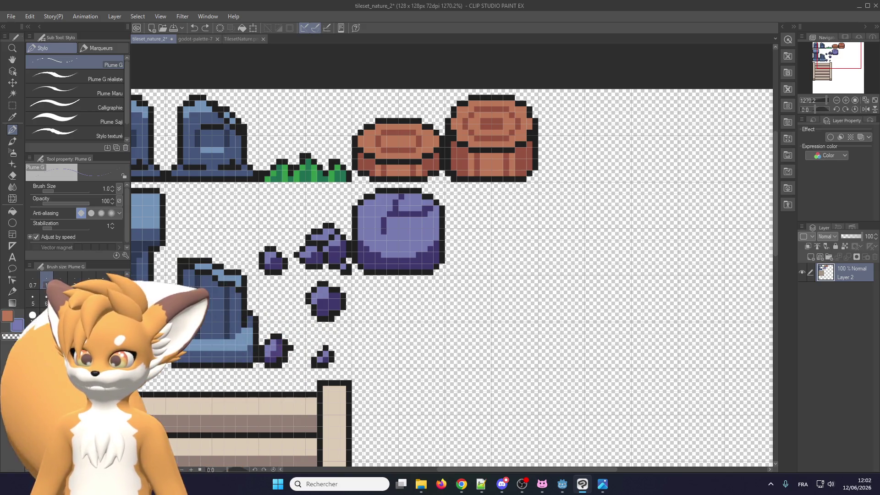
{"action": "key", "text": "alt+Tab"}
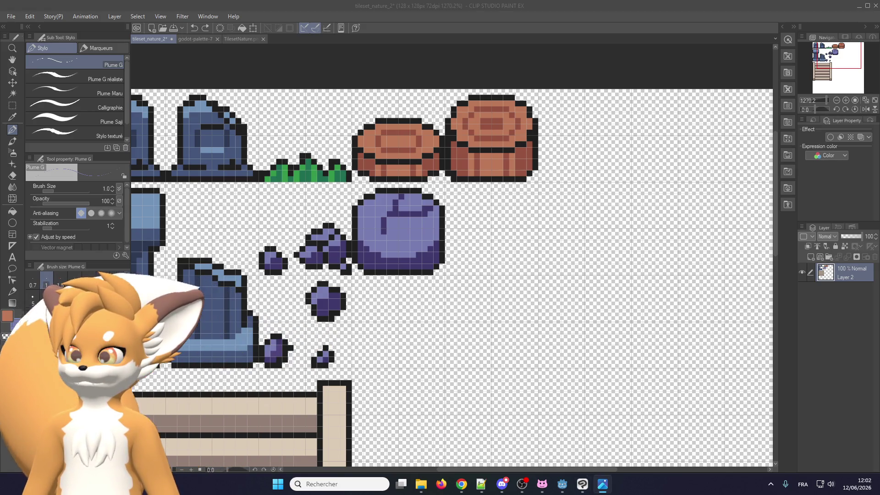
{"action": "left_click", "coordinate": [10, 16]}
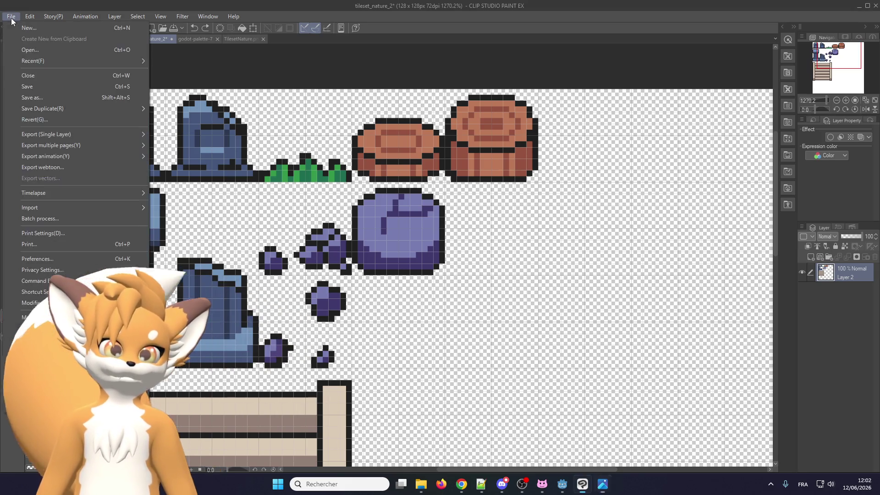
- Save tileset_nature_2 with File > Save, then switch over to Chrome
{"action": "left_click", "coordinate": [23, 84]}
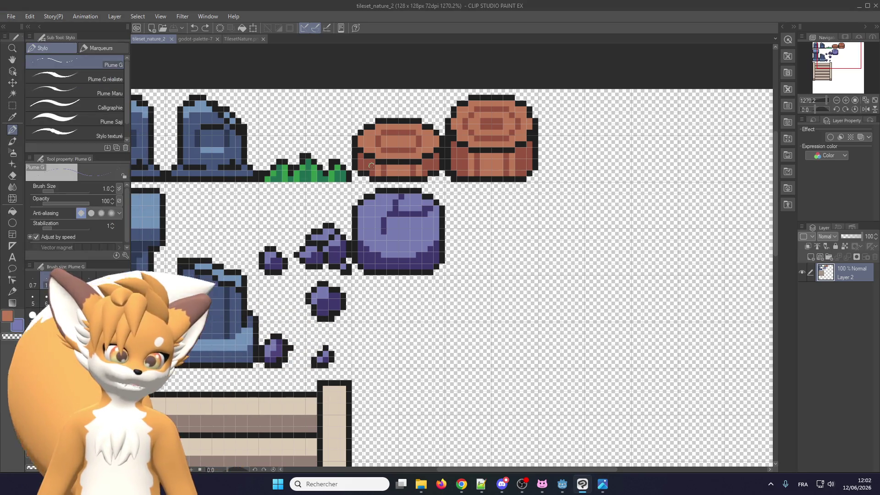
{"action": "scroll", "coordinate": [376, 176], "scroll_direction": "down", "scroll_amount": 3}
{"action": "scroll", "coordinate": [377, 175], "scroll_direction": "up", "scroll_amount": 2}
{"action": "scroll", "coordinate": [379, 175], "scroll_direction": "up", "scroll_amount": 1}
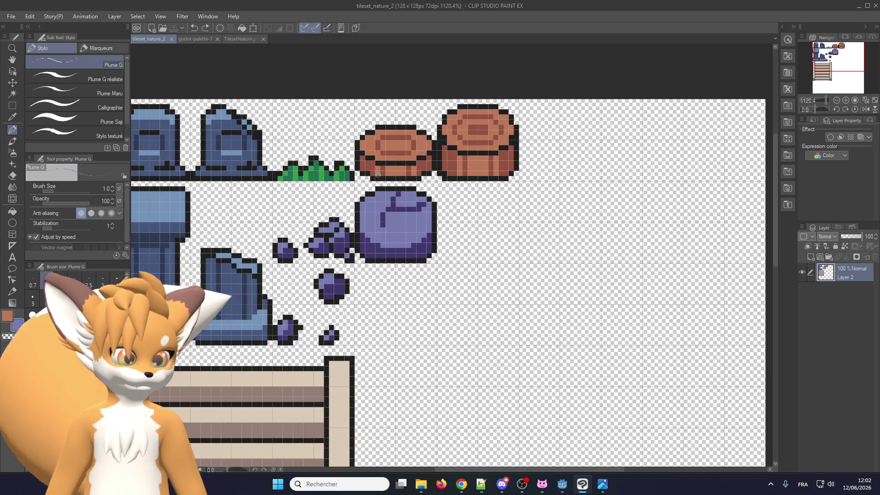
{"action": "key", "text": "alt+Tab"}
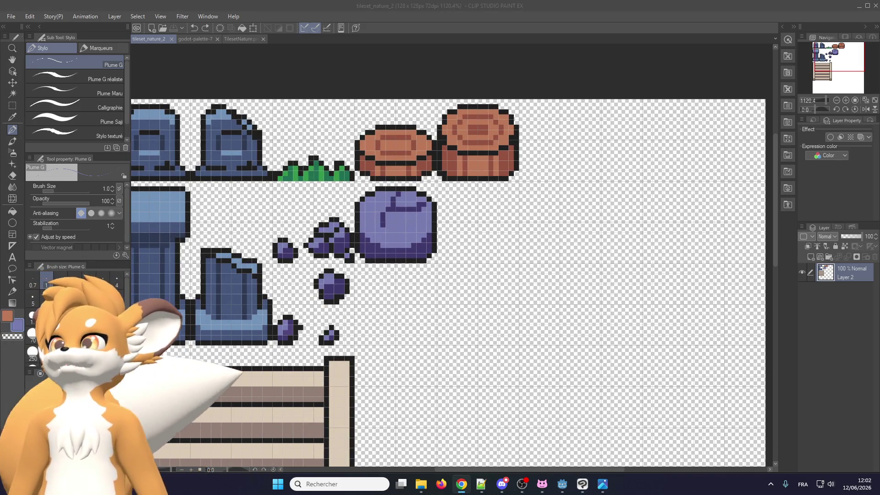
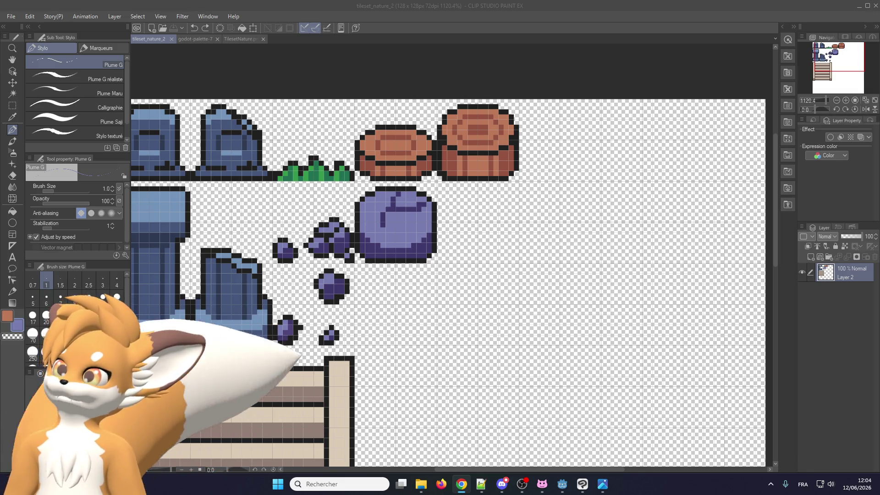
- Draw a short purple stepped stroke with the Plume G pen to the right of the boulder
{"action": "scroll", "coordinate": [504, 284], "scroll_direction": "down", "scroll_amount": 2}
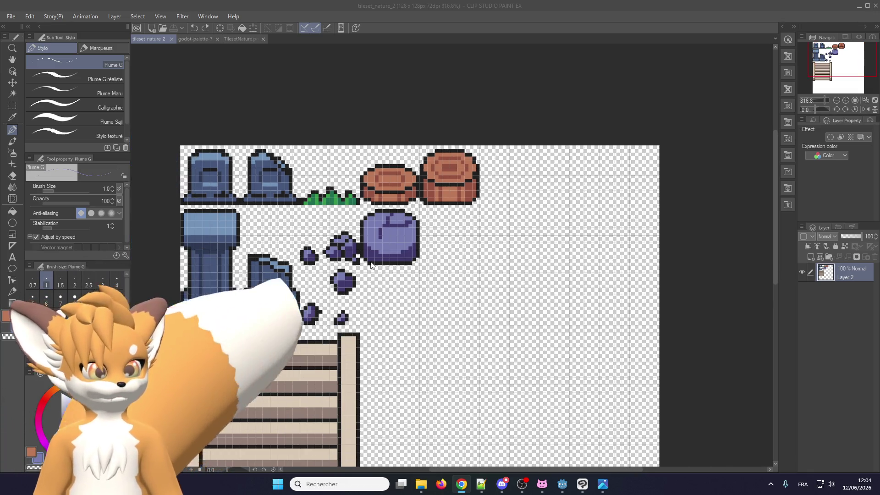
{"action": "scroll", "coordinate": [396, 330], "scroll_direction": "up", "scroll_amount": 1}
{"action": "scroll", "coordinate": [404, 344], "scroll_direction": "up", "scroll_amount": 2}
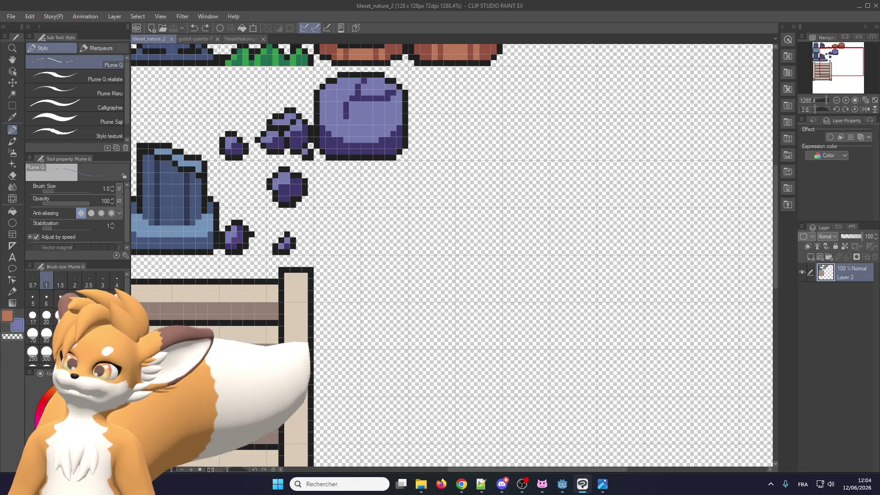
{"action": "key", "text": "alt+Tab"}
{"action": "key", "text": "alt+Tab"}
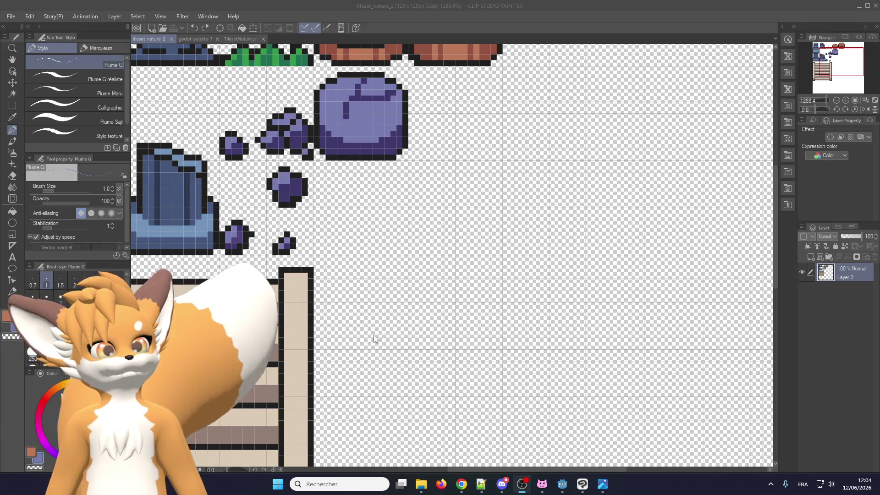
{"action": "scroll", "coordinate": [373, 336], "scroll_direction": "down", "scroll_amount": 5}
{"action": "scroll", "coordinate": [462, 176], "scroll_direction": "up", "scroll_amount": 2}
{"action": "scroll", "coordinate": [462, 175], "scroll_direction": "up", "scroll_amount": 2}
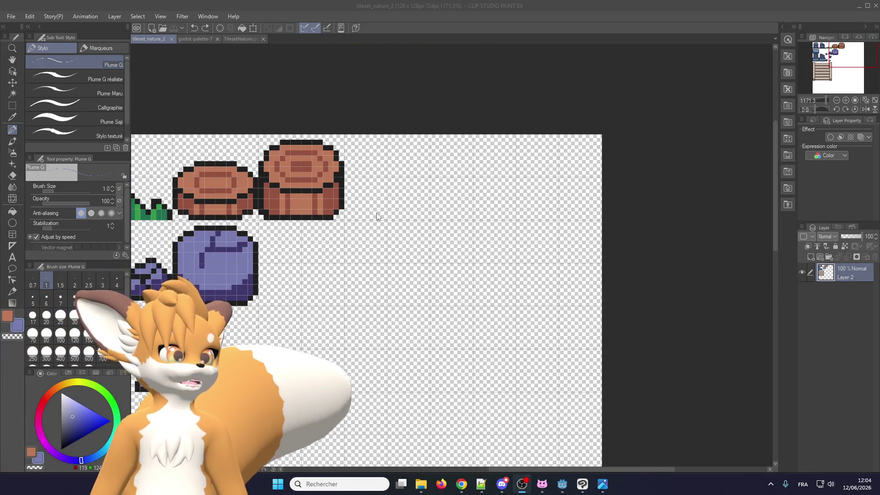
{"action": "scroll", "coordinate": [422, 273], "scroll_direction": "down", "scroll_amount": 1}
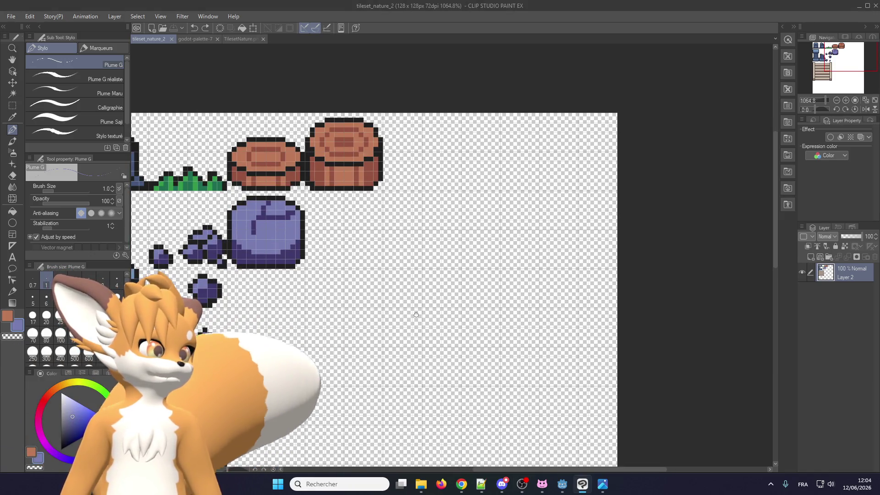
{"action": "left_click_drag", "start_coordinate": [408, 306], "coordinate": [450, 300]}
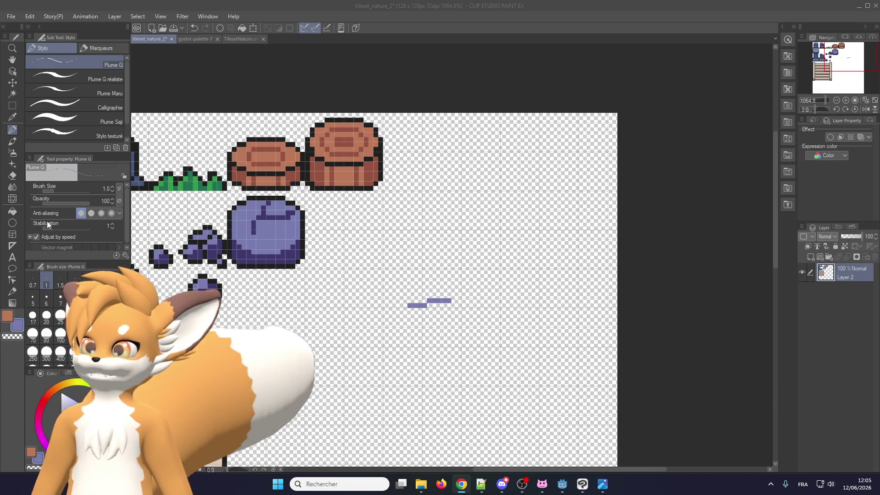
- Pick black as the drawing colour and undo the stray purple stroke
{"action": "scroll", "coordinate": [310, 222], "scroll_direction": "up", "scroll_amount": 1}
{"action": "left_click", "coordinate": [330, 177], "text": "alt"}
{"action": "scroll", "coordinate": [414, 290], "scroll_direction": "up", "scroll_amount": 3}
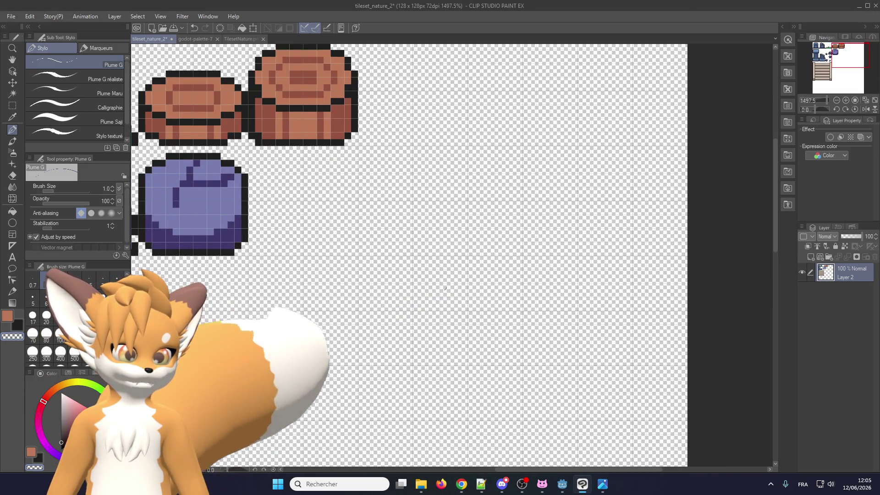
{"action": "key", "text": "ctrl+z"}
- Place black pixels forming a short stepped dash right of the boulder
{"action": "scroll", "coordinate": [450, 300], "scroll_direction": "up", "scroll_amount": 1}
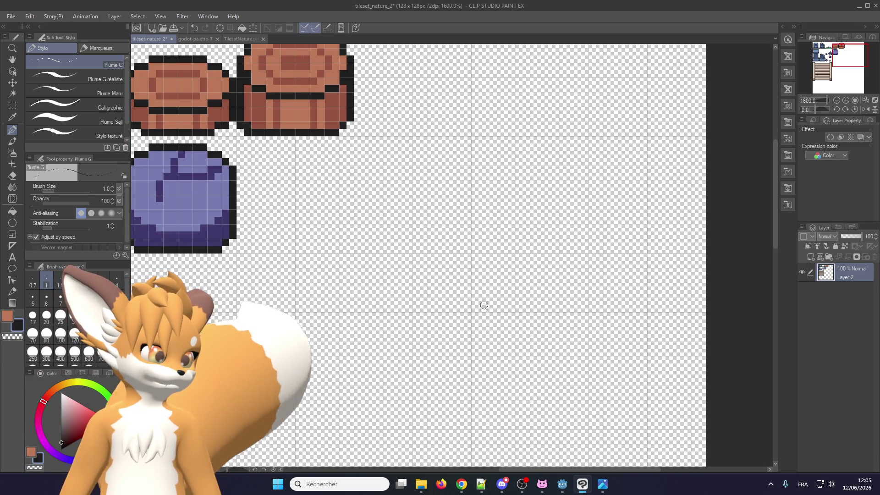
{"action": "left_click", "coordinate": [445, 302]}
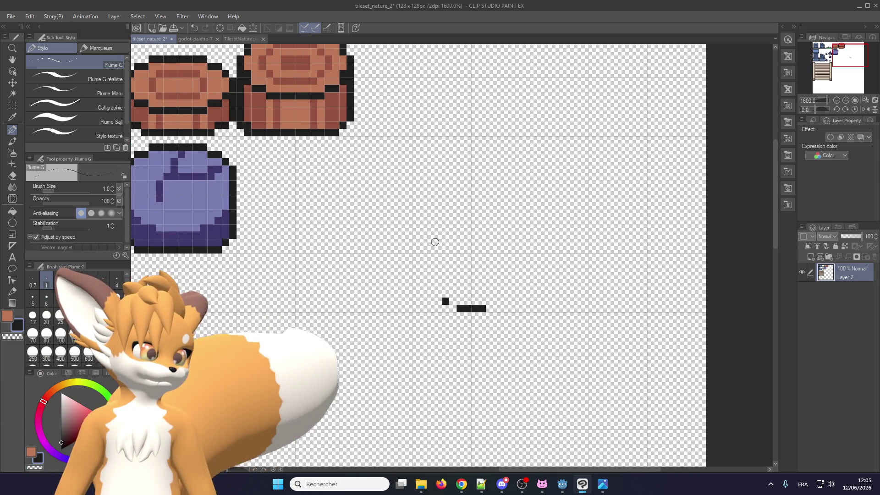
{"action": "scroll", "coordinate": [442, 284], "scroll_direction": "down", "scroll_amount": 1}
{"action": "scroll", "coordinate": [443, 284], "scroll_direction": "up", "scroll_amount": 1}
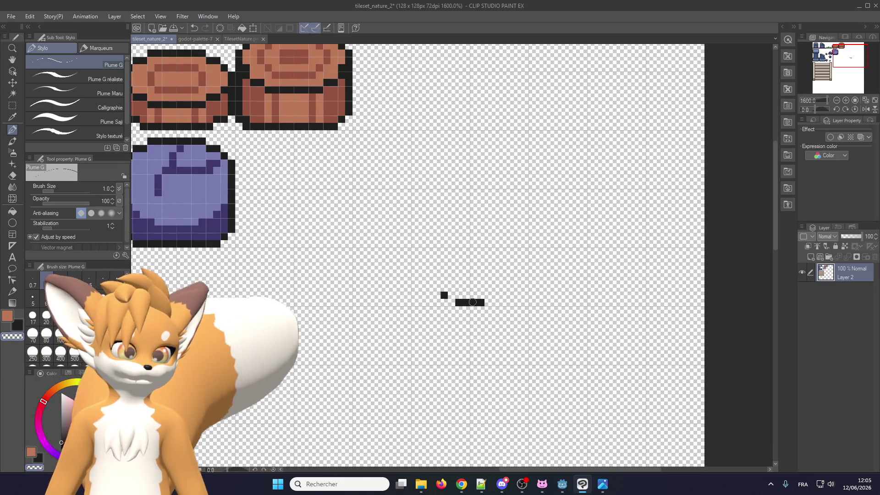
{"action": "left_click", "coordinate": [450, 301]}
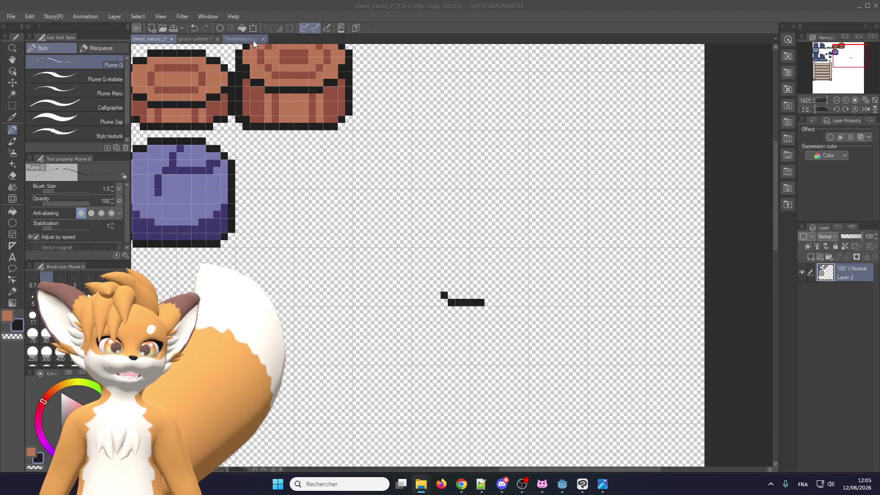
- Rectangle-select the small round green tree in TilesetNature.png and paste it into tileset_nature_2
{"action": "left_click", "coordinate": [240, 39]}
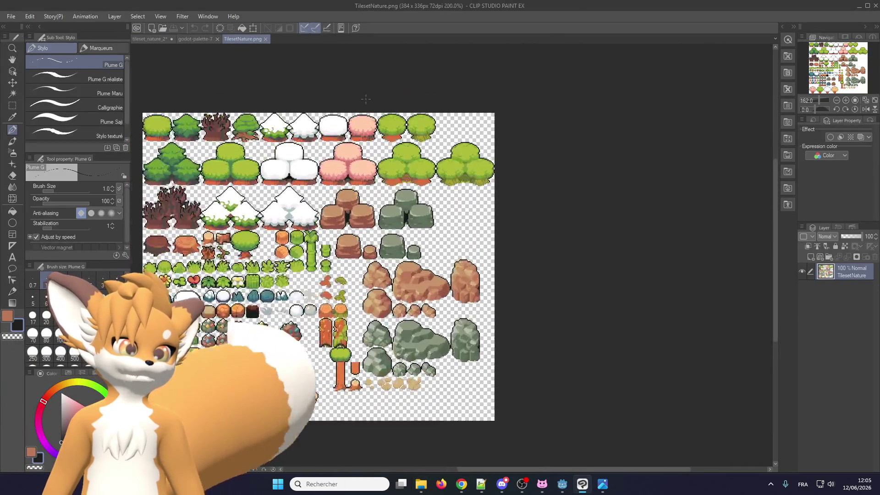
{"action": "scroll", "coordinate": [366, 99], "scroll_direction": "up", "scroll_amount": 4}
{"action": "scroll", "coordinate": [390, 108], "scroll_direction": "up", "scroll_amount": 3}
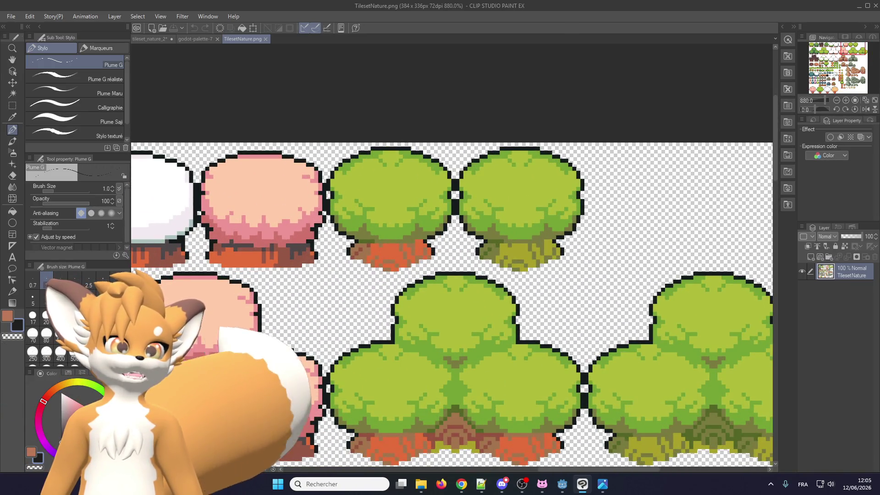
{"action": "left_click", "coordinate": [11, 106]}
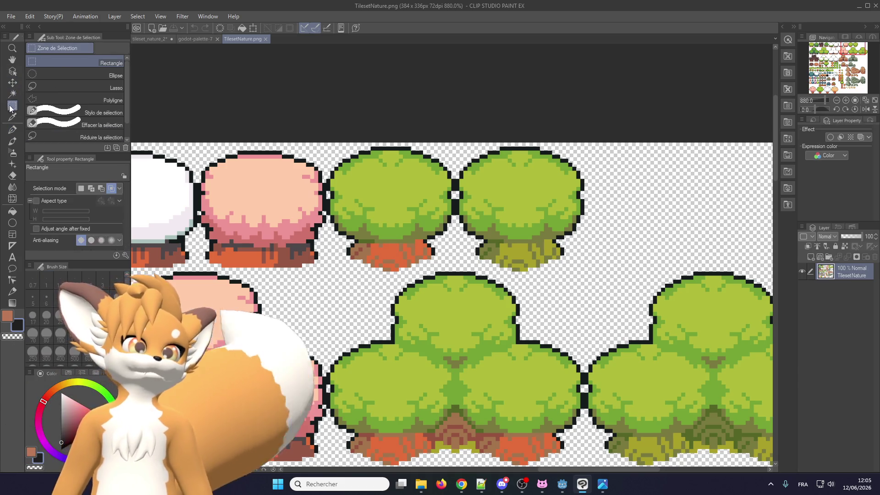
{"action": "left_click_drag", "start_coordinate": [327, 141], "coordinate": [462, 270]}
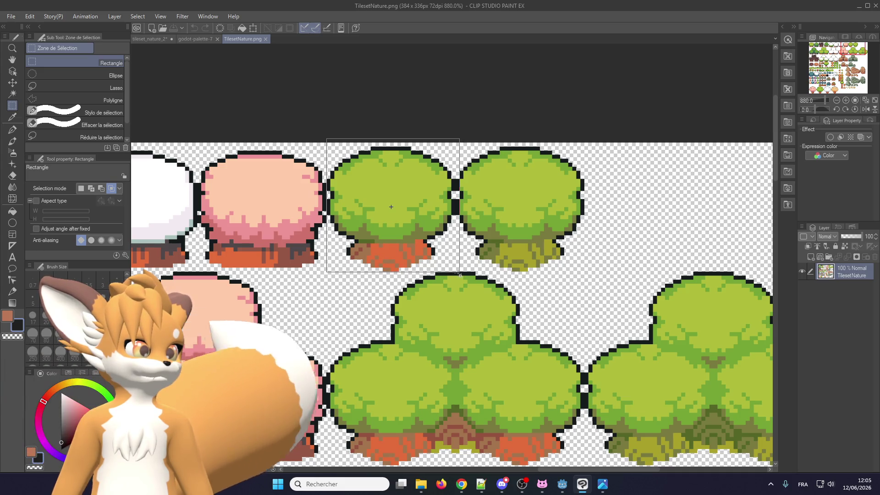
{"action": "left_click_drag", "start_coordinate": [460, 274], "coordinate": [459, 271]}
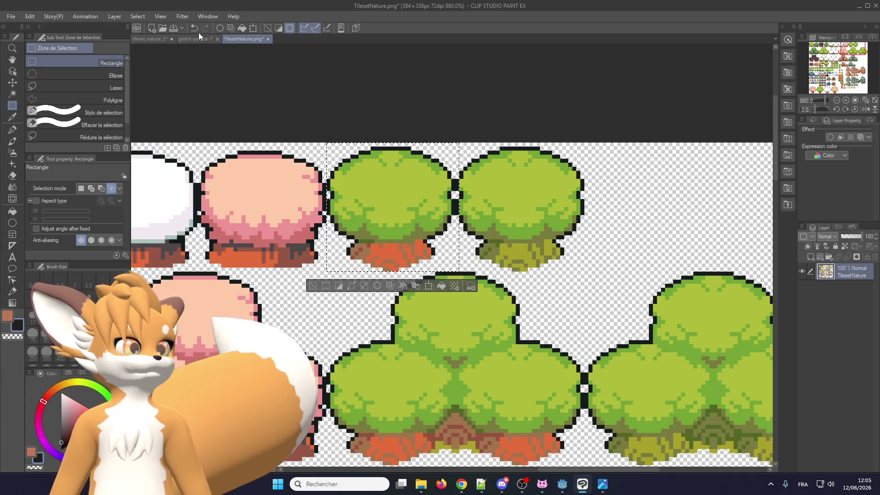
{"action": "key", "text": "ctrl+c"}
{"action": "left_click", "coordinate": [149, 38]}
{"action": "key", "text": "ctrl+v"}
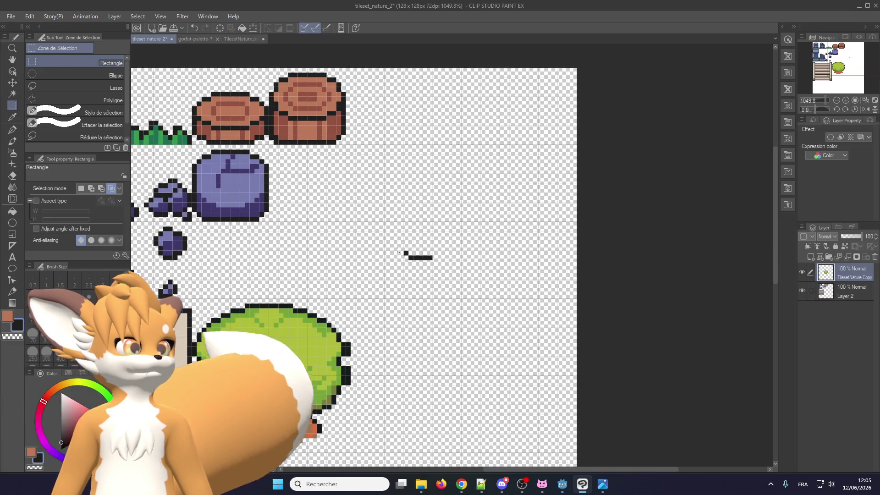
- Move the TilesetNature Copy layer's tree up beside the barrels and the purple boulder
{"action": "left_click", "coordinate": [13, 94]}
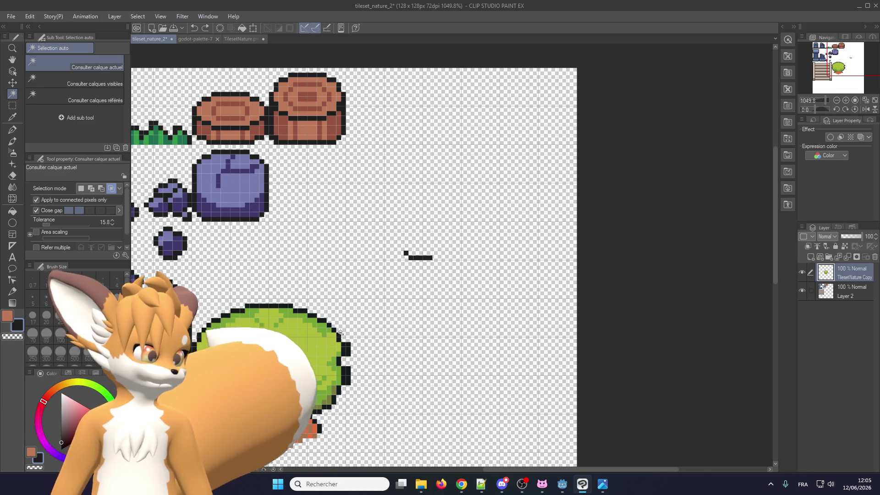
{"action": "left_click", "coordinate": [13, 83]}
{"action": "mouse_move", "coordinate": [267, 356]}
{"action": "left_mouse_down"}
{"action": "mouse_move", "coordinate": [444, 159]}
{"action": "mouse_move", "coordinate": [417, 164]}
{"action": "left_mouse_up"}
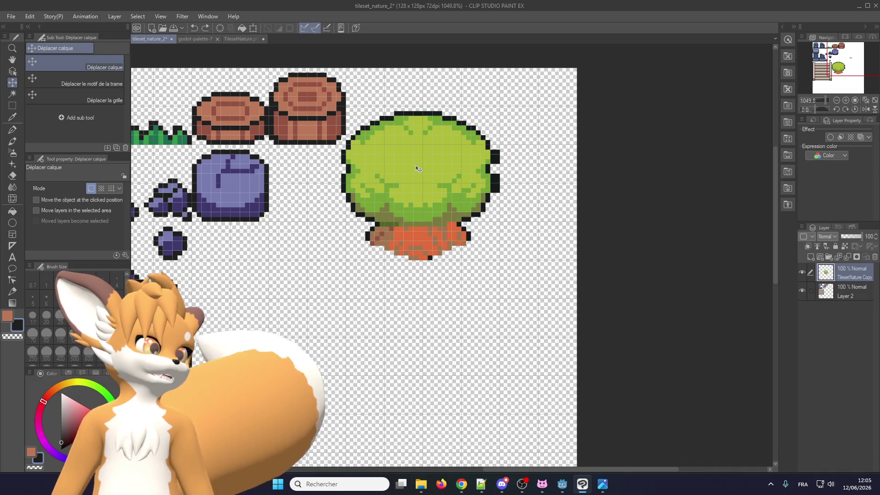
{"action": "scroll", "coordinate": [417, 164], "scroll_direction": "up", "scroll_amount": 1}
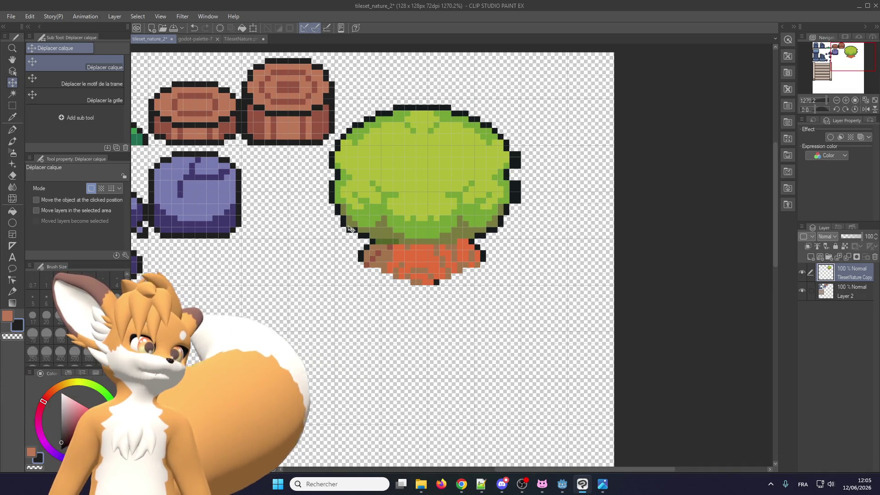
{"action": "scroll", "coordinate": [379, 217], "scroll_direction": "up", "scroll_amount": 1}
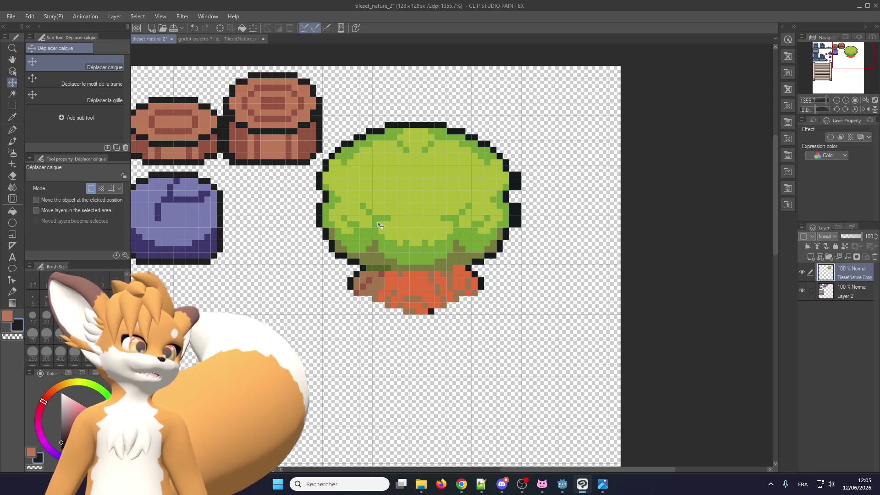
{"action": "scroll", "coordinate": [406, 216], "scroll_direction": "down", "scroll_amount": 1}
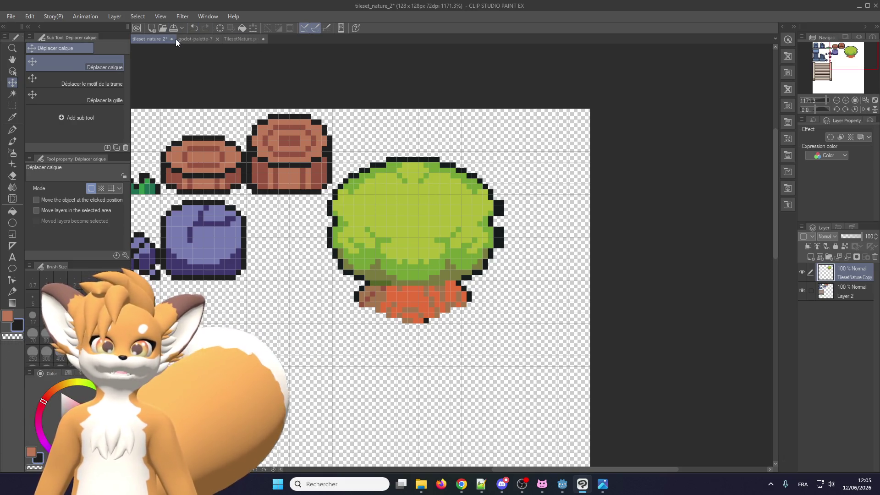
{"action": "left_click", "coordinate": [193, 39]}
{"action": "left_click", "coordinate": [239, 39]}
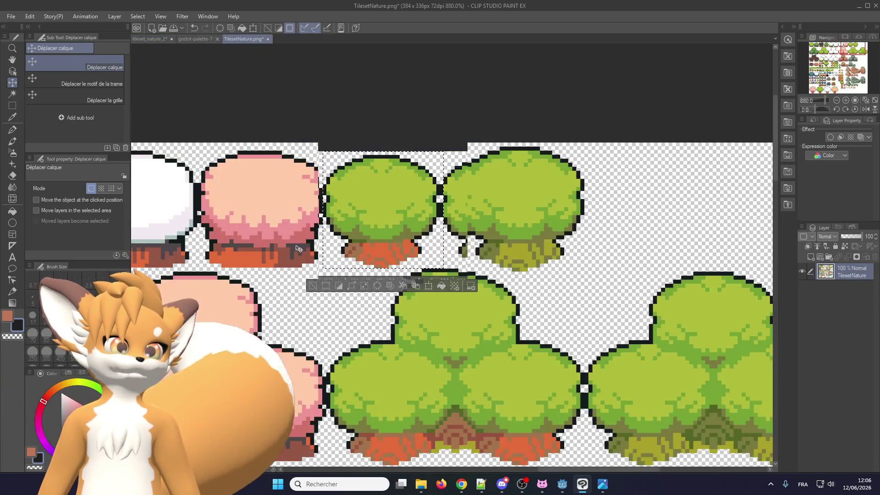
{"action": "scroll", "coordinate": [293, 246], "scroll_direction": "down", "scroll_amount": 2}
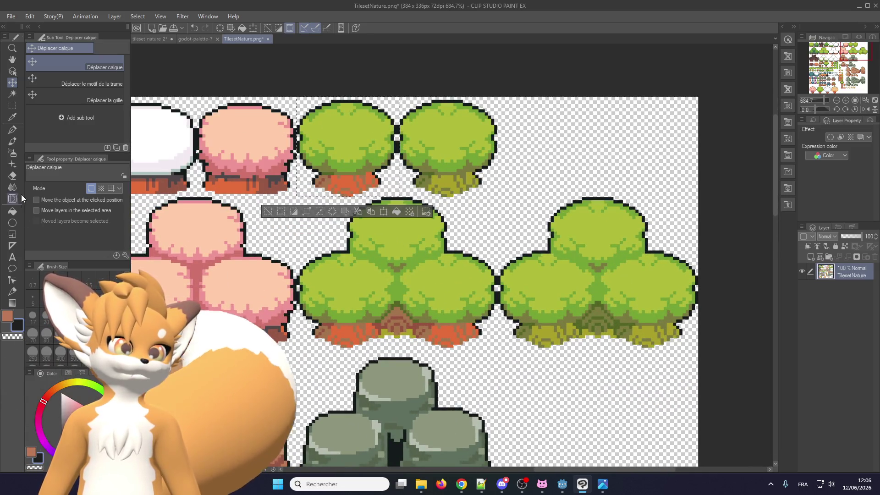
{"action": "left_click", "coordinate": [12, 106]}
{"action": "left_click", "coordinate": [368, 294]}
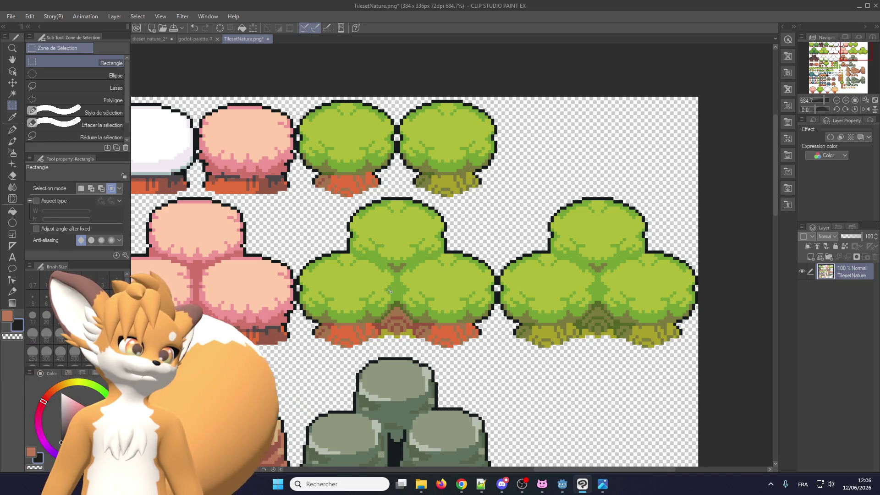
{"action": "scroll", "coordinate": [389, 291], "scroll_direction": "down", "scroll_amount": 5}
{"action": "scroll", "coordinate": [388, 288], "scroll_direction": "up", "scroll_amount": 2}
{"action": "scroll", "coordinate": [388, 287], "scroll_direction": "up", "scroll_amount": 3}
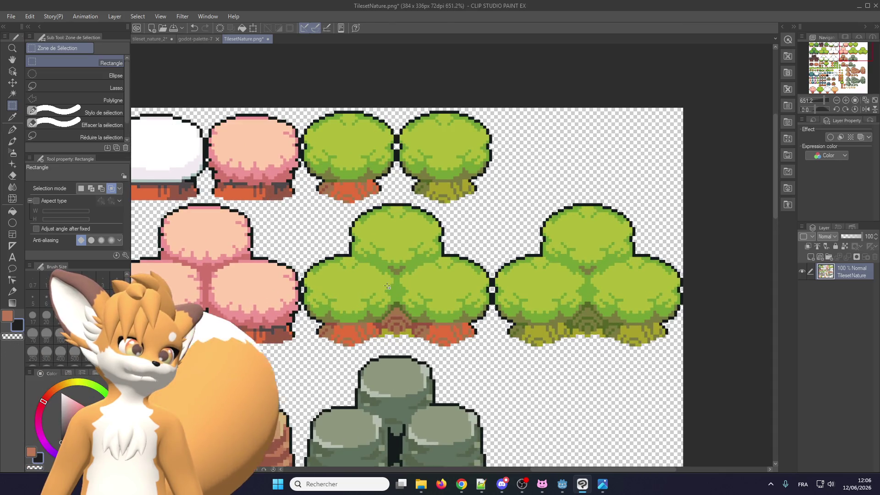
{"action": "scroll", "coordinate": [387, 287], "scroll_direction": "down", "scroll_amount": 1}
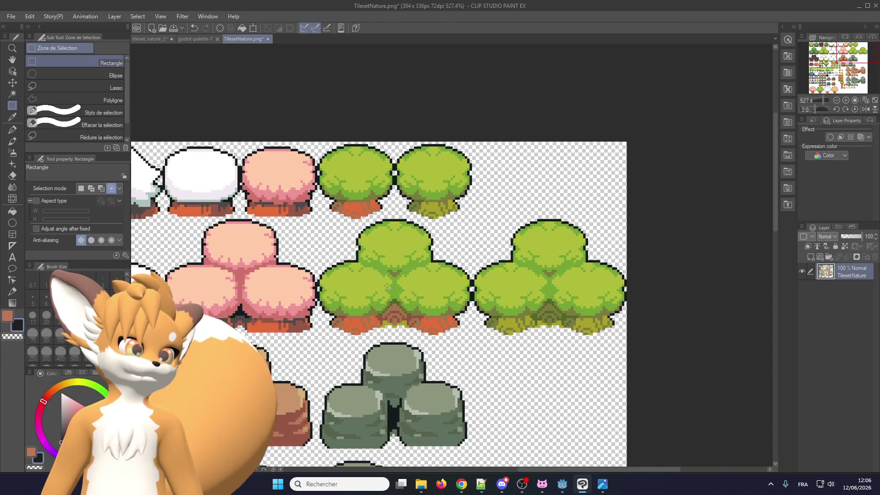
{"action": "scroll", "coordinate": [388, 288], "scroll_direction": "down", "scroll_amount": 1}
{"action": "scroll", "coordinate": [384, 270], "scroll_direction": "down", "scroll_amount": 1}
{"action": "scroll", "coordinate": [382, 259], "scroll_direction": "down", "scroll_amount": 1}
{"action": "scroll", "coordinate": [381, 259], "scroll_direction": "up", "scroll_amount": 2}
{"action": "scroll", "coordinate": [381, 259], "scroll_direction": "up", "scroll_amount": 2}
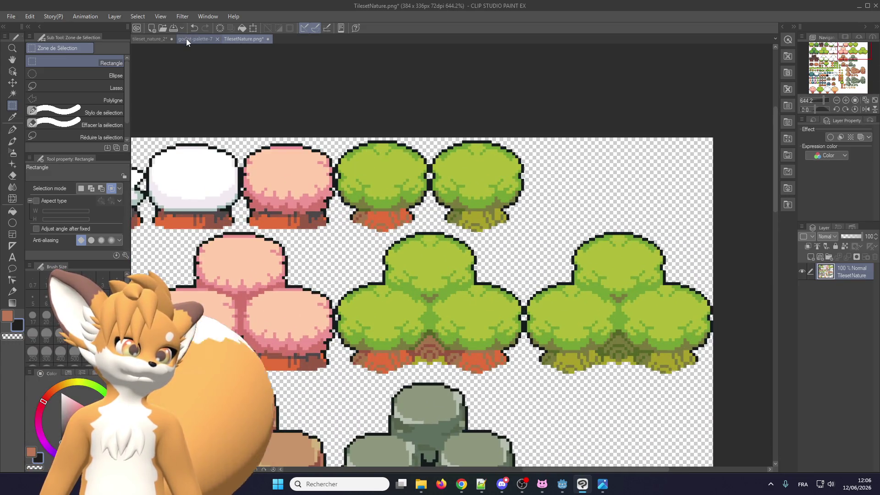
{"action": "left_click", "coordinate": [186, 39]}
{"action": "left_click", "coordinate": [148, 38]}
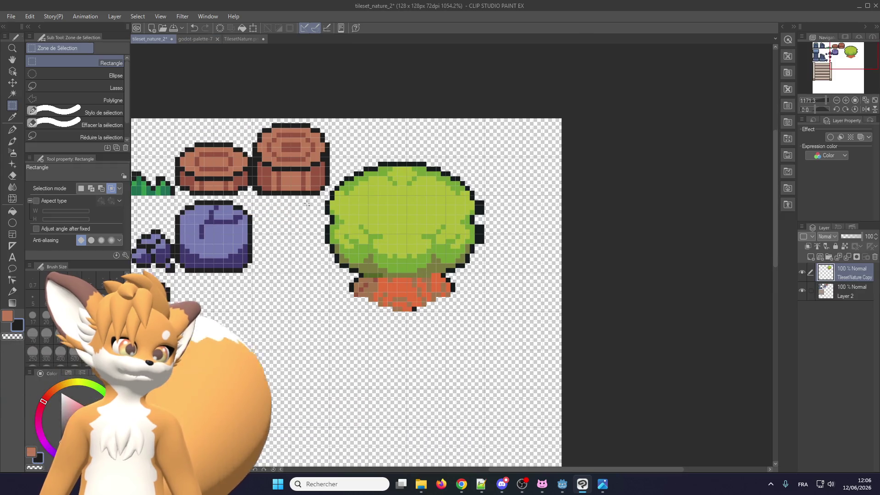
- Set the TilesetNature Copy layer's opacity to 46%
{"action": "key", "text": "alt+Tab"}
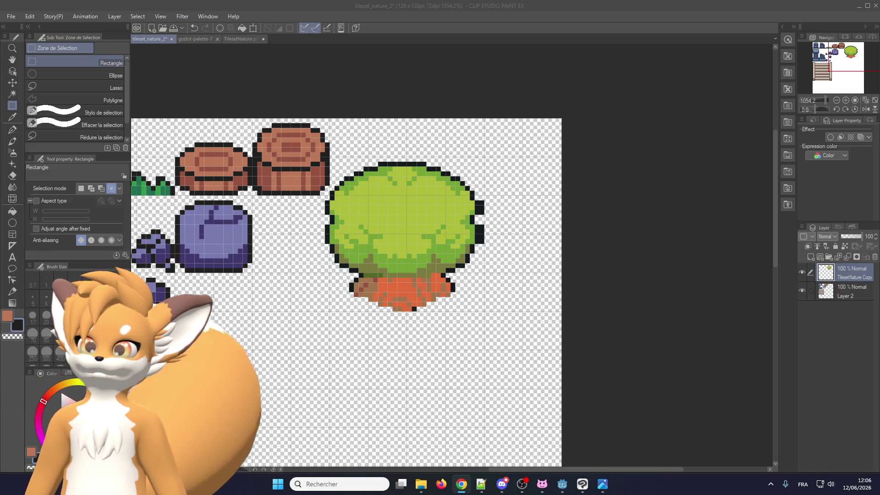
{"action": "key", "text": "alt+Tab"}
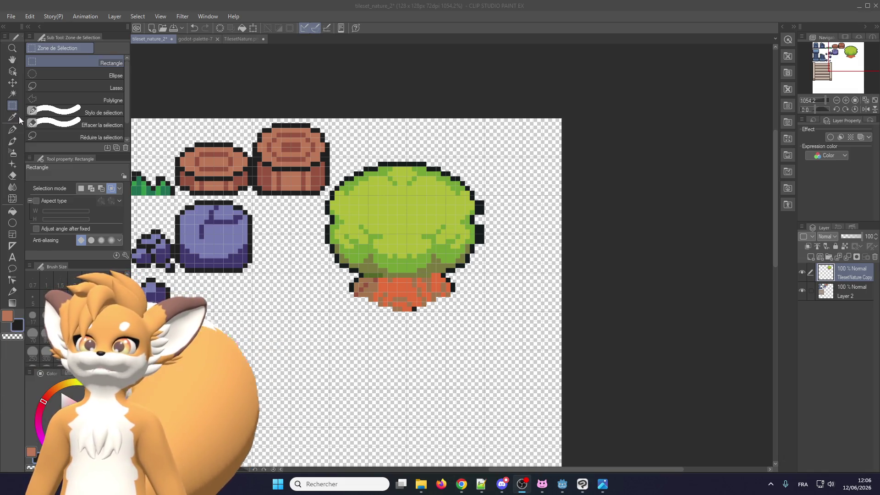
{"action": "key", "text": "alt+Tab"}
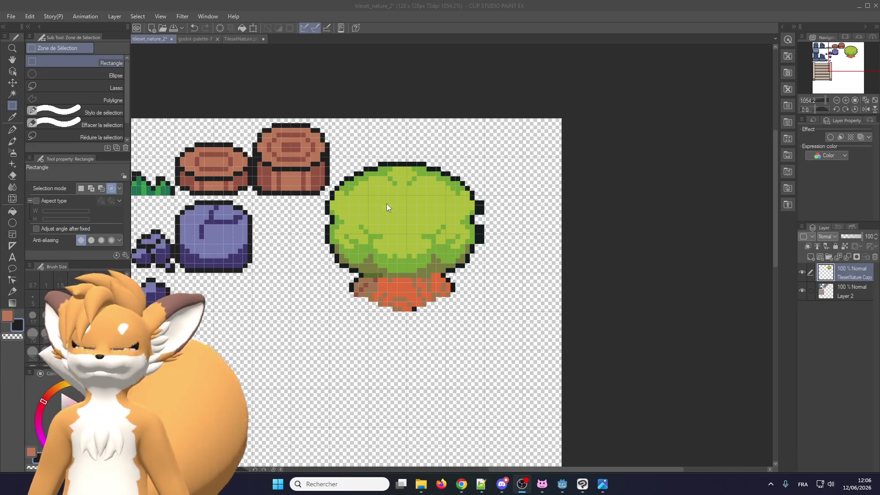
{"action": "scroll", "coordinate": [382, 208], "scroll_direction": "up", "scroll_amount": 2}
{"action": "left_click_drag", "start_coordinate": [847, 234], "coordinate": [851, 235]}
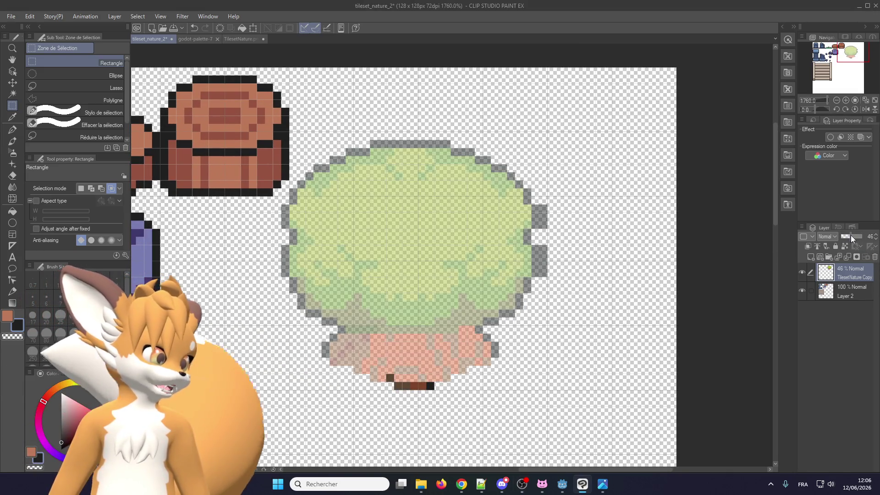
- Move the faded copy beneath Layer 2 and make Layer 2 active for drawing with the pen
{"action": "left_click_drag", "start_coordinate": [842, 277], "coordinate": [845, 300]}
{"action": "left_click", "coordinate": [845, 277]}
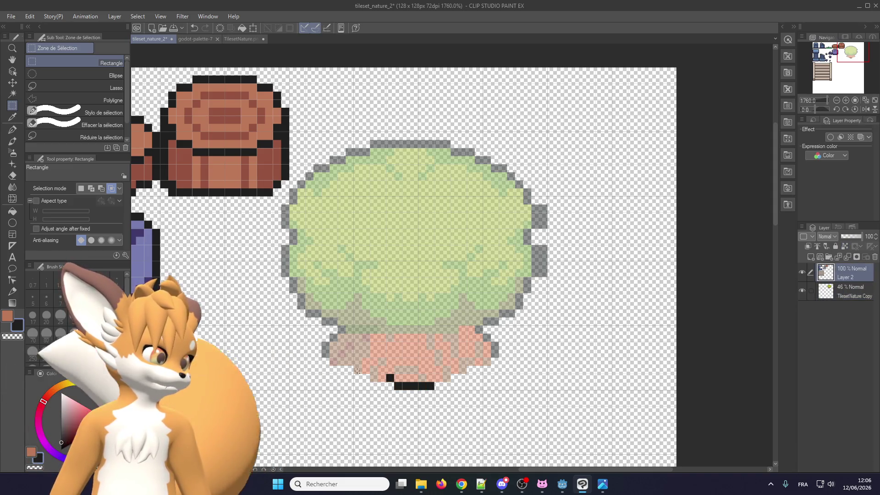
{"action": "scroll", "coordinate": [326, 369], "scroll_direction": "up", "scroll_amount": 2}
{"action": "scroll", "coordinate": [327, 368], "scroll_direction": "down", "scroll_amount": 1}
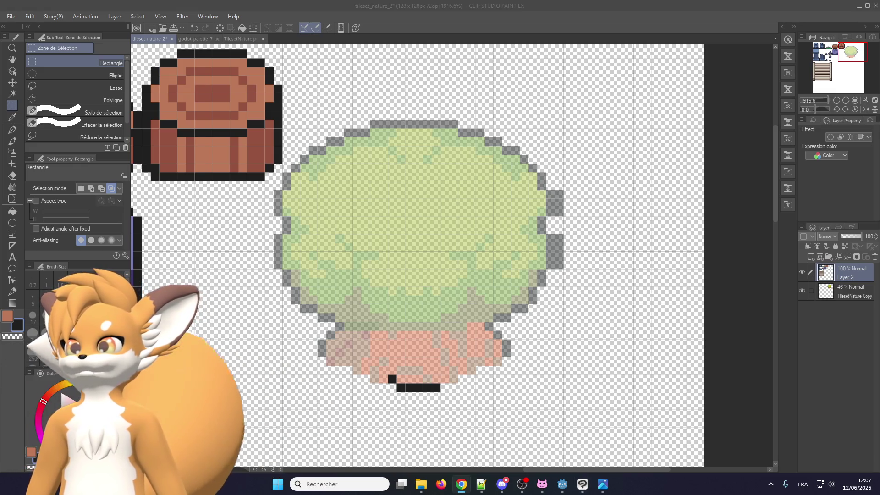
{"action": "left_click", "coordinate": [439, 370]}
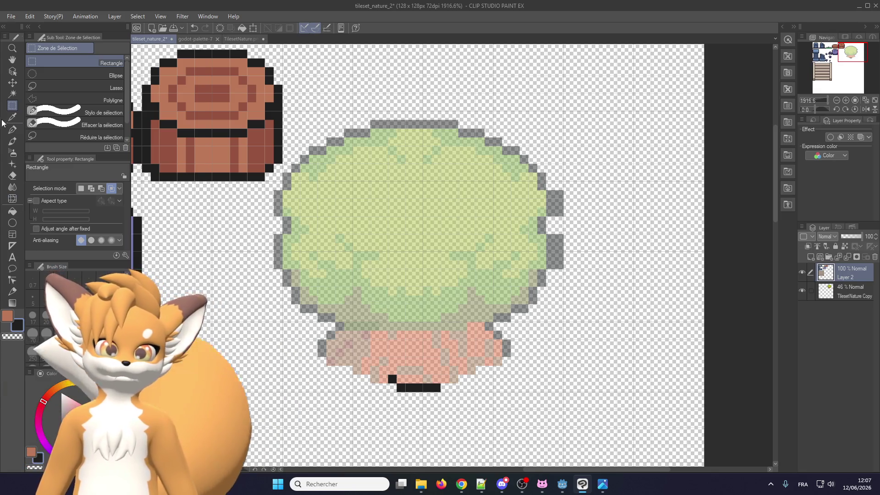
{"action": "left_click", "coordinate": [12, 130]}
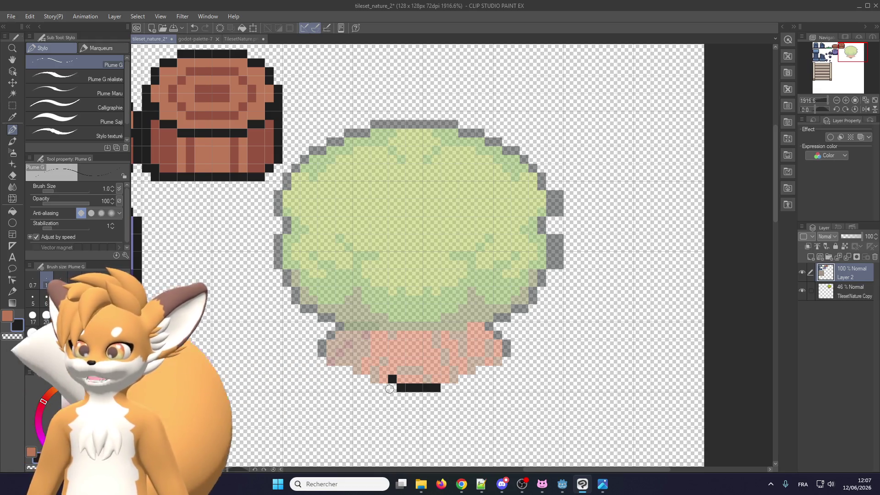
{"action": "key", "text": "super+shift+s"}
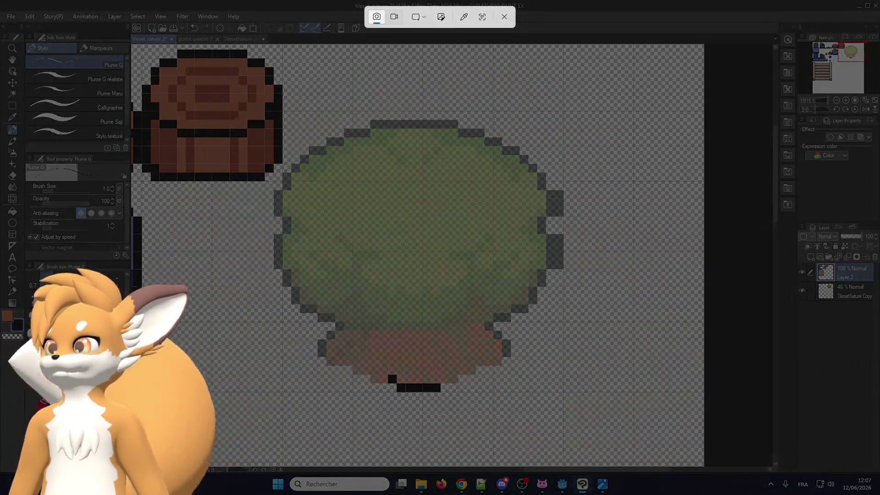
{"action": "key", "text": "Escape"}
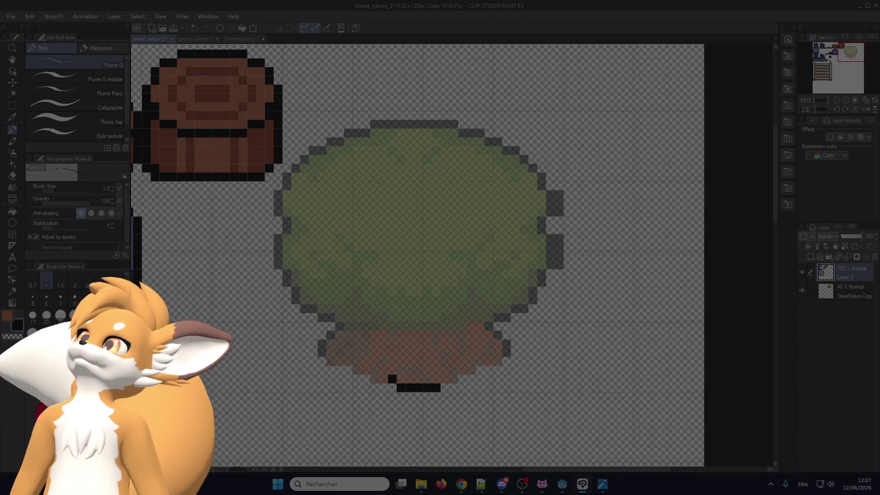
{"action": "key", "text": "Escape"}
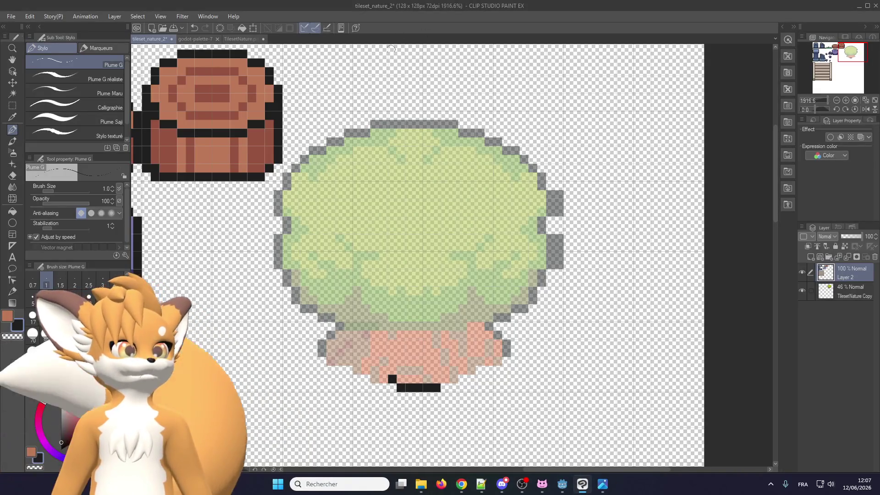
{"action": "key", "text": "ctrl+v"}
{"action": "key", "text": "ctrl+minus"}
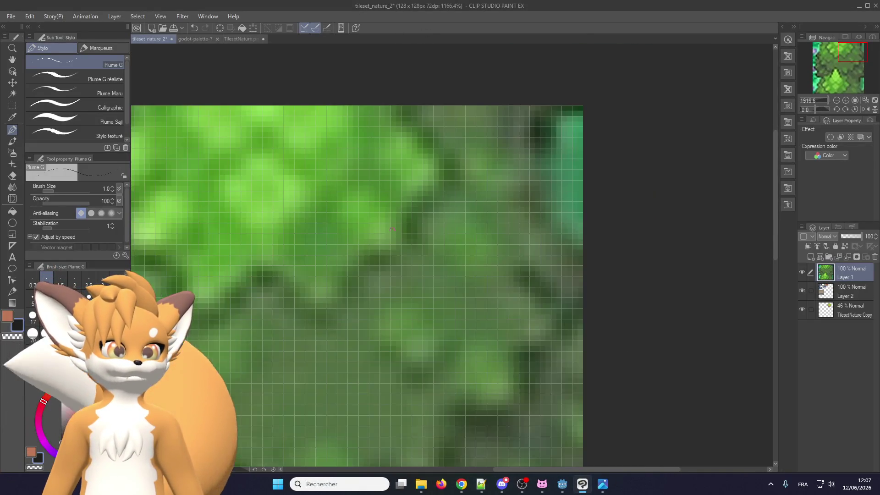
{"action": "key", "text": "ctrl+minus"}
{"action": "key", "text": "ctrl+minus"}
{"action": "key", "text": "ctrl+z"}
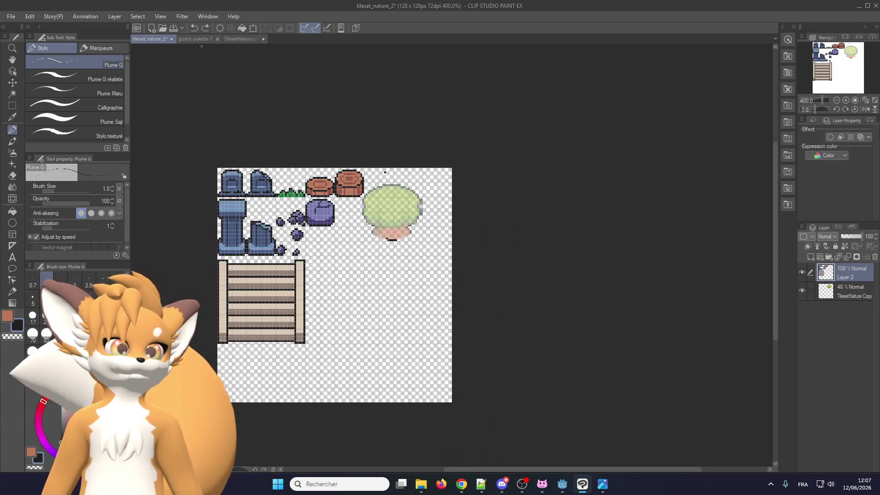
- Create a new canvas and paste the captured forest-tree reference into it
{"action": "left_click", "coordinate": [11, 16]}
{"action": "left_click", "coordinate": [18, 27]}
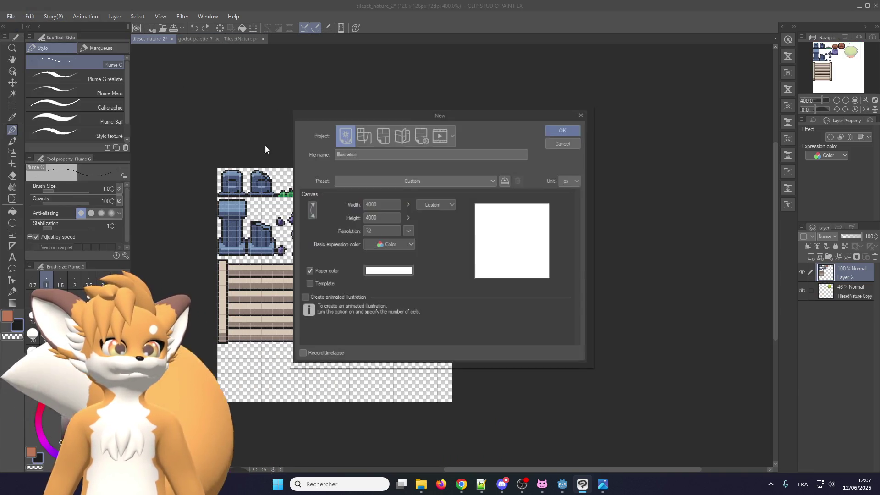
{"action": "key", "text": "ctrl+v"}
{"action": "scroll", "coordinate": [384, 256], "scroll_direction": "up", "scroll_amount": 5}
{"action": "scroll", "coordinate": [377, 181], "scroll_direction": "up", "scroll_amount": 1}
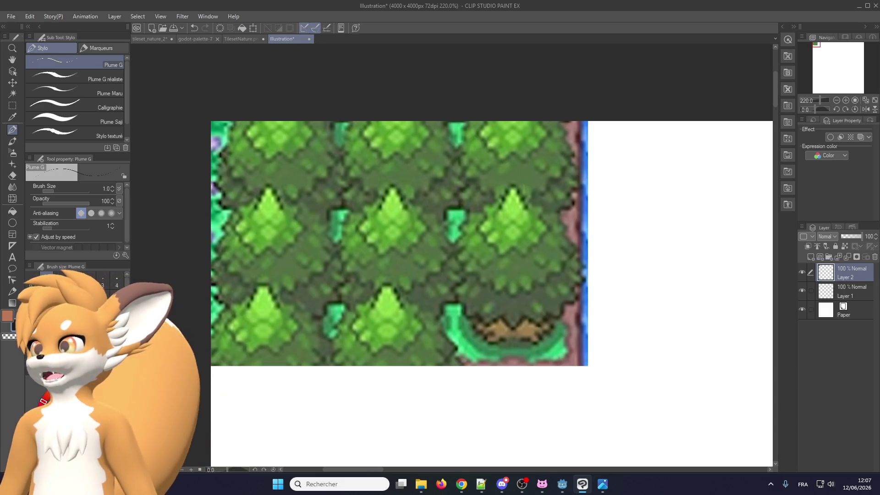
{"action": "scroll", "coordinate": [421, 262], "scroll_direction": "down", "scroll_amount": 2}
{"action": "scroll", "coordinate": [421, 263], "scroll_direction": "up", "scroll_amount": 3}
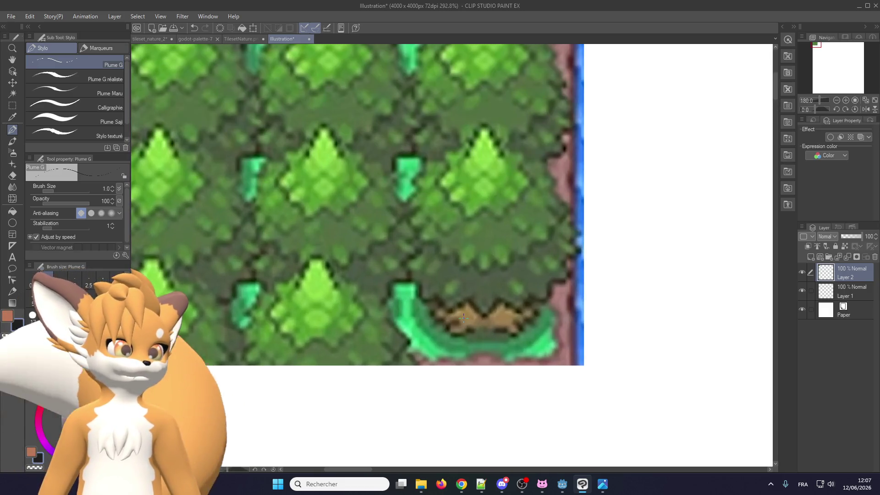
{"action": "scroll", "coordinate": [448, 318], "scroll_direction": "up", "scroll_amount": 1}
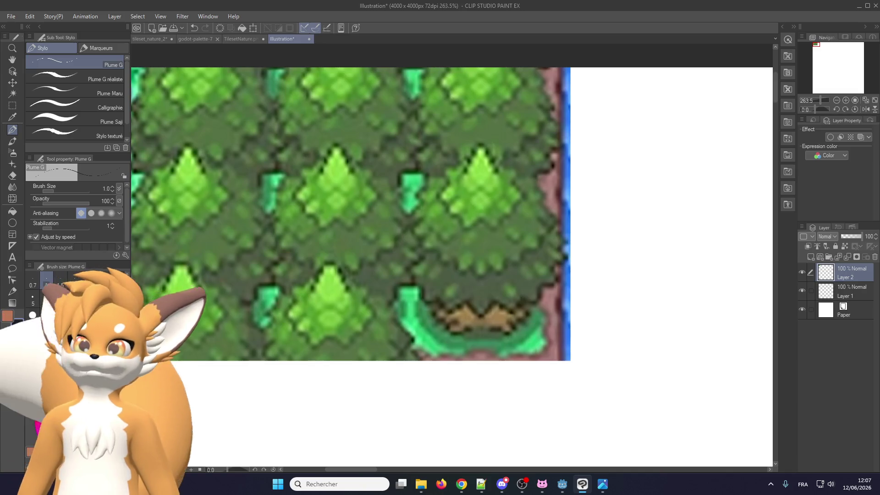
- Look through TilesetNature.png and godot-palette-7, then return to tileset_nature_2
{"action": "left_click", "coordinate": [241, 38]}
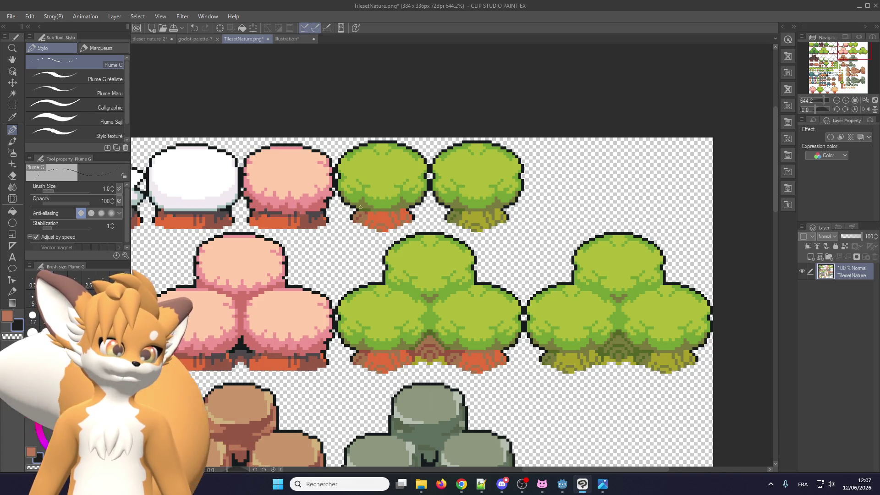
{"action": "left_click", "coordinate": [193, 39]}
{"action": "left_click", "coordinate": [148, 39]}
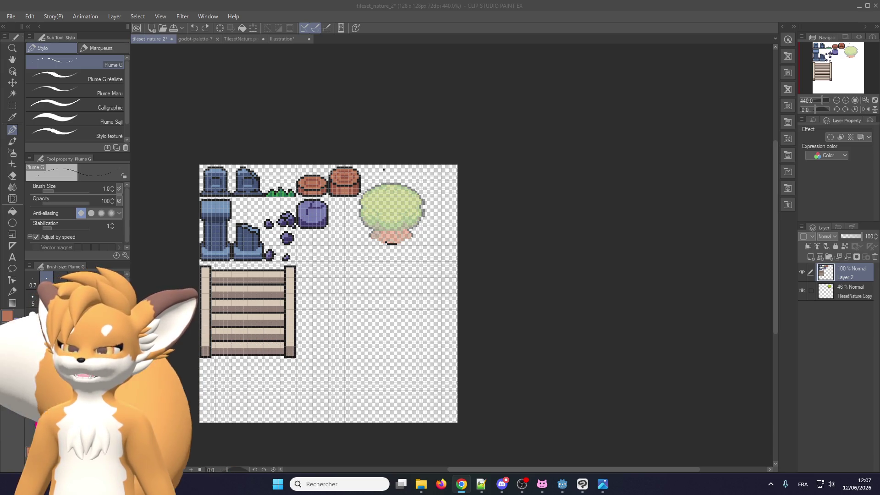
- Extend the black trunk-base row by one pixel and add a black pixel above the tree
{"action": "scroll", "coordinate": [466, 202], "scroll_direction": "up", "scroll_amount": 2}
{"action": "scroll", "coordinate": [503, 216], "scroll_direction": "up", "scroll_amount": 3}
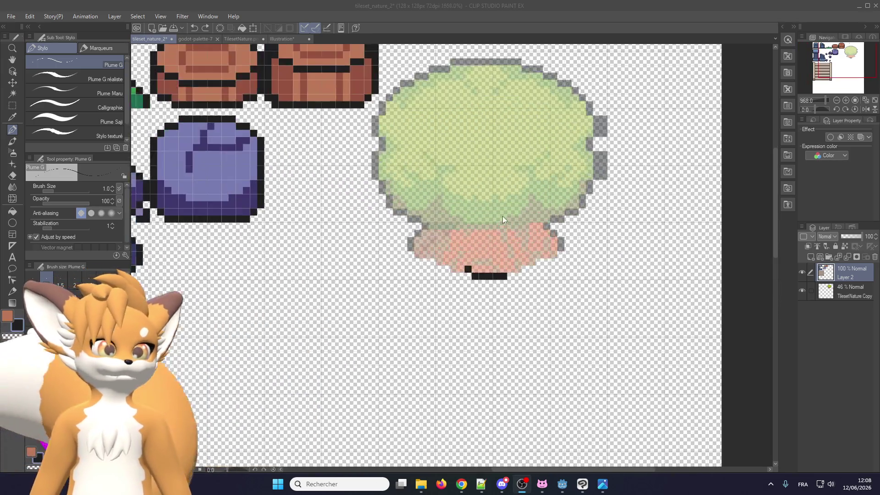
{"action": "scroll", "coordinate": [426, 309], "scroll_direction": "up", "scroll_amount": 2}
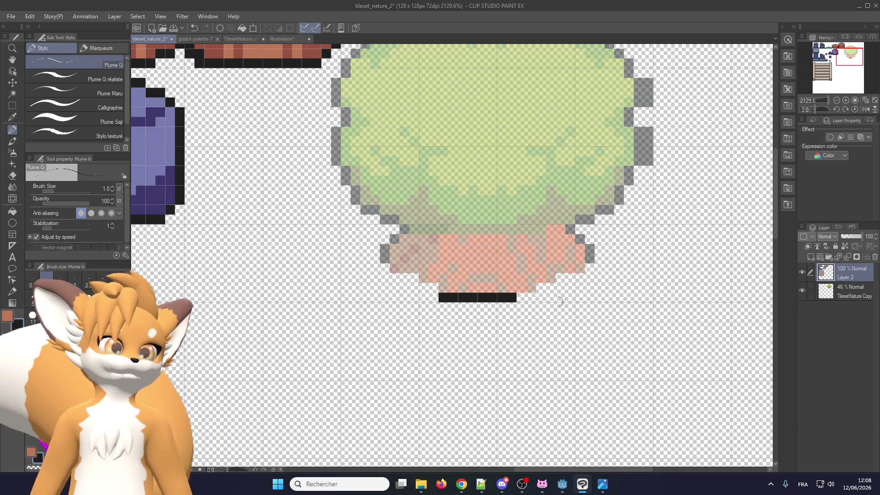
{"action": "left_click", "coordinate": [526, 298]}
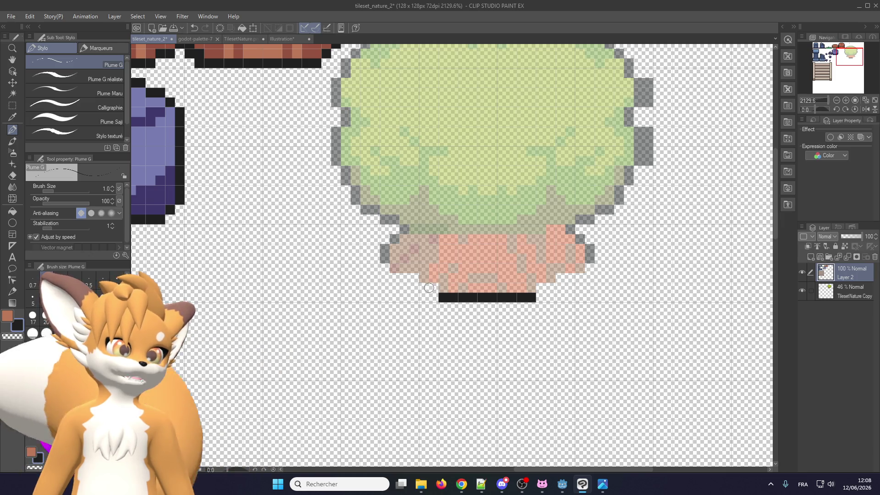
{"action": "scroll", "coordinate": [443, 283], "scroll_direction": "up", "scroll_amount": 2}
{"action": "scroll", "coordinate": [485, 210], "scroll_direction": "down", "scroll_amount": 3}
{"action": "scroll", "coordinate": [415, 339], "scroll_direction": "up", "scroll_amount": 3}
{"action": "scroll", "coordinate": [415, 339], "scroll_direction": "down", "scroll_amount": 3}
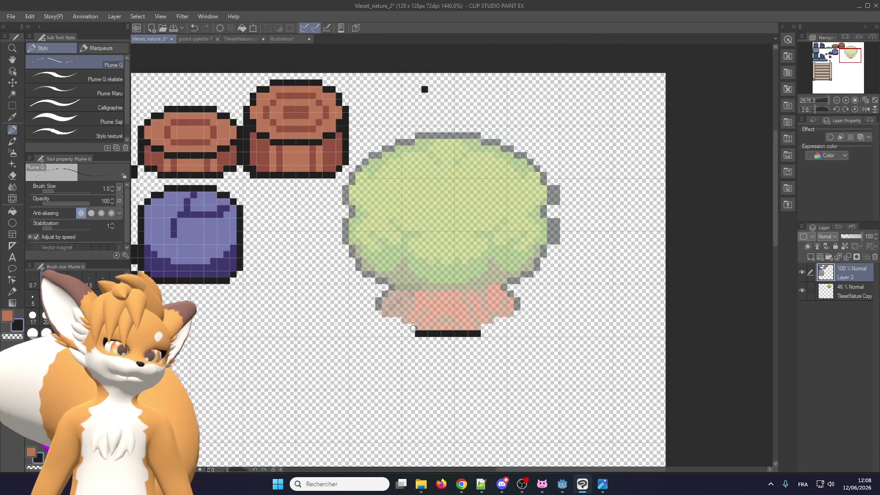
{"action": "left_click", "coordinate": [425, 89]}
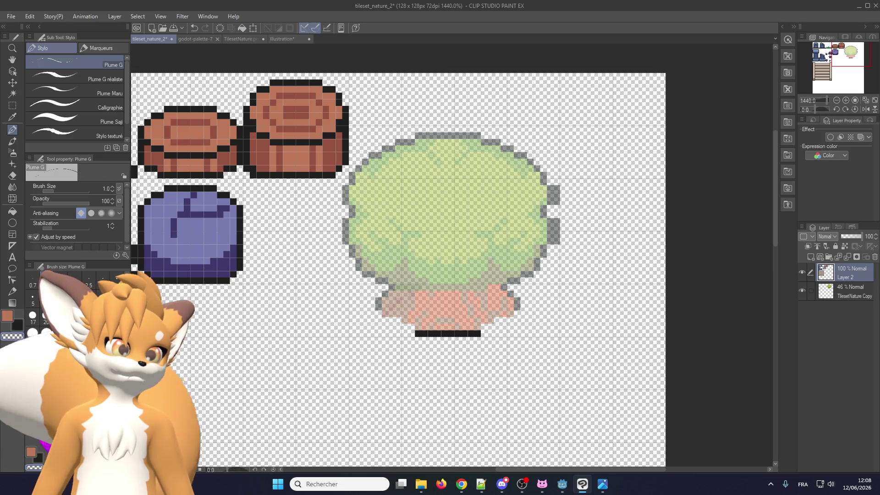
{"action": "scroll", "coordinate": [415, 363], "scroll_direction": "up", "scroll_amount": 2}
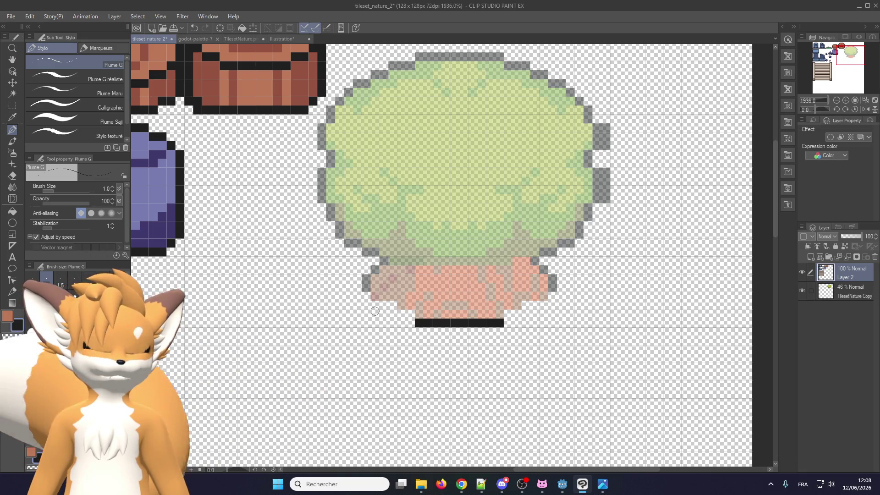
- Outline the pot's left side, bottom and upper-left corner in black, touching up with pot colour
{"action": "key", "text": "alt+Tab"}
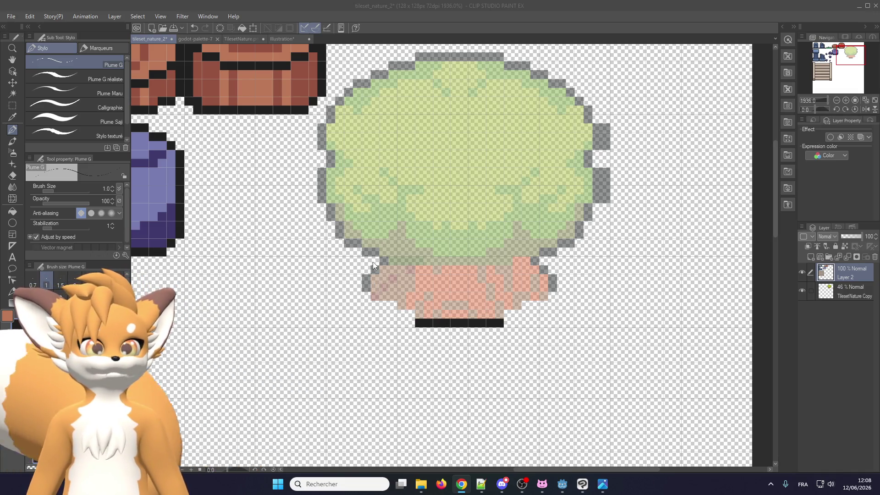
{"action": "key", "text": "alt+Tab"}
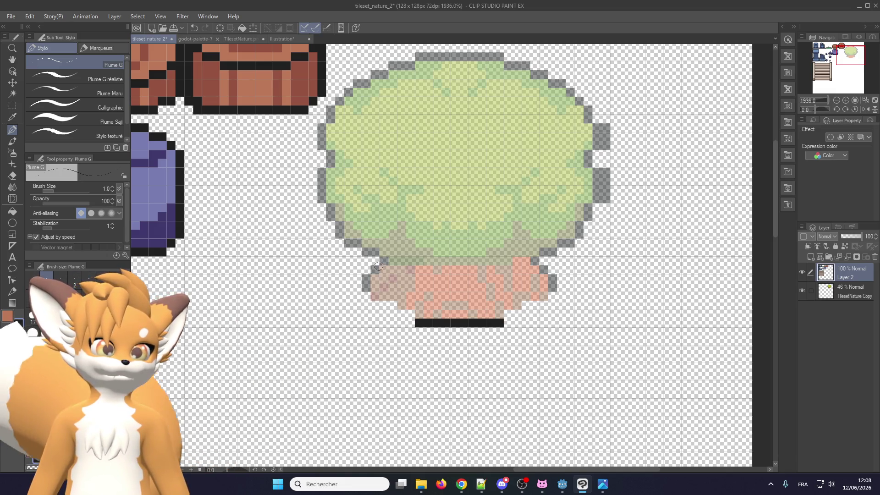
{"action": "mouse_move", "coordinate": [375, 269]}
{"action": "left_mouse_down"}
{"action": "mouse_move", "coordinate": [365, 303]}
{"action": "mouse_move", "coordinate": [366, 278]}
{"action": "left_mouse_up"}
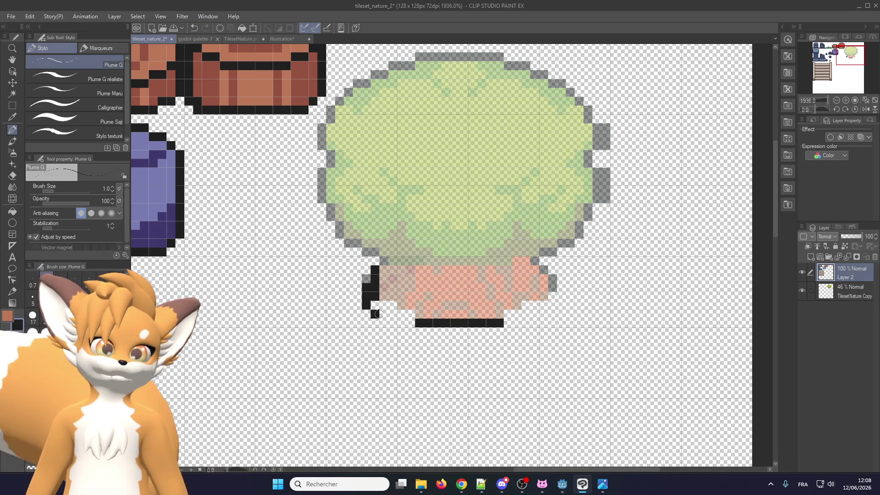
{"action": "left_click_drag", "start_coordinate": [374, 314], "coordinate": [413, 315]}
{"action": "left_click", "coordinate": [374, 304], "text": "alt"}
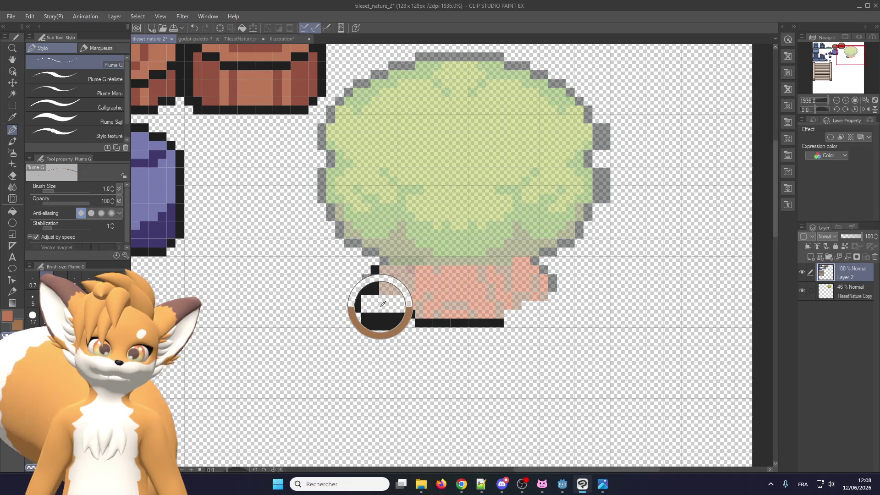
{"action": "left_click_drag", "start_coordinate": [375, 285], "coordinate": [375, 301]}
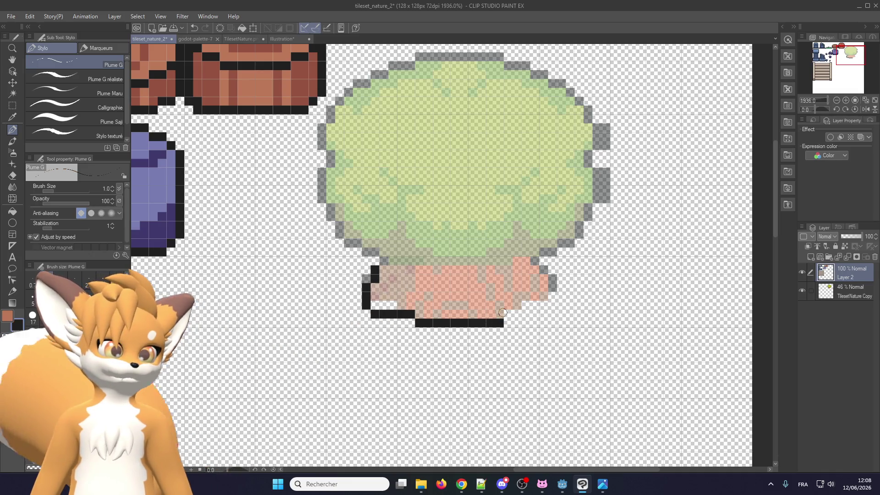
{"action": "mouse_move", "coordinate": [508, 314]}
{"action": "left_mouse_down"}
{"action": "mouse_move", "coordinate": [540, 315]}
{"action": "mouse_move", "coordinate": [555, 287]}
{"action": "mouse_move", "coordinate": [541, 267]}
{"action": "left_mouse_up"}
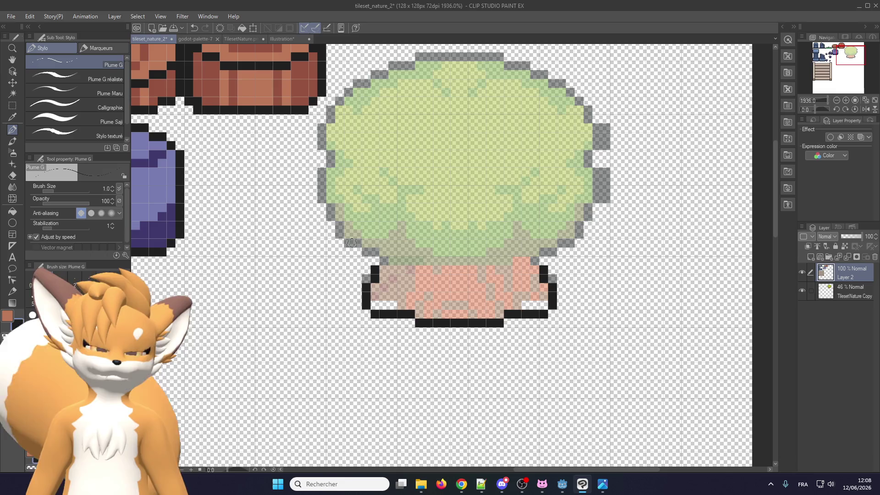
{"action": "left_click", "coordinate": [384, 260]}
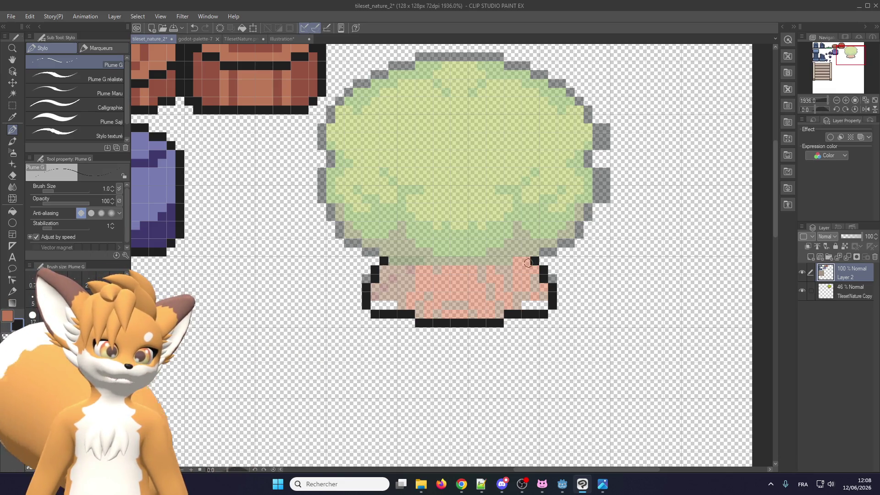
- Mark the bush's left, right and top edges with black pixels
{"action": "scroll", "coordinate": [528, 263], "scroll_direction": "down", "scroll_amount": 3}
{"action": "scroll", "coordinate": [413, 183], "scroll_direction": "up", "scroll_amount": 2}
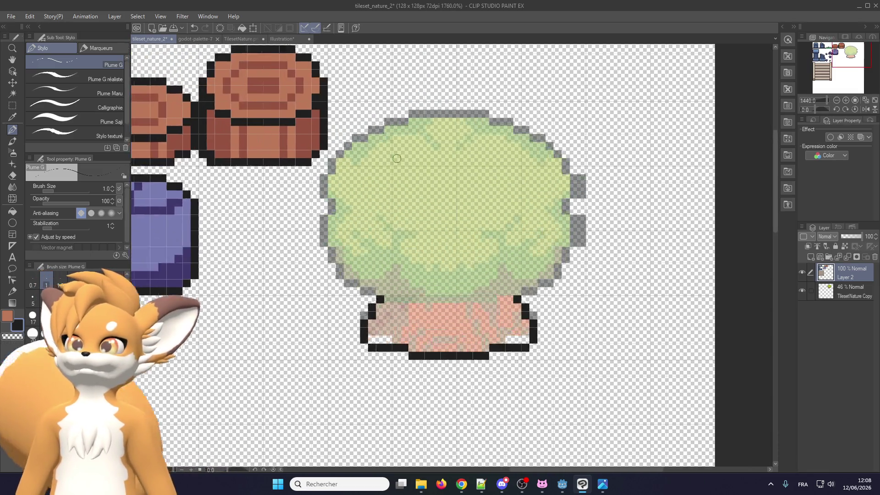
{"action": "scroll", "coordinate": [397, 159], "scroll_direction": "up", "scroll_amount": 2}
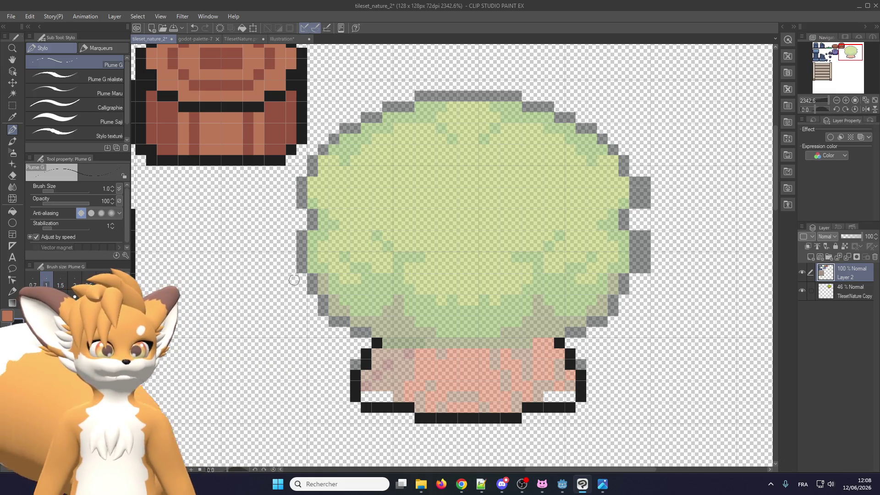
{"action": "left_click_drag", "start_coordinate": [301, 237], "coordinate": [300, 212]}
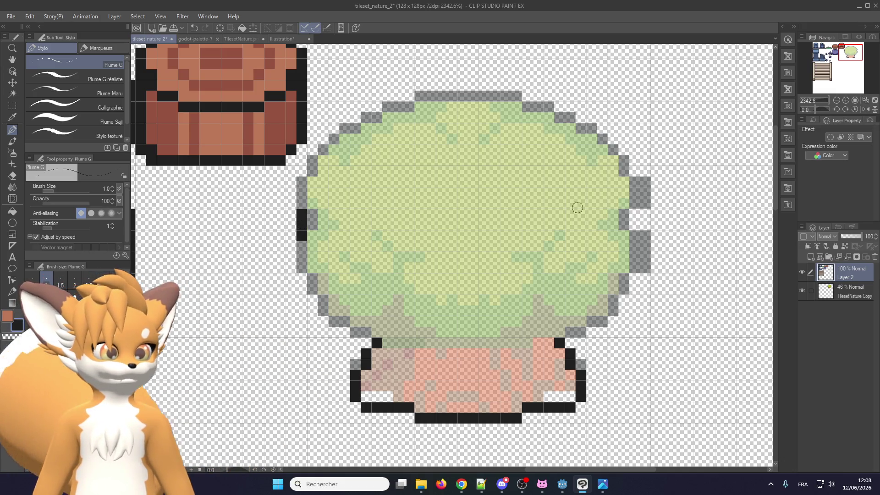
{"action": "left_click_drag", "start_coordinate": [636, 210], "coordinate": [637, 242]}
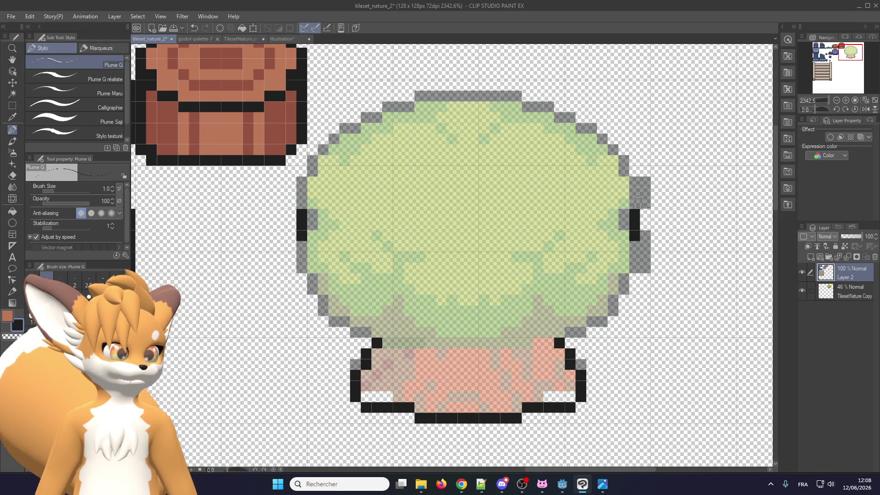
{"action": "left_click", "coordinate": [452, 94]}
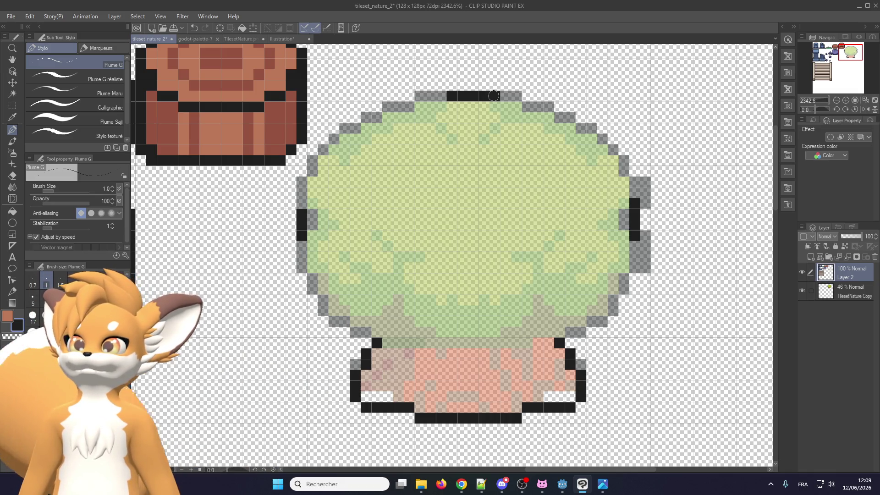
- Hide the TilesetNature Copy reference layer
{"action": "scroll", "coordinate": [457, 224], "scroll_direction": "down", "scroll_amount": 1}
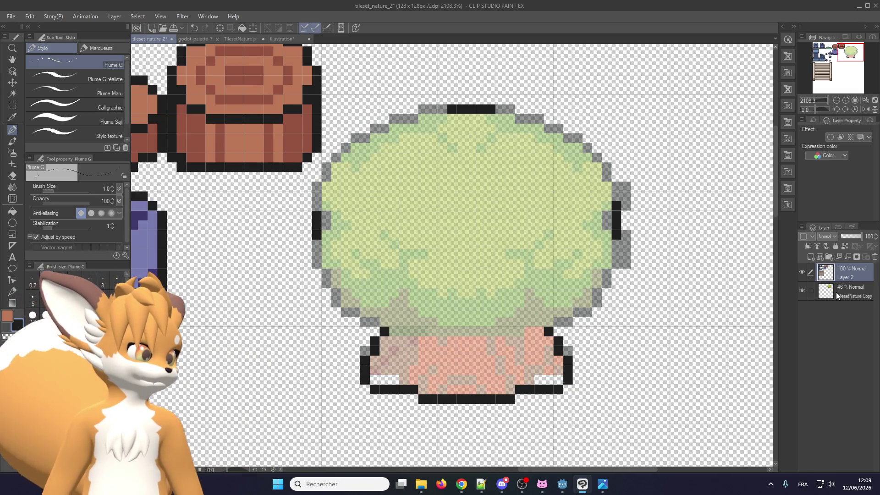
{"action": "left_click", "coordinate": [837, 296]}
{"action": "left_click", "coordinate": [802, 290]}
{"action": "scroll", "coordinate": [375, 268], "scroll_direction": "up", "scroll_amount": 1}
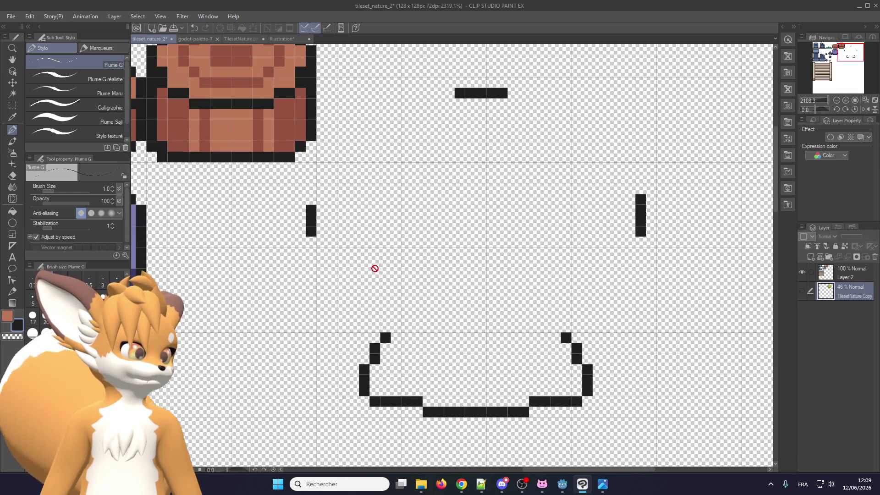
- Make Layer 2 active and check the tree reference tiles in the Illustration document
{"action": "left_click", "coordinate": [845, 274]}
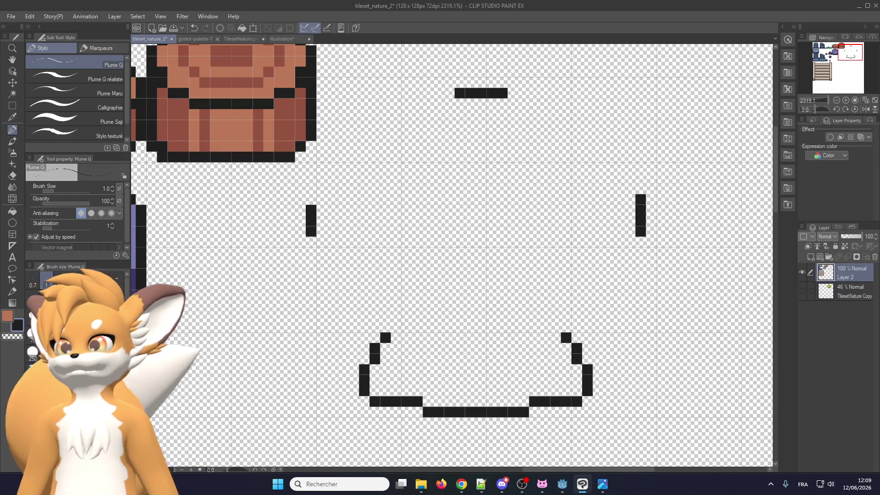
{"action": "key", "text": "alt+Tab"}
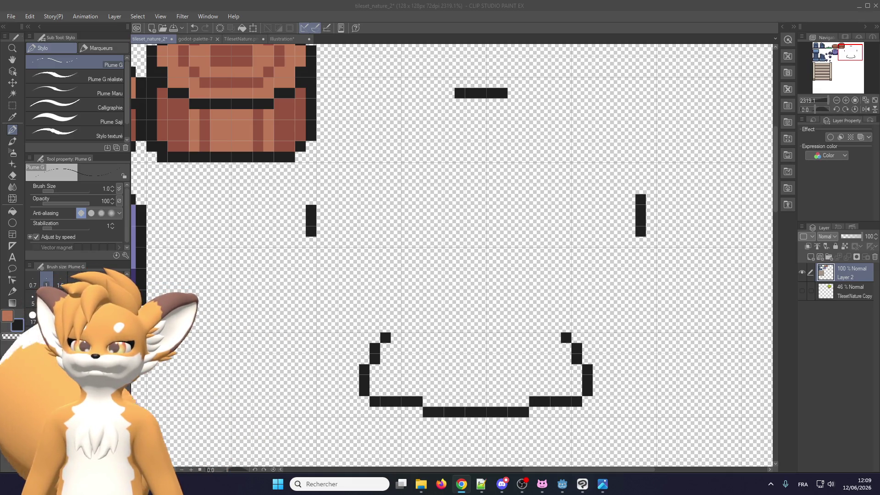
{"action": "key", "text": "alt+Tab"}
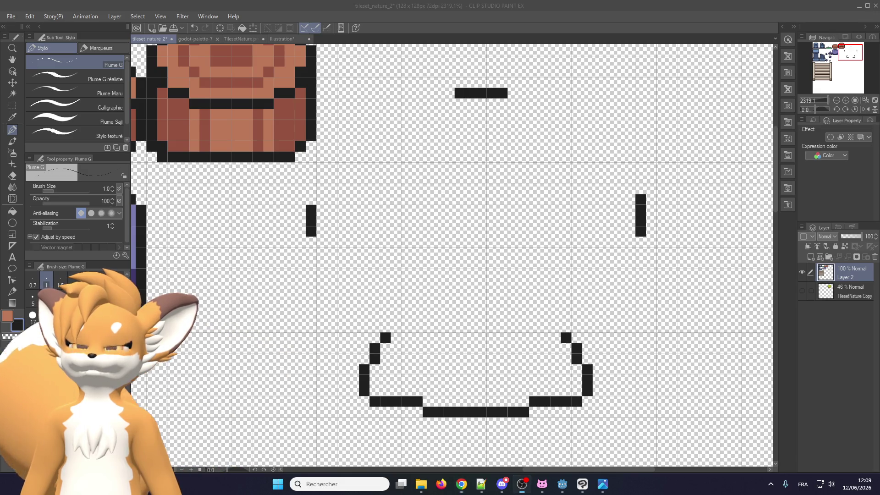
{"action": "scroll", "coordinate": [540, 324], "scroll_direction": "down", "scroll_amount": 1}
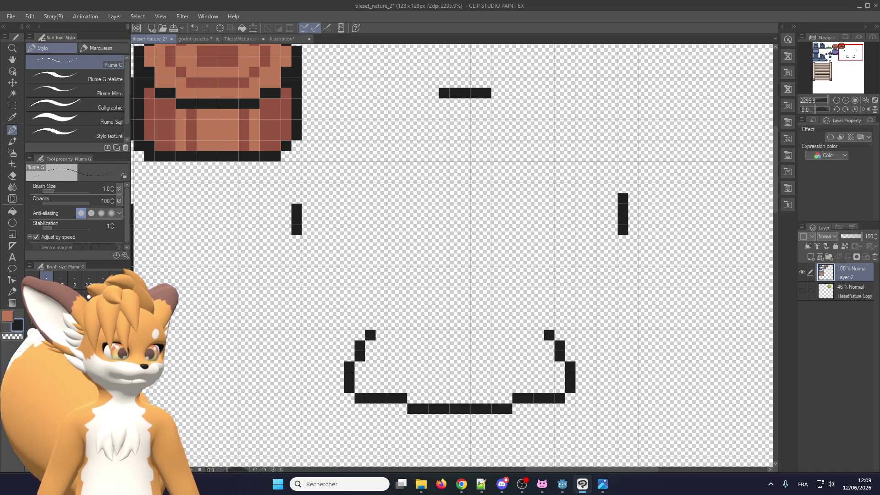
{"action": "left_click", "coordinate": [295, 39]}
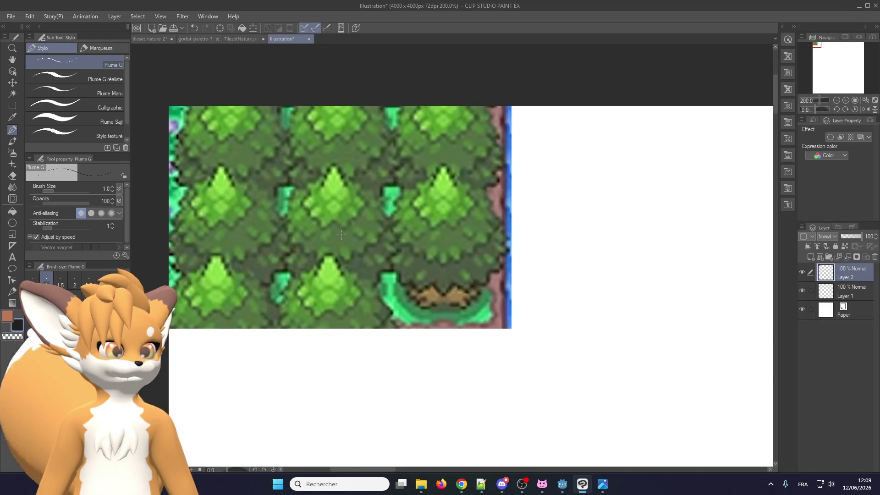
{"action": "left_click", "coordinate": [146, 39]}
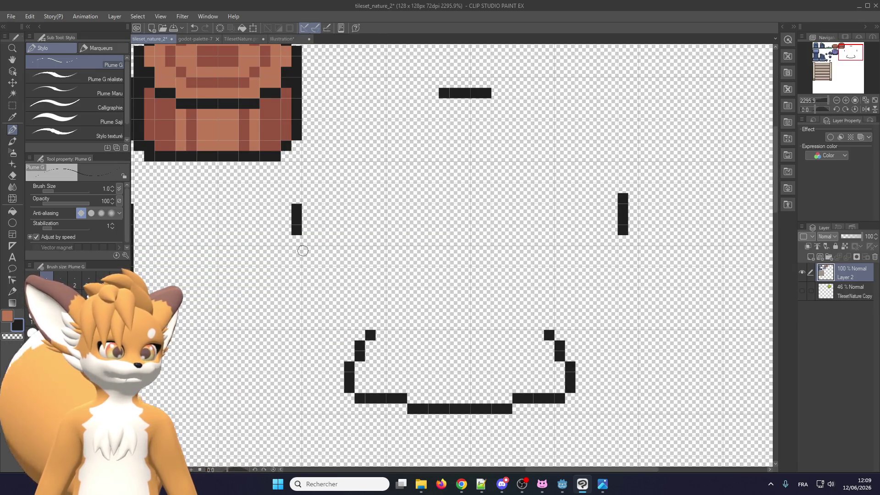
- Draw the canopy outline's flat bottom, left side, upper-right and lower-right curves, closing the right gap
{"action": "left_click_drag", "start_coordinate": [351, 313], "coordinate": [451, 328]}
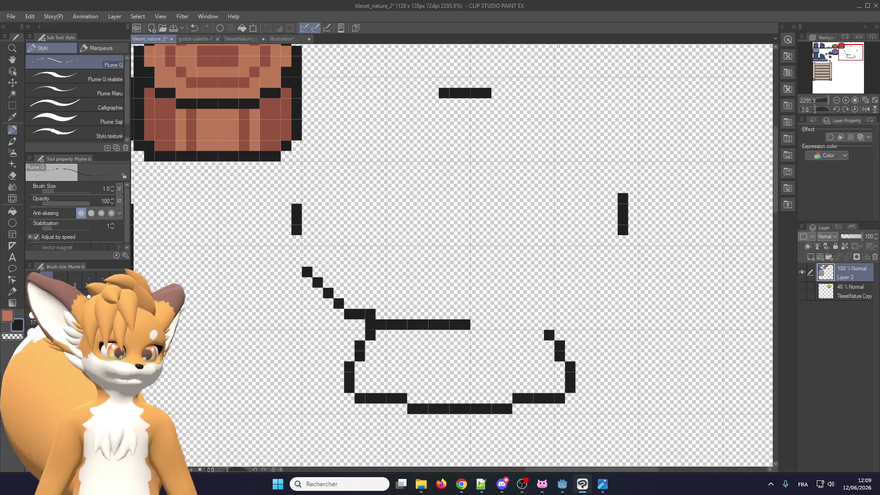
{"action": "left_click_drag", "start_coordinate": [296, 259], "coordinate": [369, 117]}
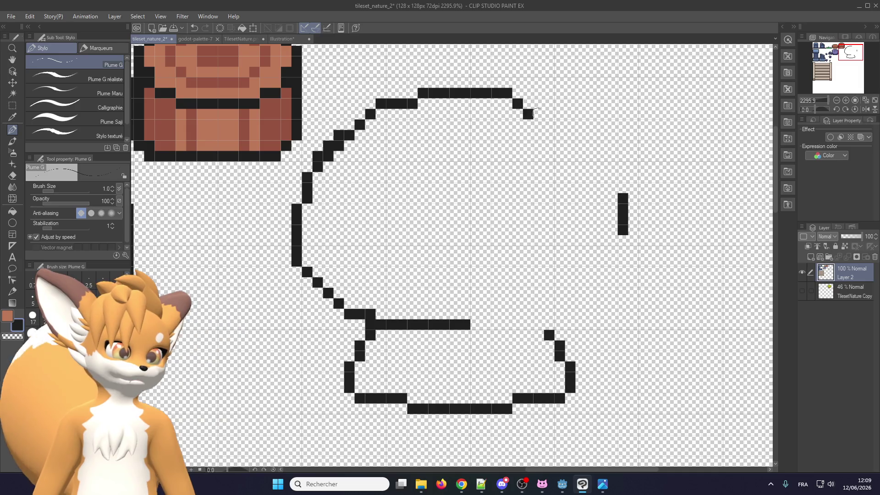
{"action": "left_click_drag", "start_coordinate": [534, 113], "coordinate": [603, 169]}
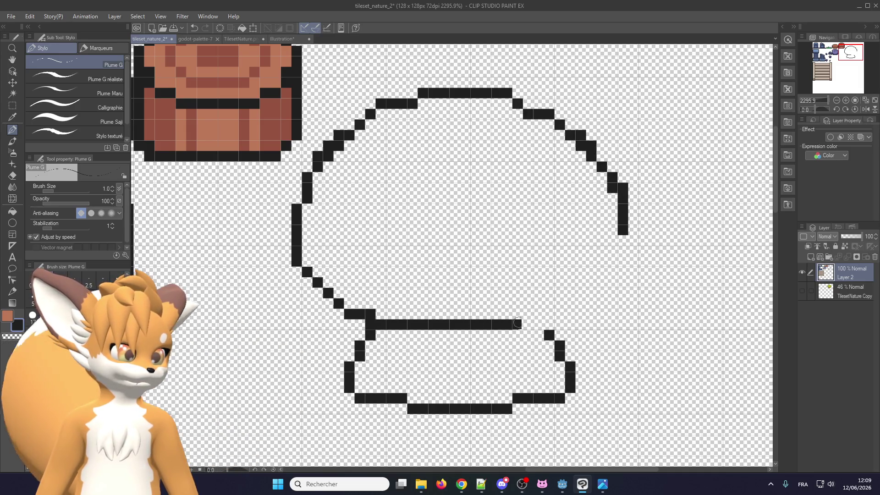
{"action": "left_click_drag", "start_coordinate": [515, 323], "coordinate": [583, 288]}
{"action": "left_click", "coordinate": [617, 242]}
{"action": "scroll", "coordinate": [586, 285], "scroll_direction": "down", "scroll_amount": 2}
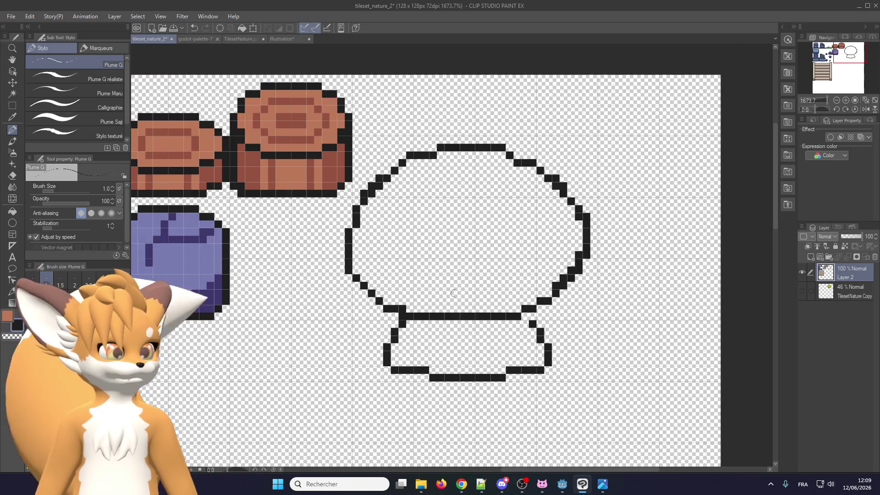
{"action": "scroll", "coordinate": [546, 320], "scroll_direction": "up", "scroll_amount": 3}
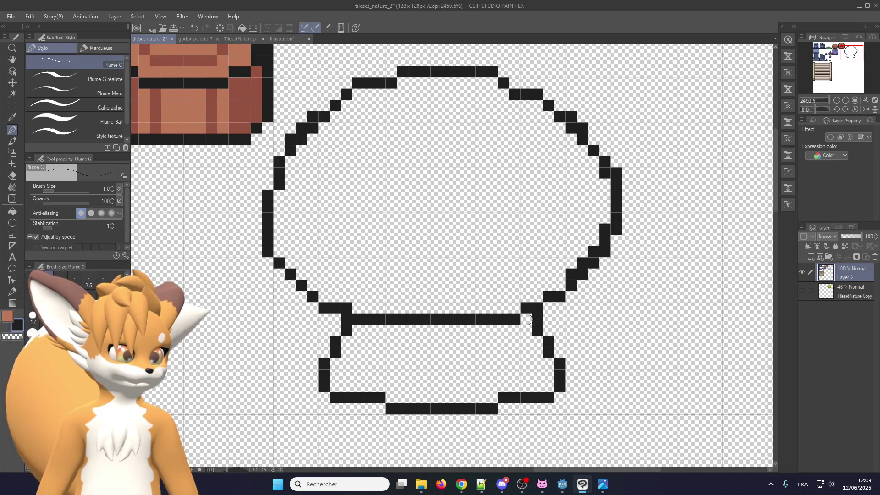
{"action": "scroll", "coordinate": [532, 319], "scroll_direction": "up", "scroll_amount": 2}
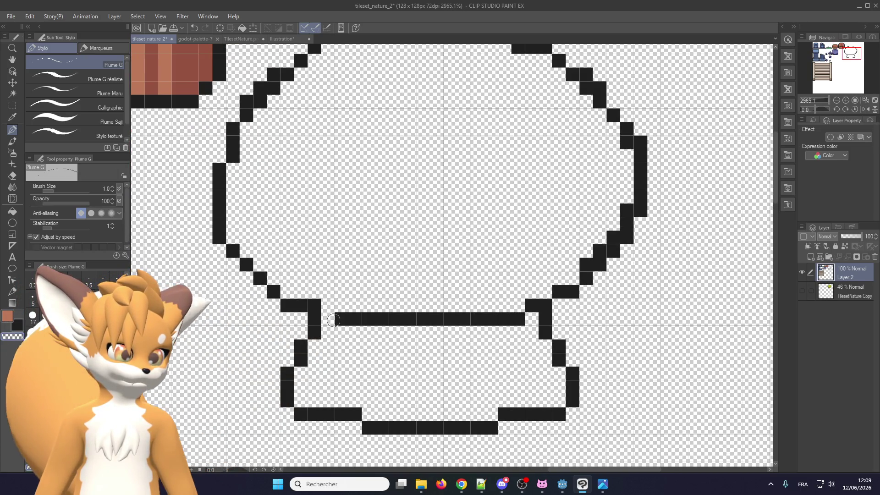
{"action": "scroll", "coordinate": [310, 305], "scroll_direction": "down", "scroll_amount": 3}
{"action": "scroll", "coordinate": [321, 307], "scroll_direction": "down", "scroll_amount": 3}
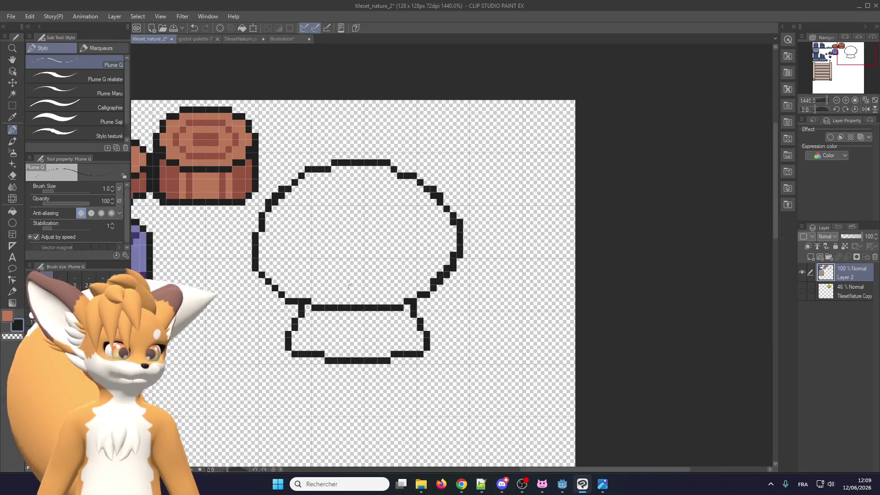
{"action": "scroll", "coordinate": [415, 321], "scroll_direction": "up", "scroll_amount": 2}
{"action": "scroll", "coordinate": [248, 265], "scroll_direction": "up", "scroll_amount": 1}
{"action": "scroll", "coordinate": [248, 265], "scroll_direction": "up", "scroll_amount": 1}
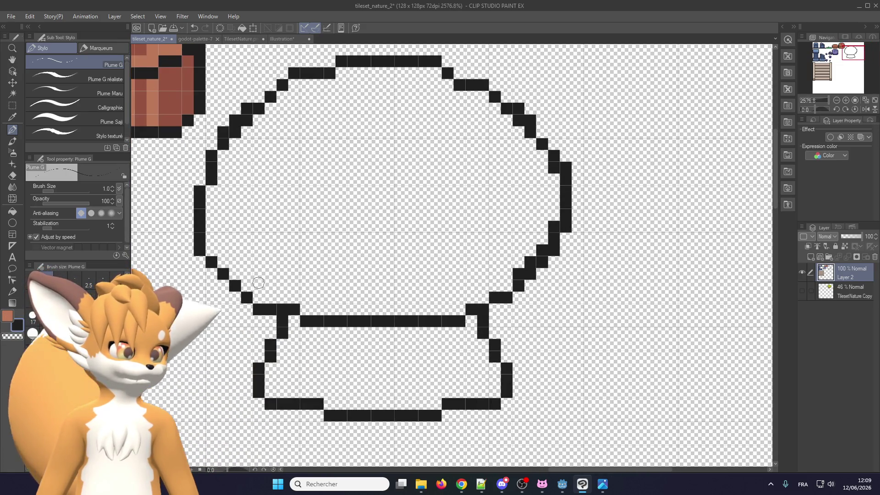
{"action": "scroll", "coordinate": [275, 275], "scroll_direction": "up", "scroll_amount": 1}
{"action": "scroll", "coordinate": [222, 270], "scroll_direction": "up", "scroll_amount": 1}
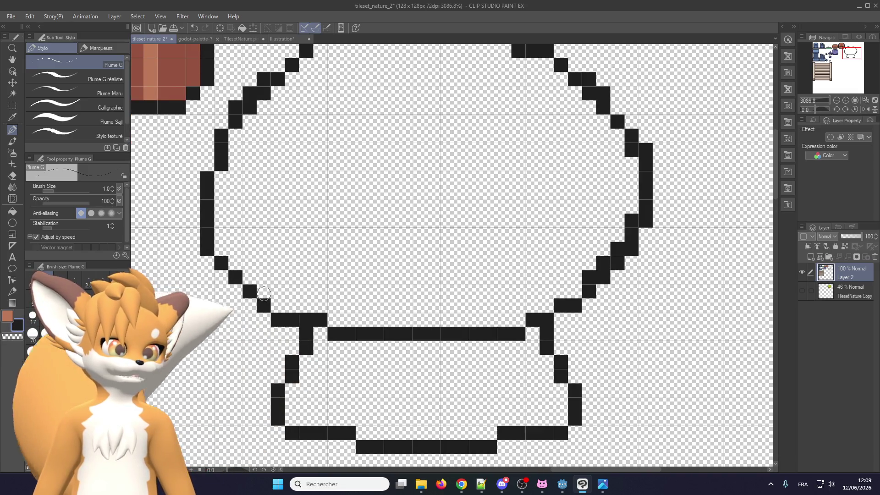
{"action": "scroll", "coordinate": [276, 316], "scroll_direction": "down", "scroll_amount": 1}
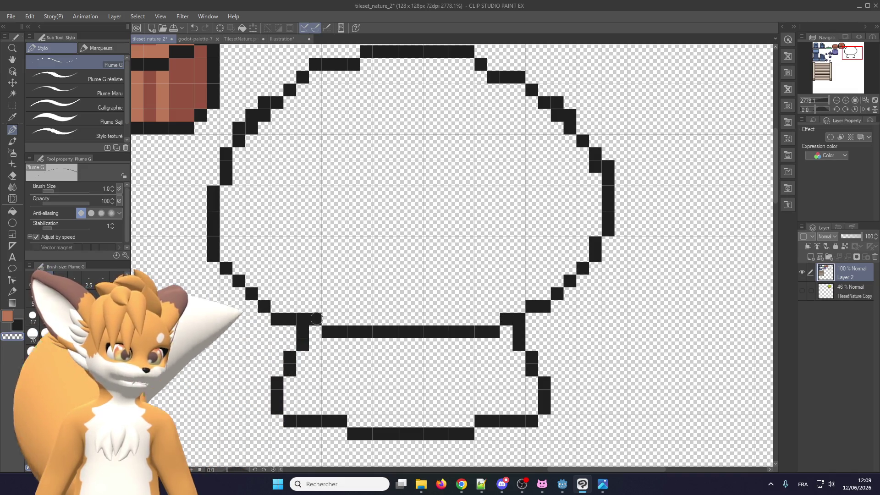
- Smooth the lower-left outline steps and add or erase single stray pixels on both sides
{"action": "left_click_drag", "start_coordinate": [291, 320], "coordinate": [262, 319]}
{"action": "left_click_drag", "start_coordinate": [316, 320], "coordinate": [266, 305]}
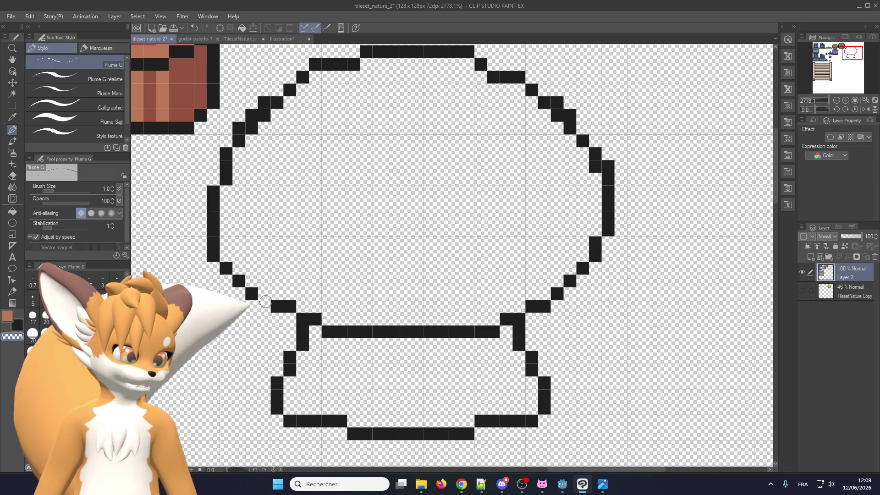
{"action": "left_click_drag", "start_coordinate": [251, 293], "coordinate": [238, 281]}
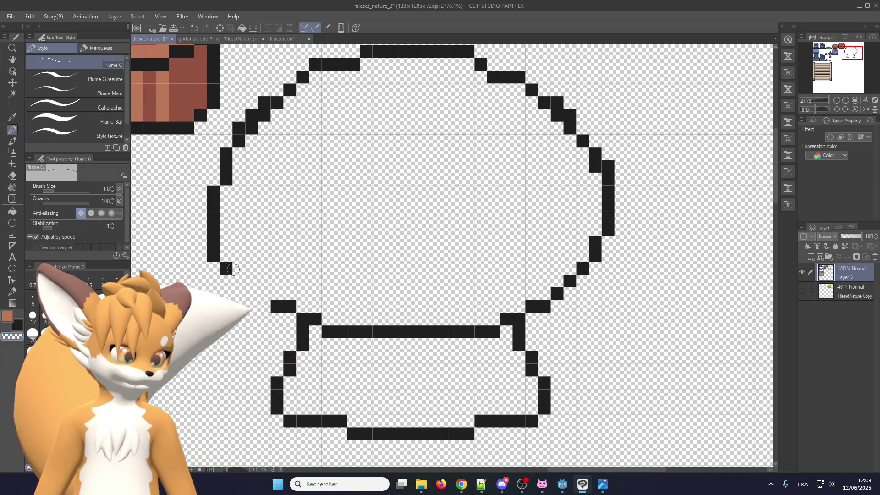
{"action": "left_click_drag", "start_coordinate": [265, 294], "coordinate": [252, 281]}
{"action": "left_click", "coordinate": [238, 267]}
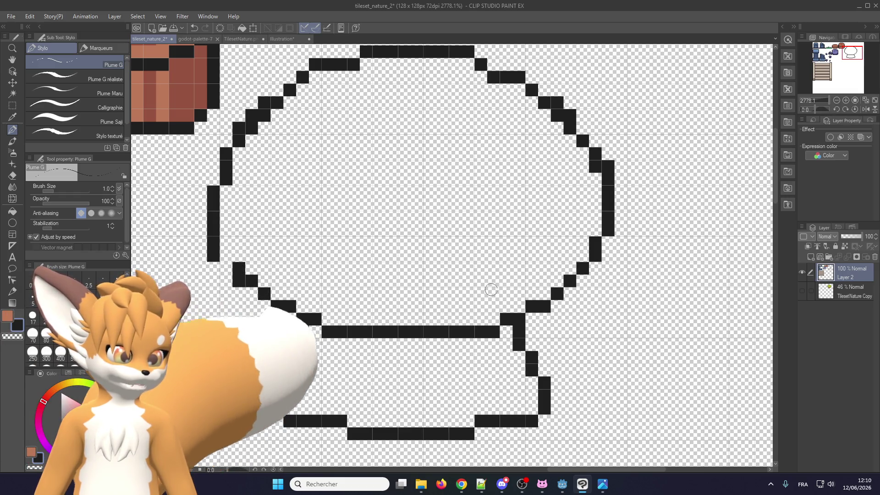
{"action": "left_click", "coordinate": [583, 281]}
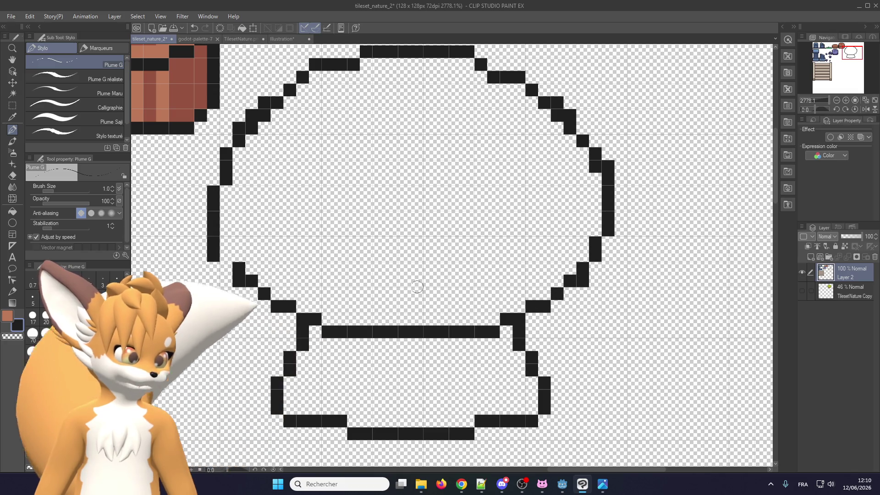
{"action": "left_click", "coordinate": [226, 250]}
{"action": "key", "text": "c"}
{"action": "left_click", "coordinate": [212, 243]}
{"action": "scroll", "coordinate": [211, 241], "scroll_direction": "down", "scroll_amount": 2}
{"action": "scroll", "coordinate": [225, 256], "scroll_direction": "up", "scroll_amount": 2}
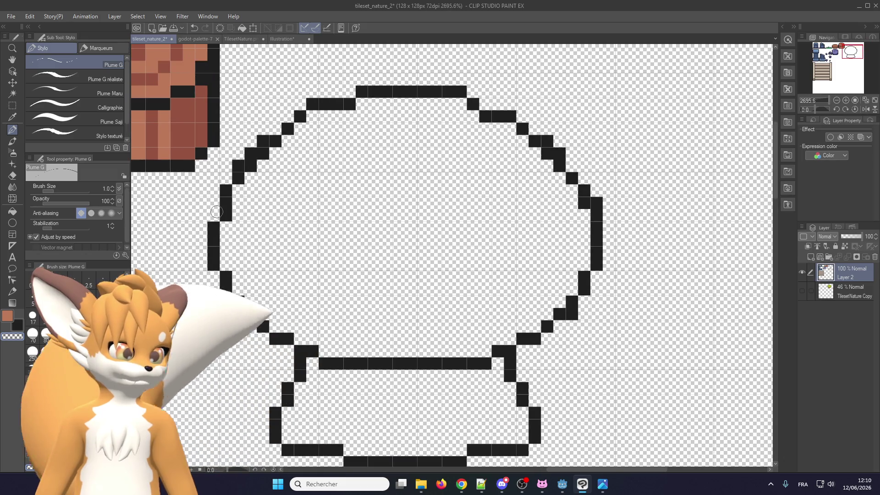
{"action": "scroll", "coordinate": [242, 270], "scroll_direction": "up", "scroll_amount": 1}
{"action": "scroll", "coordinate": [242, 270], "scroll_direction": "down", "scroll_amount": 1}
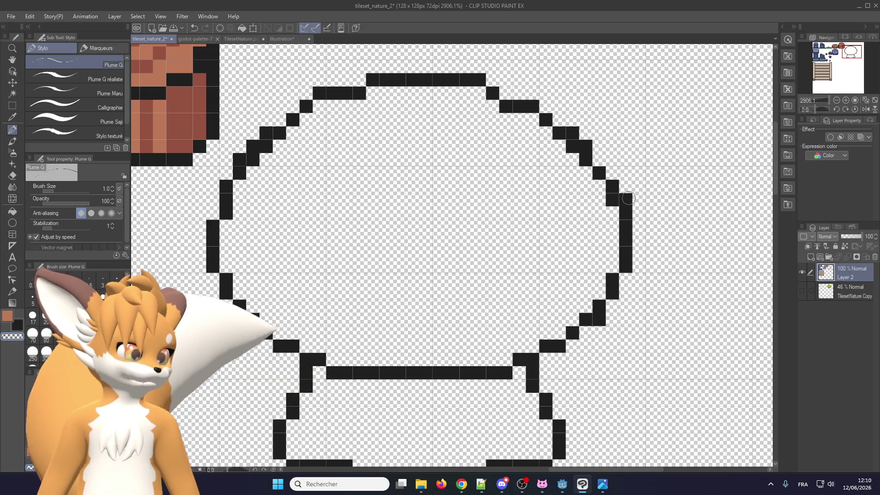
{"action": "scroll", "coordinate": [229, 257], "scroll_direction": "down", "scroll_amount": 3}
{"action": "scroll", "coordinate": [229, 257], "scroll_direction": "up", "scroll_amount": 2}
{"action": "scroll", "coordinate": [229, 256], "scroll_direction": "up", "scroll_amount": 1}
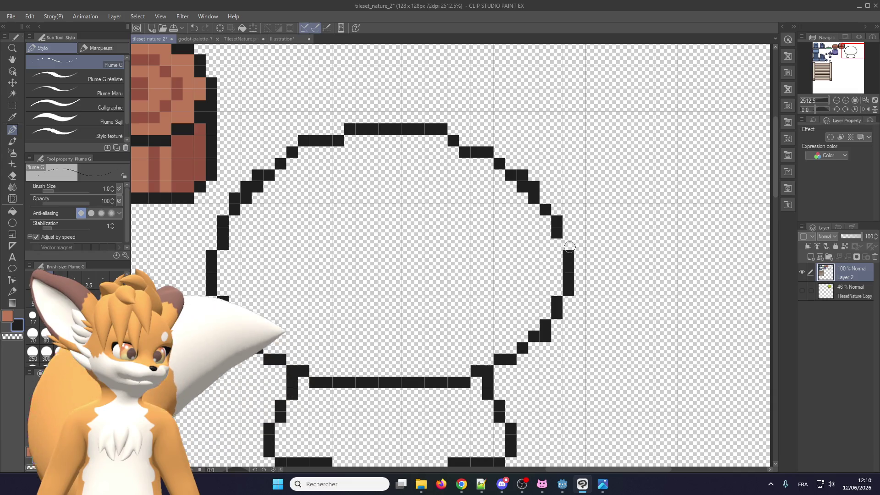
- Touch up the left, upper-left and top-right outline pixels, undoing one misplaced edit
{"action": "left_click", "coordinate": [212, 244]}
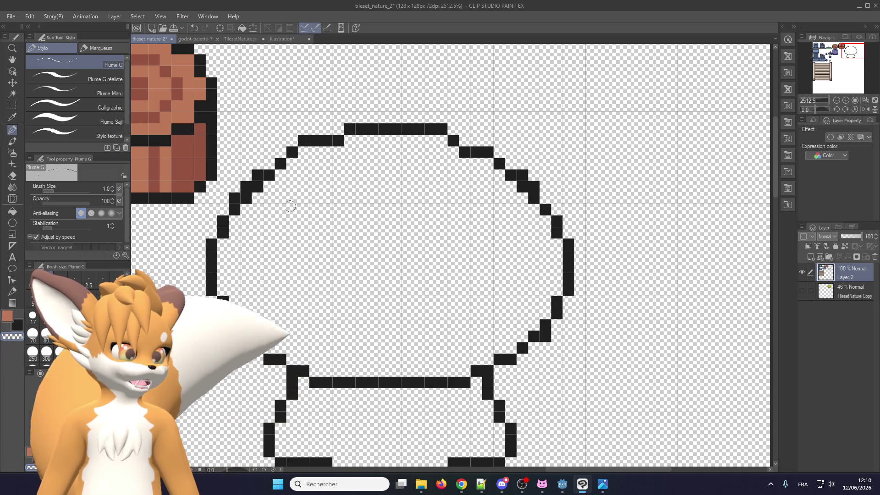
{"action": "left_click", "coordinate": [536, 200]}
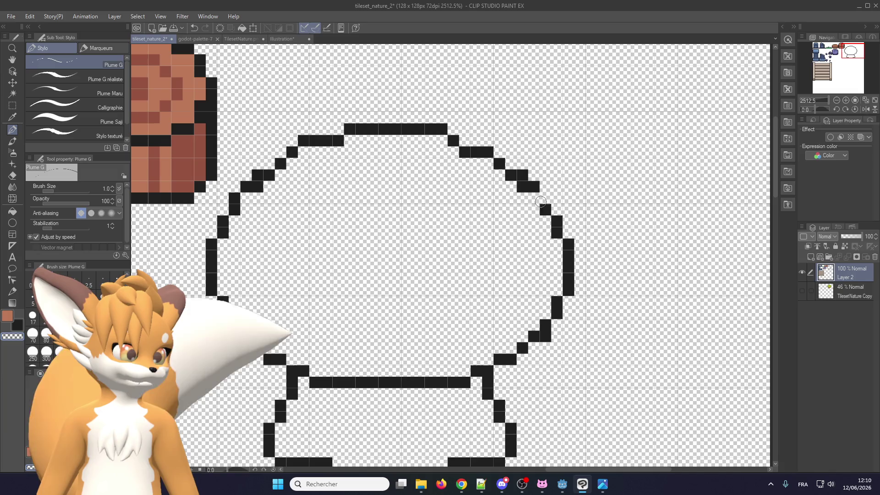
{"action": "scroll", "coordinate": [251, 207], "scroll_direction": "up", "scroll_amount": 1}
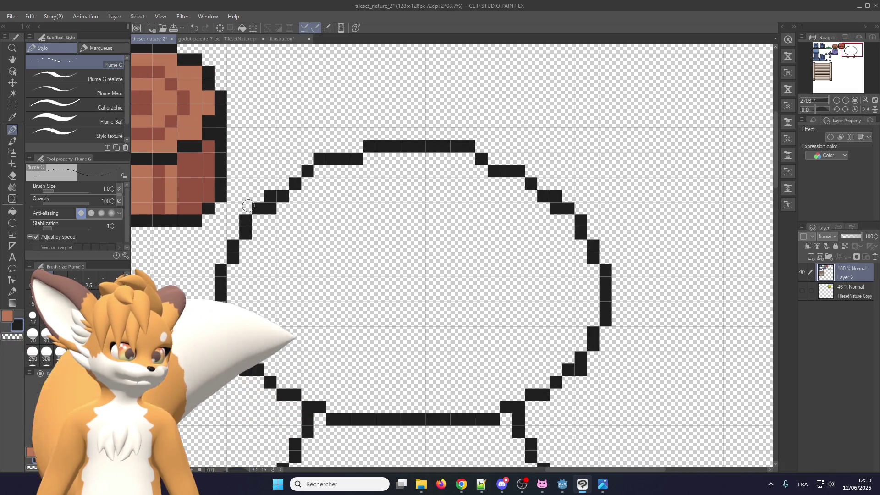
{"action": "left_click", "coordinate": [284, 197]}
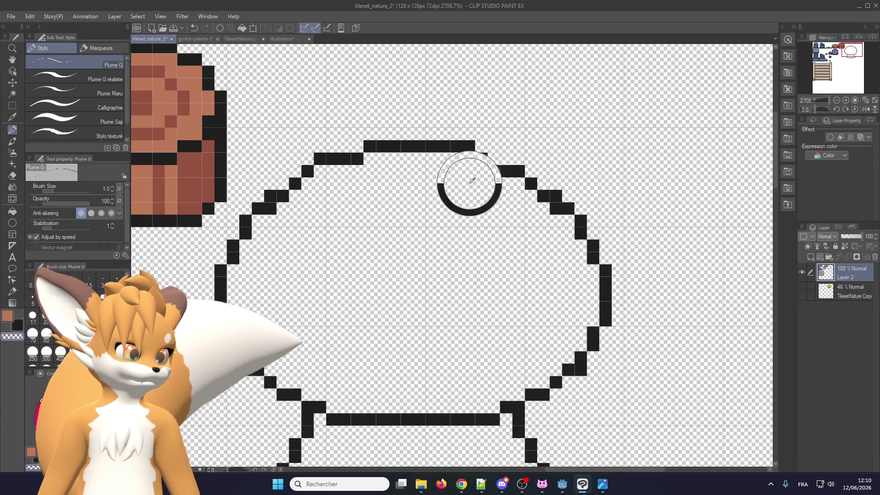
{"action": "mouse_move", "coordinate": [490, 171]}
{"action": "left_mouse_down"}
{"action": "mouse_move", "coordinate": [528, 174]}
{"action": "mouse_move", "coordinate": [508, 159]}
{"action": "left_mouse_up"}
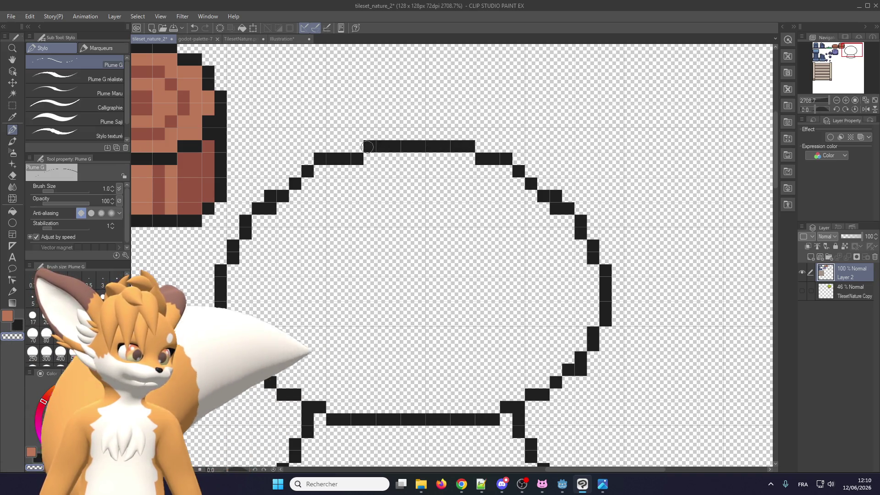
{"action": "key", "text": "ctrl+z"}
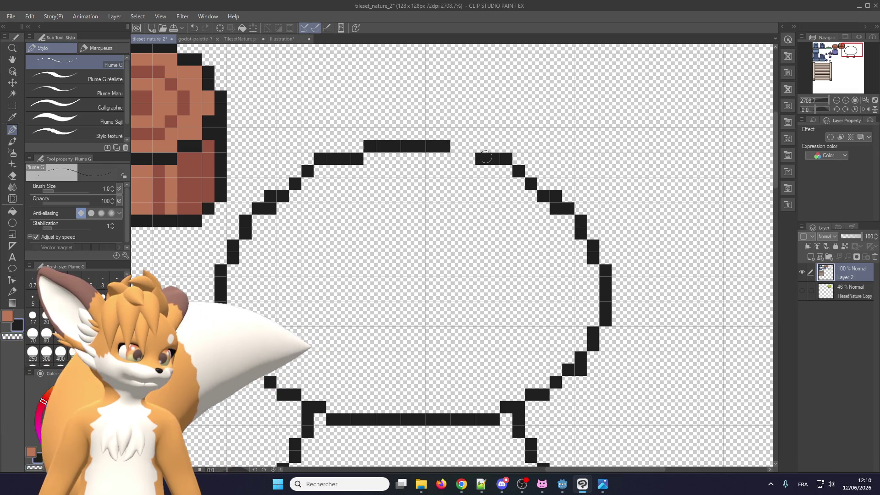
{"action": "left_click_drag", "start_coordinate": [457, 148], "coordinate": [468, 159]}
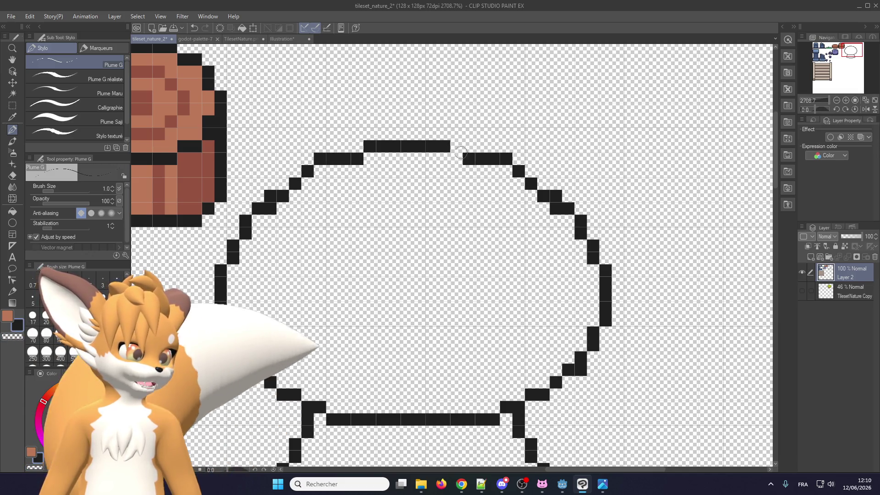
{"action": "scroll", "coordinate": [421, 184], "scroll_direction": "down", "scroll_amount": 3}
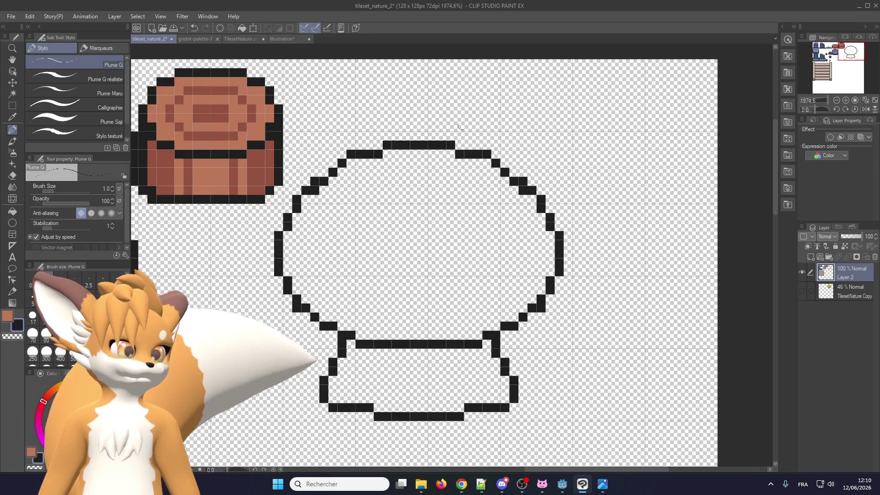
{"action": "scroll", "coordinate": [290, 198], "scroll_direction": "up", "scroll_amount": 2}
{"action": "scroll", "coordinate": [291, 198], "scroll_direction": "up", "scroll_amount": 2}
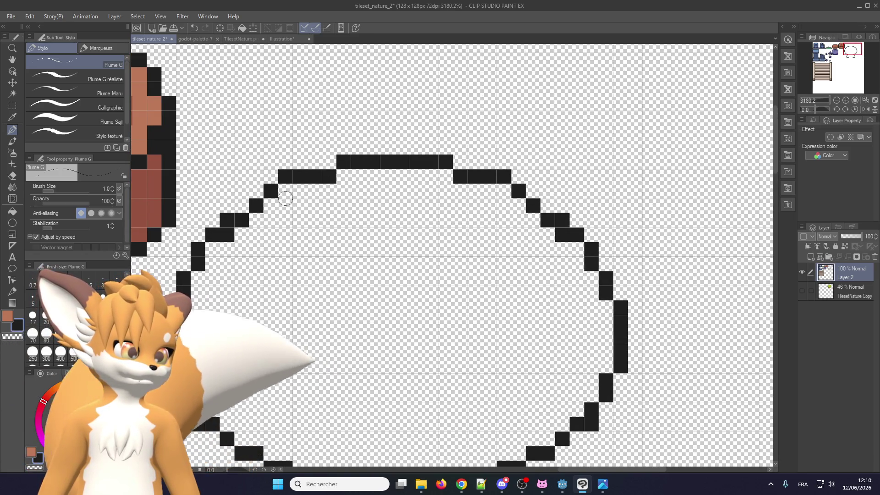
{"action": "scroll", "coordinate": [304, 178], "scroll_direction": "down", "scroll_amount": 2}
{"action": "scroll", "coordinate": [459, 328], "scroll_direction": "up", "scroll_amount": 2}
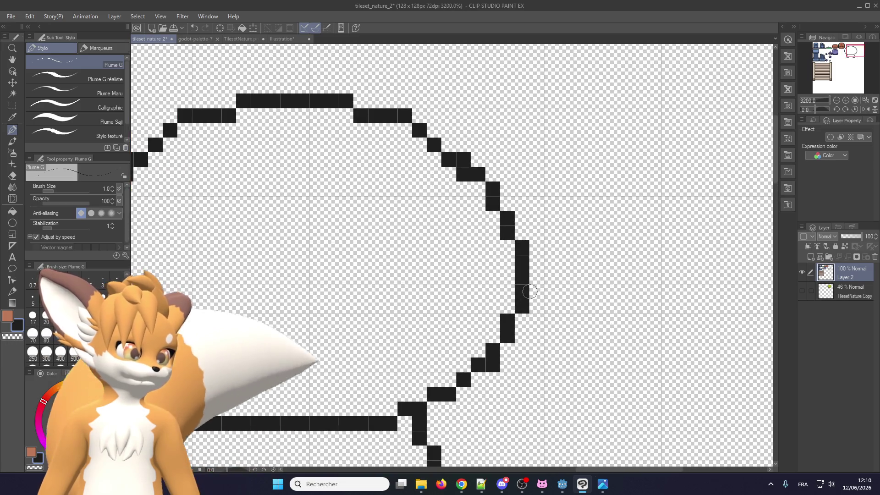
{"action": "scroll", "coordinate": [504, 275], "scroll_direction": "down", "scroll_amount": 3}
{"action": "scroll", "coordinate": [542, 258], "scroll_direction": "up", "scroll_amount": 3}
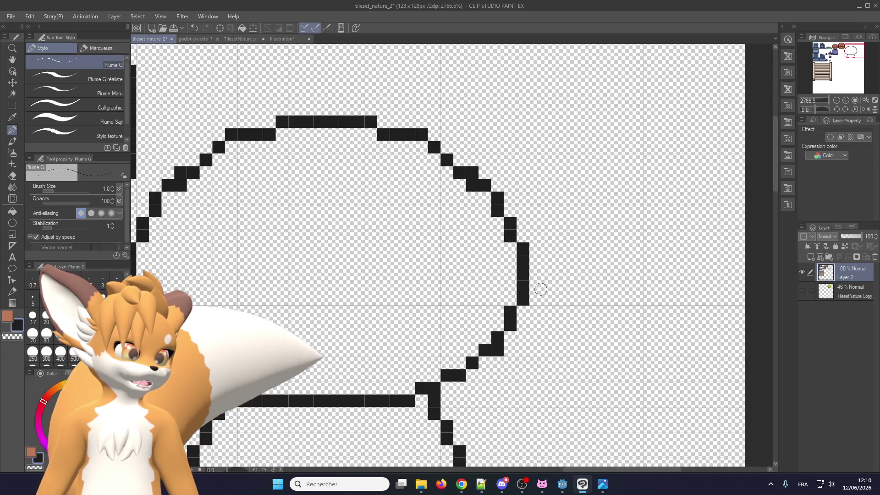
{"action": "scroll", "coordinate": [539, 294], "scroll_direction": "down", "scroll_amount": 1}
{"action": "scroll", "coordinate": [539, 294], "scroll_direction": "down", "scroll_amount": 1}
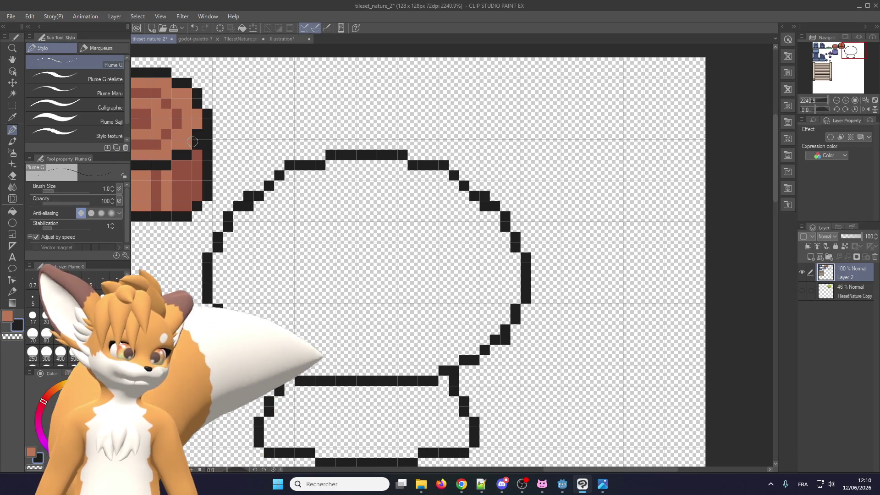
{"action": "key", "text": "m"}
{"action": "scroll", "coordinate": [358, 403], "scroll_direction": "down", "scroll_amount": 2}
{"action": "scroll", "coordinate": [358, 403], "scroll_direction": "up", "scroll_amount": 2}
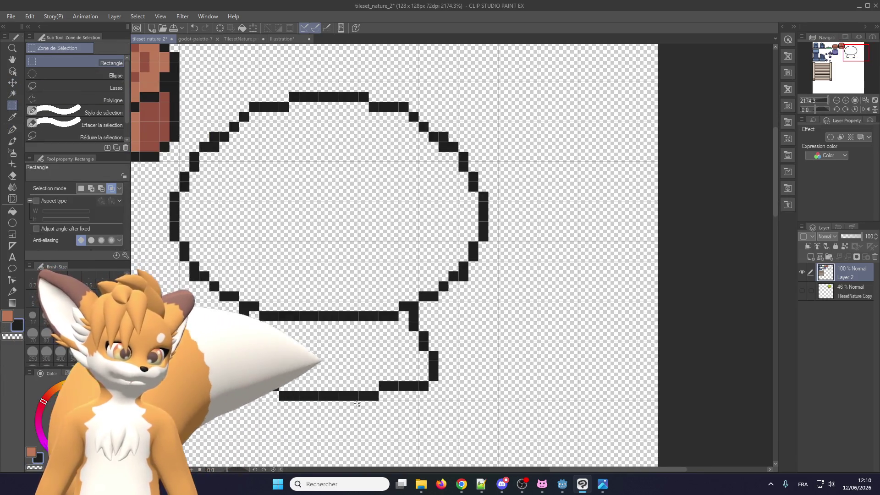
- Select the right half of the tree outline and transform it outward to the right
{"action": "left_click_drag", "start_coordinate": [339, 415], "coordinate": [508, 62]}
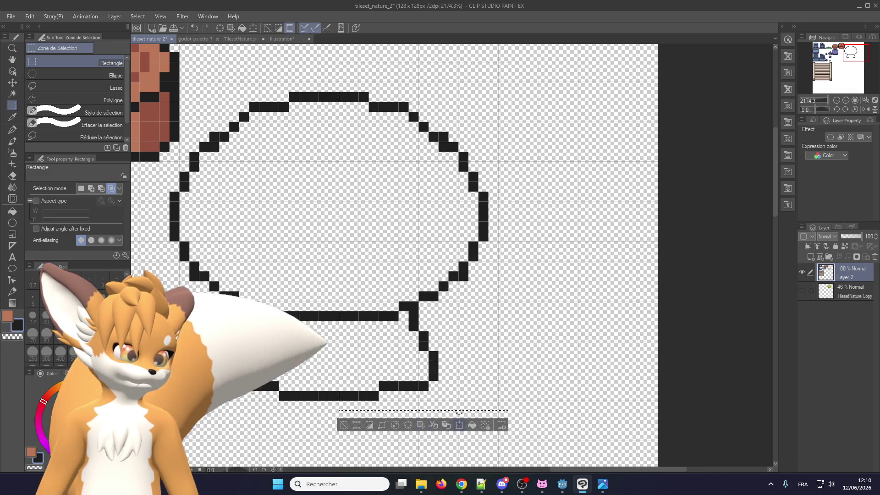
{"action": "left_click", "coordinate": [460, 425]}
{"action": "scroll", "coordinate": [451, 254], "scroll_direction": "up", "scroll_amount": 1}
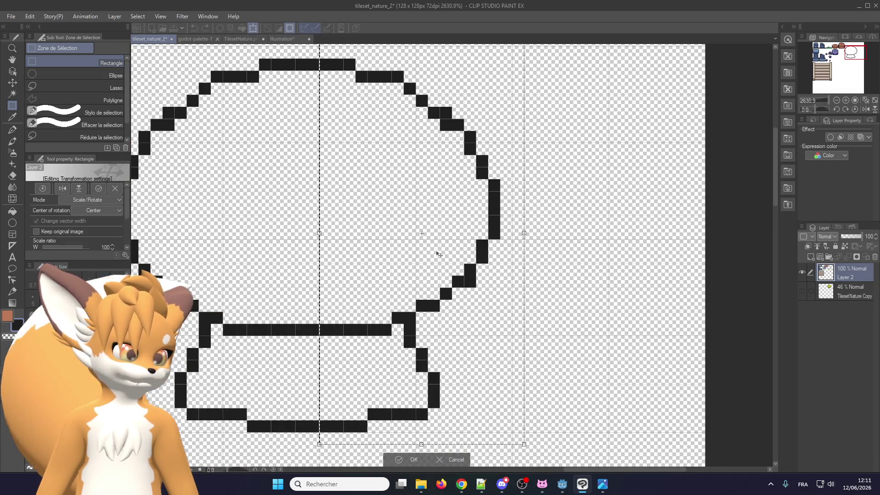
{"action": "left_click", "coordinate": [411, 460]}
{"action": "scroll", "coordinate": [420, 312], "scroll_direction": "down", "scroll_amount": 2}
{"action": "scroll", "coordinate": [421, 312], "scroll_direction": "up", "scroll_amount": 1}
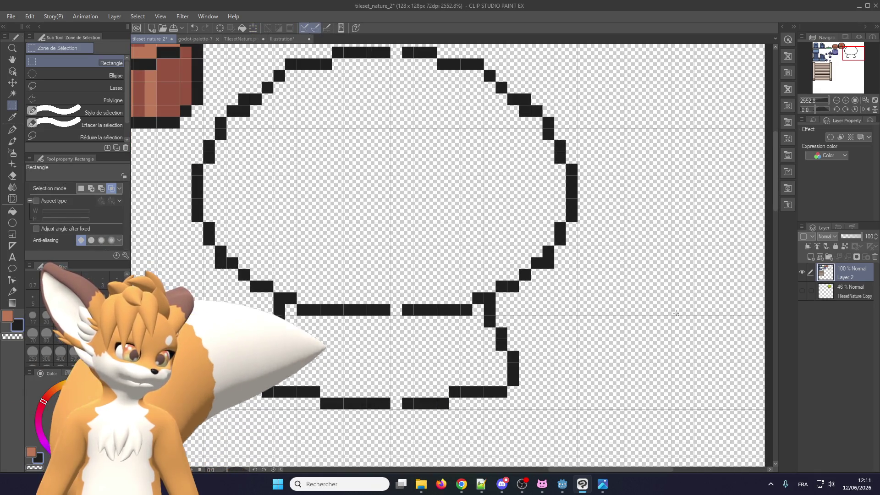
- Toggle the TilesetNature Copy reference layer on and off to compare the tree
{"action": "left_click", "coordinate": [801, 290]}
{"action": "scroll", "coordinate": [400, 192], "scroll_direction": "down", "scroll_amount": 2}
{"action": "scroll", "coordinate": [401, 191], "scroll_direction": "up", "scroll_amount": 1}
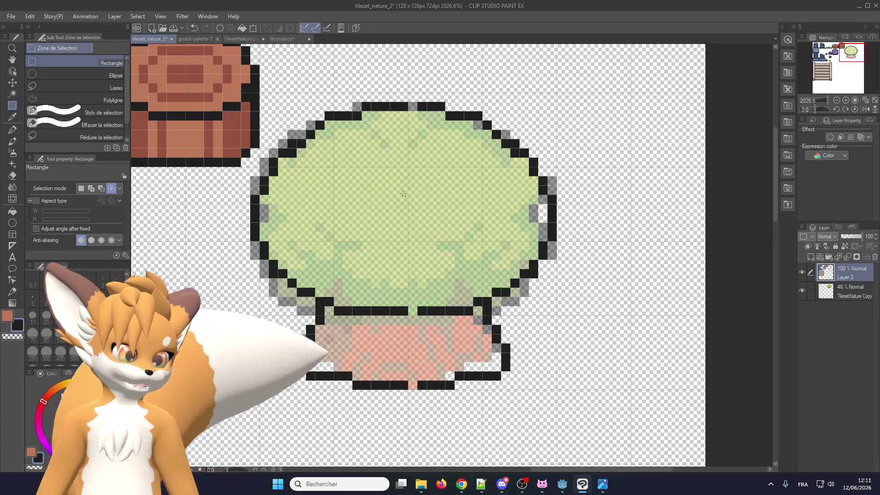
{"action": "left_click", "coordinate": [802, 290]}
{"action": "scroll", "coordinate": [410, 312], "scroll_direction": "up", "scroll_amount": 1}
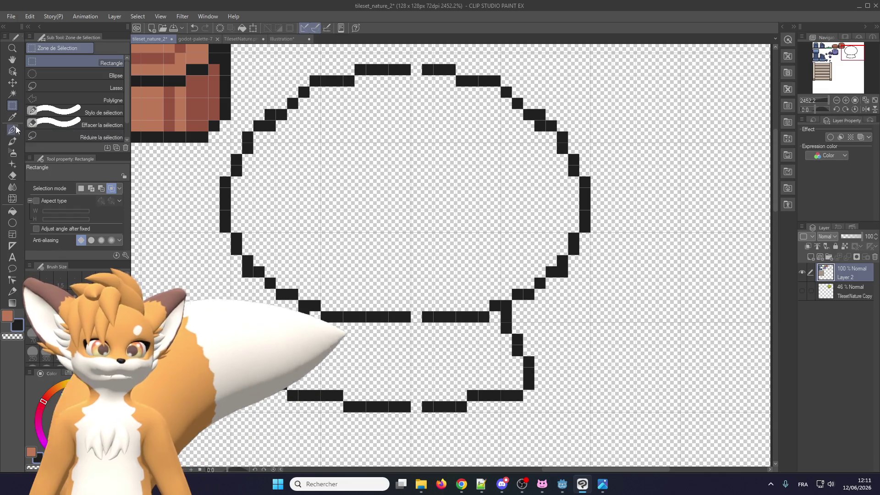
{"action": "key", "text": "p"}
{"action": "scroll", "coordinate": [376, 325], "scroll_direction": "up", "scroll_amount": 1}
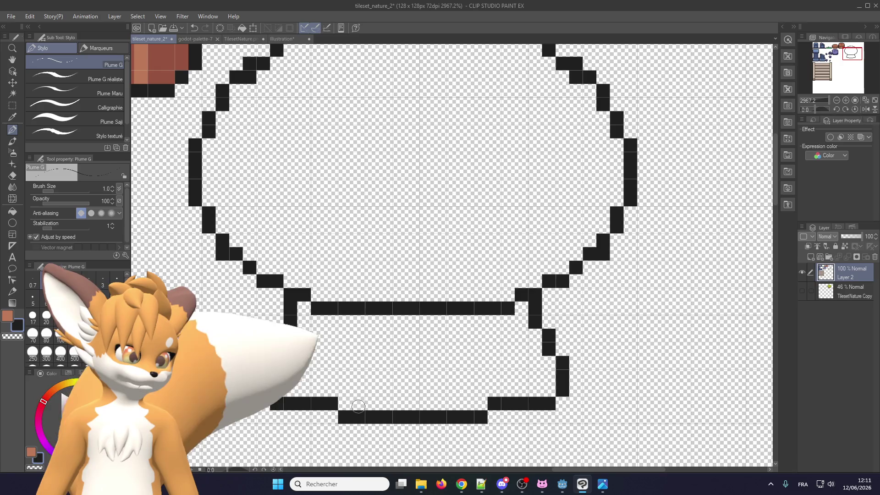
- Fill the gap in the outline's bottom row with a black pixel and zoom out to check the tree
{"action": "left_click", "coordinate": [462, 403]}
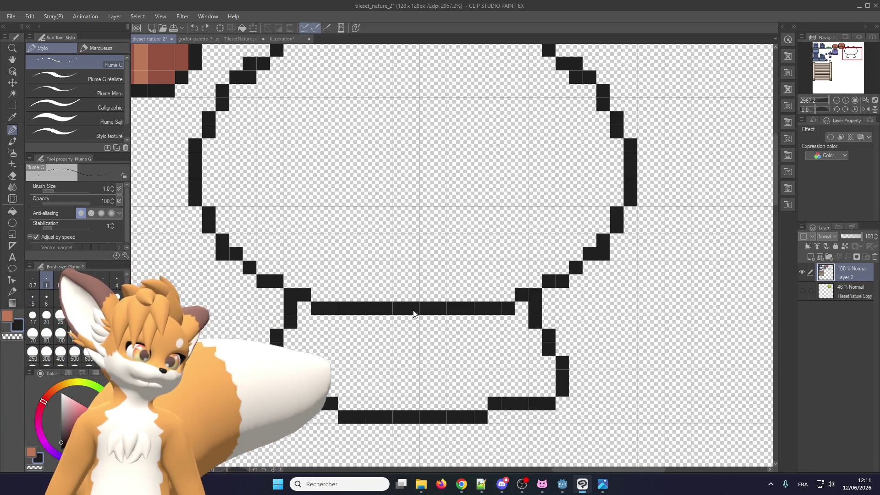
{"action": "scroll", "coordinate": [403, 359], "scroll_direction": "down", "scroll_amount": 2}
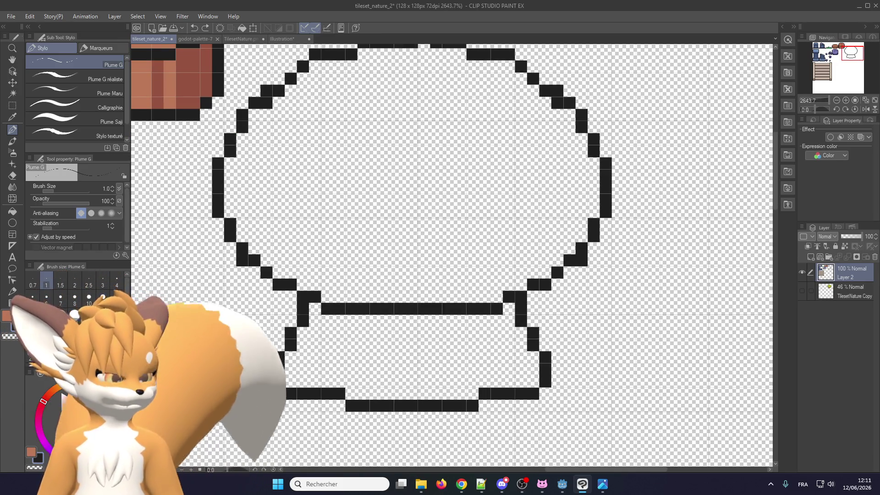
{"action": "scroll", "coordinate": [236, 248], "scroll_direction": "down", "scroll_amount": 1}
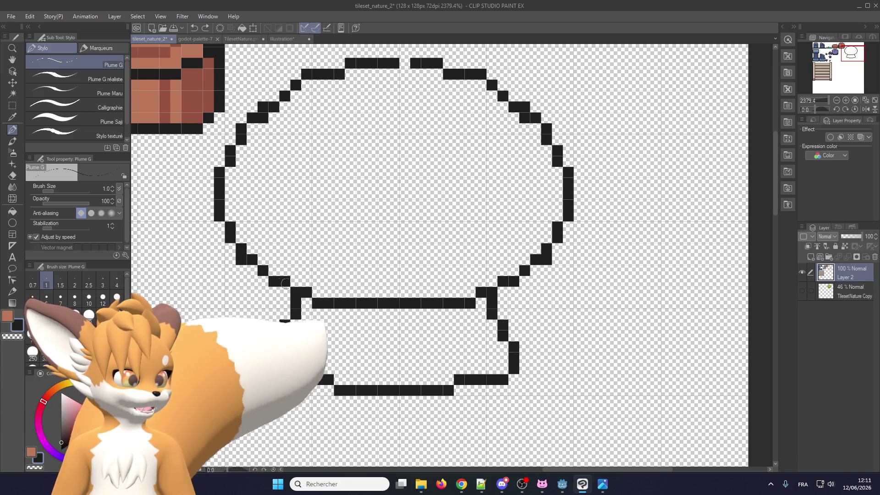
{"action": "scroll", "coordinate": [312, 295], "scroll_direction": "up", "scroll_amount": 3}
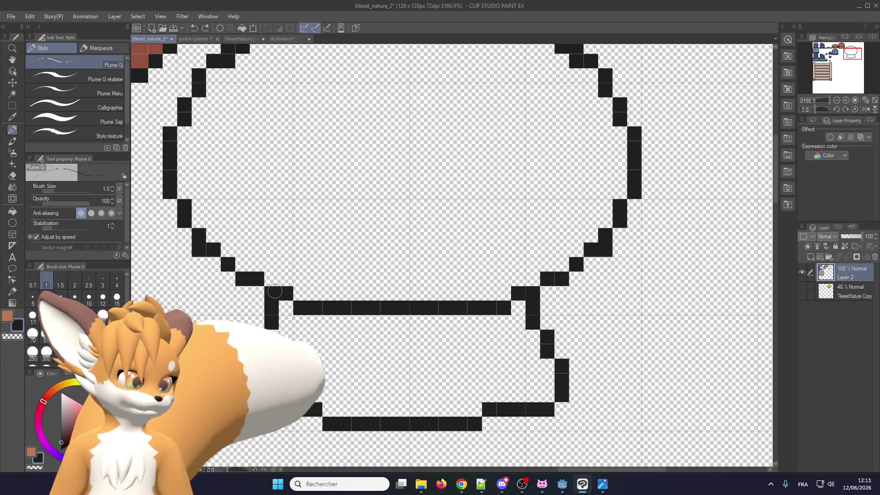
{"action": "scroll", "coordinate": [204, 164], "scroll_direction": "down", "scroll_amount": 2}
{"action": "scroll", "coordinate": [211, 158], "scroll_direction": "down", "scroll_amount": 2}
{"action": "scroll", "coordinate": [214, 156], "scroll_direction": "down", "scroll_amount": 1}
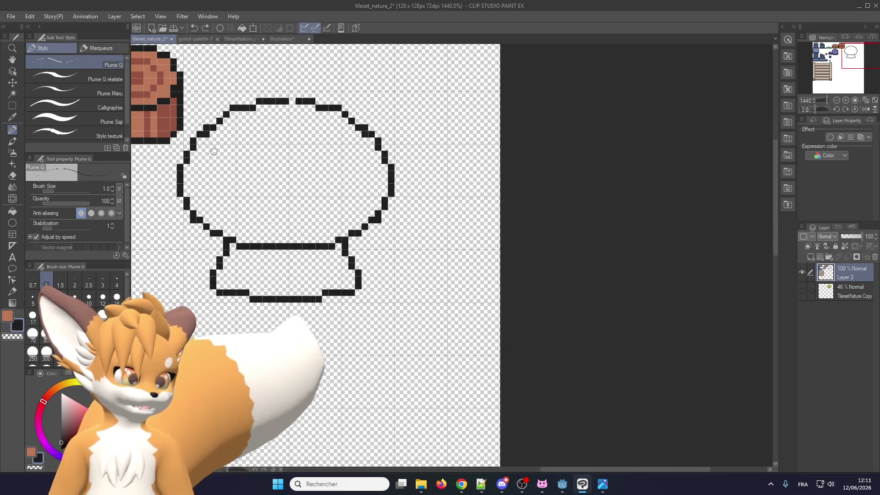
{"action": "left_click", "coordinate": [12, 106]}
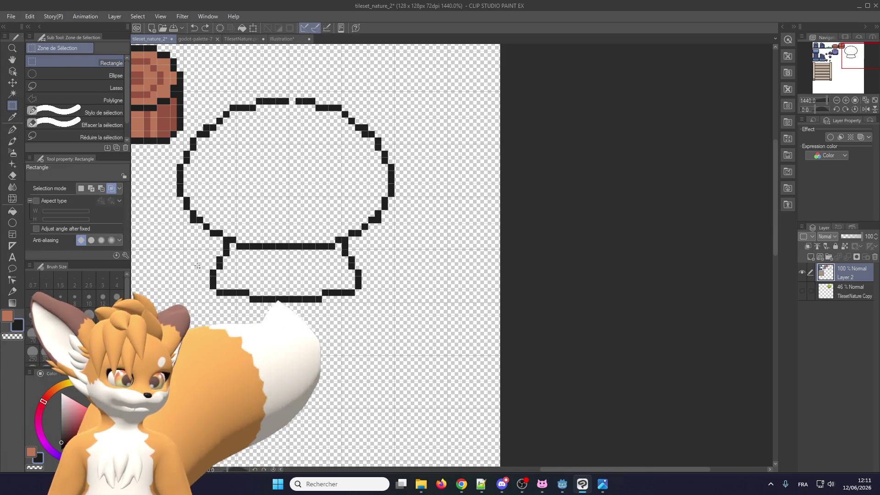
- Lasso the left part of the tree outline and shift it one pixel with Ctrl+T
{"action": "scroll", "coordinate": [196, 235], "scroll_direction": "down", "scroll_amount": 2}
{"action": "scroll", "coordinate": [195, 277], "scroll_direction": "up", "scroll_amount": 1}
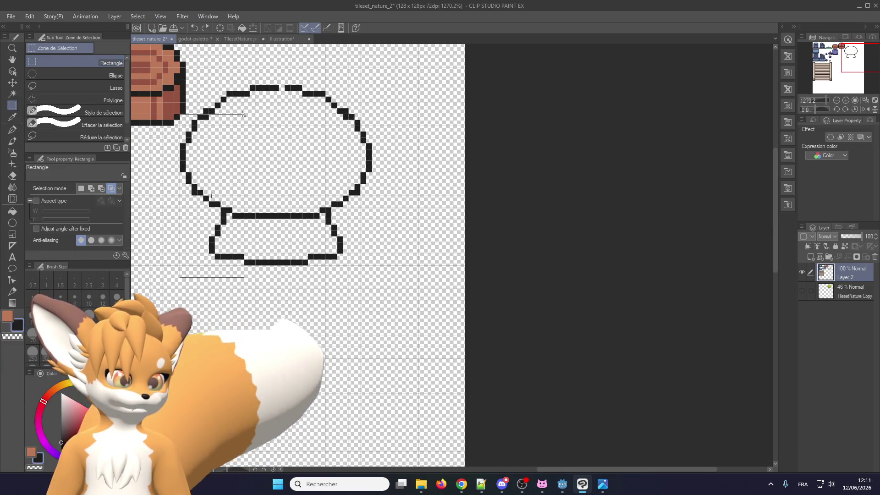
{"action": "scroll", "coordinate": [176, 114], "scroll_direction": "up", "scroll_amount": 2}
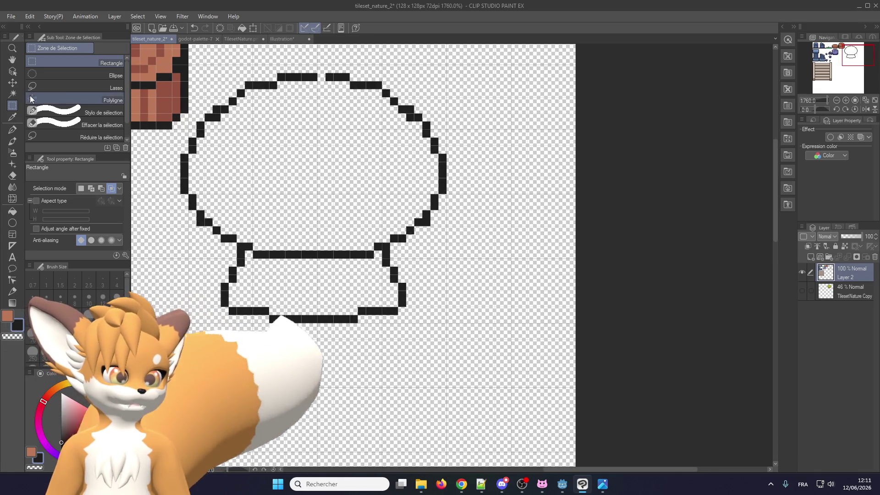
{"action": "left_click", "coordinate": [73, 88]}
{"action": "left_click_drag", "start_coordinate": [174, 282], "coordinate": [319, 300]}
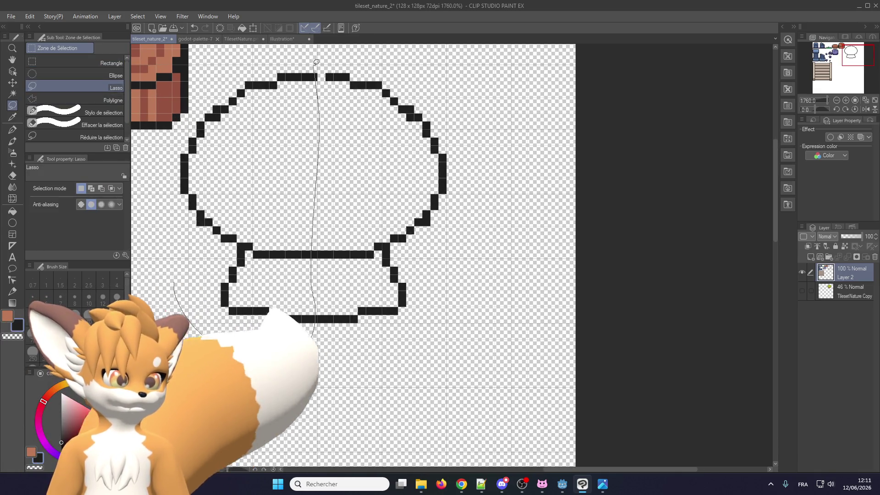
{"action": "left_click_drag", "start_coordinate": [253, 67], "coordinate": [170, 241]}
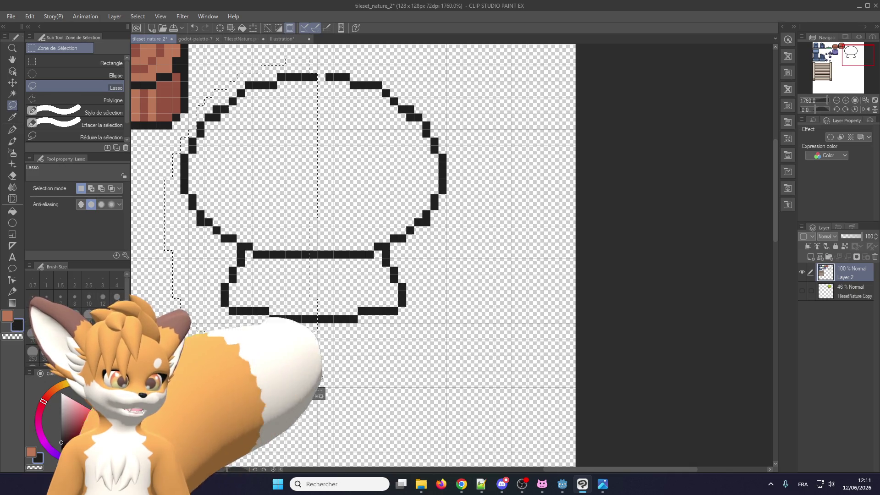
{"action": "left_click", "coordinate": [276, 394]}
{"action": "left_click_drag", "start_coordinate": [298, 232], "coordinate": [303, 236]}
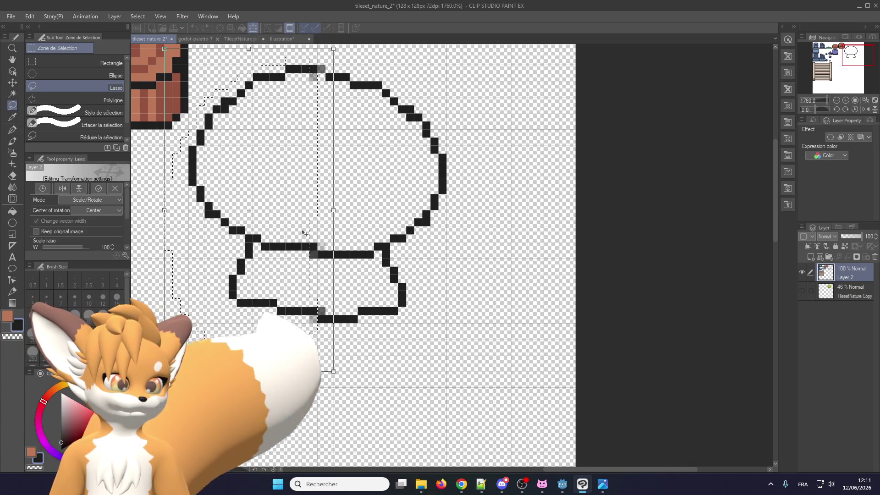
{"action": "key", "text": "Return"}
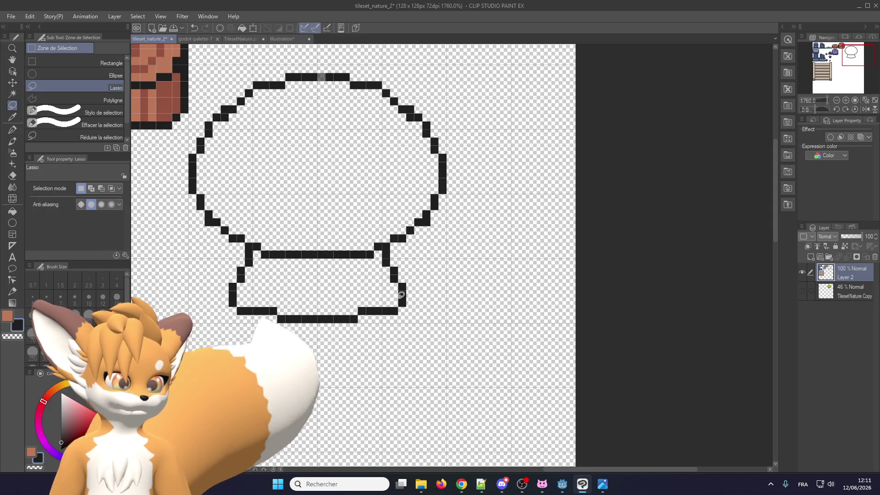
{"action": "scroll", "coordinate": [245, 99], "scroll_direction": "up", "scroll_amount": 2}
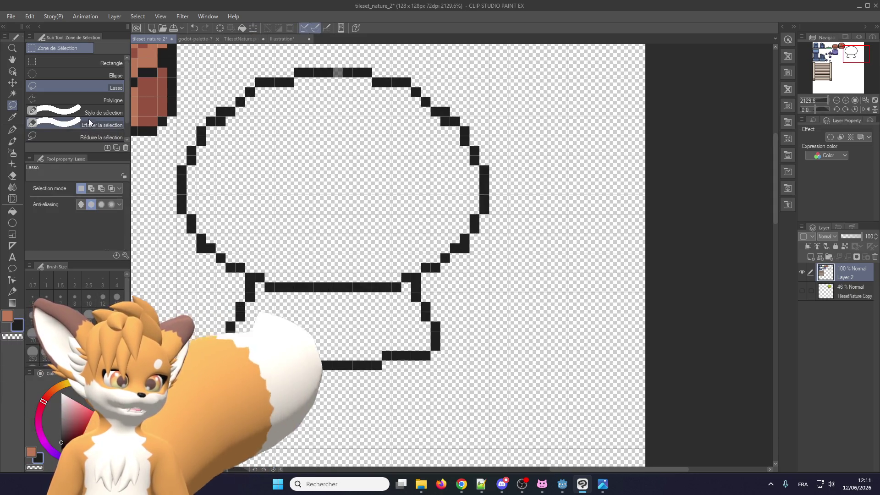
{"action": "left_click", "coordinate": [12, 130]}
{"action": "scroll", "coordinate": [361, 57], "scroll_direction": "up", "scroll_amount": 1}
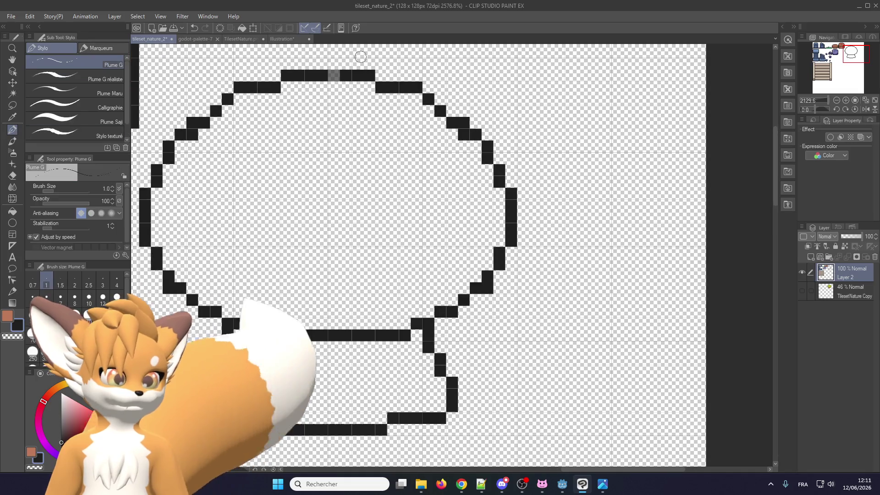
- Erase the stepped pixels at the canopy's upper corner and fix the right-edge pixels
{"action": "scroll", "coordinate": [333, 158], "scroll_direction": "down", "scroll_amount": 2}
{"action": "scroll", "coordinate": [332, 158], "scroll_direction": "up", "scroll_amount": 1}
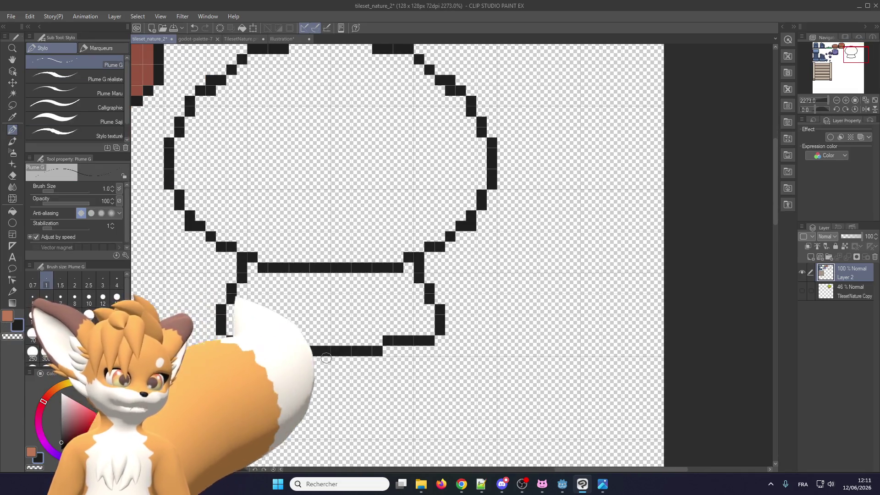
{"action": "scroll", "coordinate": [332, 159], "scroll_direction": "down", "scroll_amount": 1}
{"action": "scroll", "coordinate": [295, 226], "scroll_direction": "up", "scroll_amount": 1}
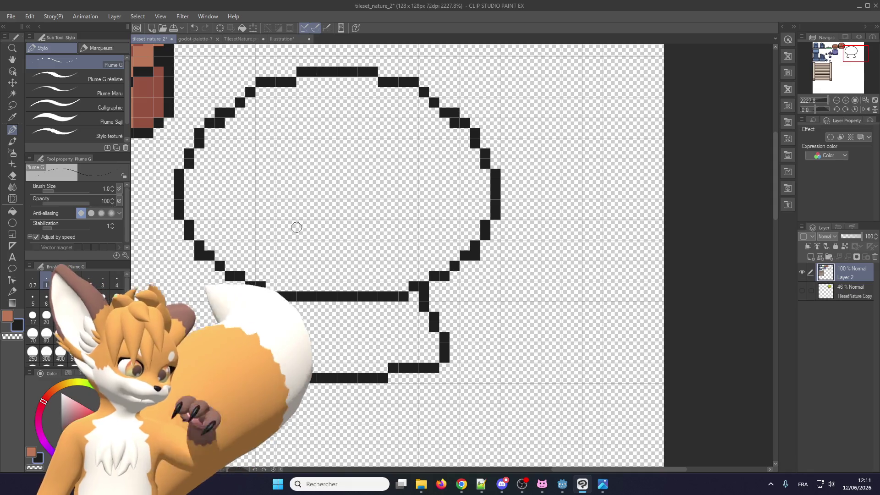
{"action": "scroll", "coordinate": [310, 228], "scroll_direction": "down", "scroll_amount": 3}
{"action": "scroll", "coordinate": [274, 129], "scroll_direction": "up", "scroll_amount": 4}
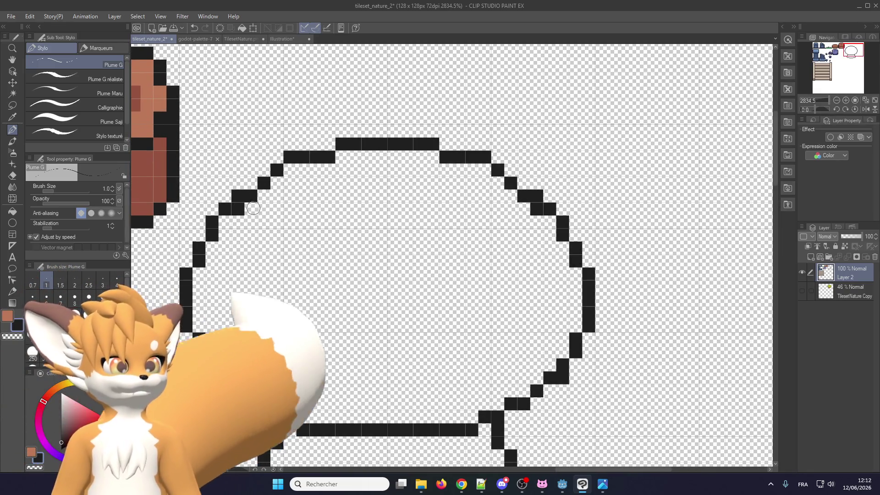
{"action": "scroll", "coordinate": [248, 202], "scroll_direction": "down", "scroll_amount": 4}
{"action": "scroll", "coordinate": [252, 202], "scroll_direction": "up", "scroll_amount": 4}
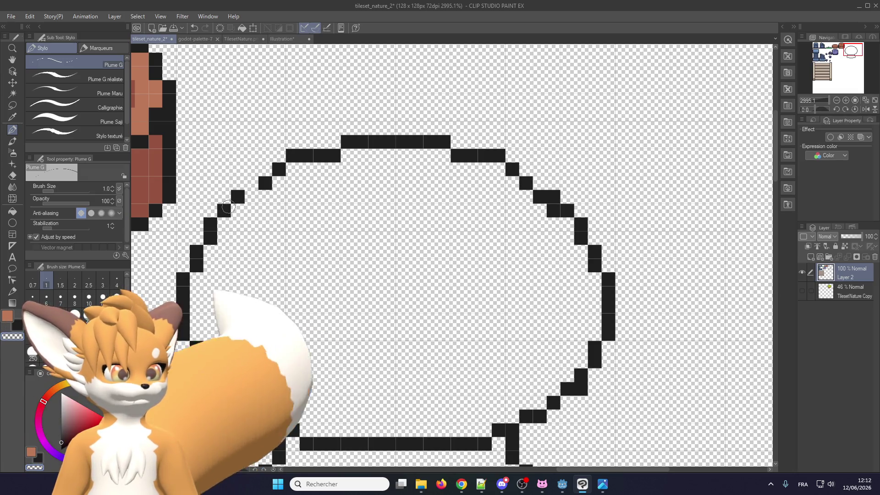
{"action": "left_click_drag", "start_coordinate": [544, 198], "coordinate": [563, 207]}
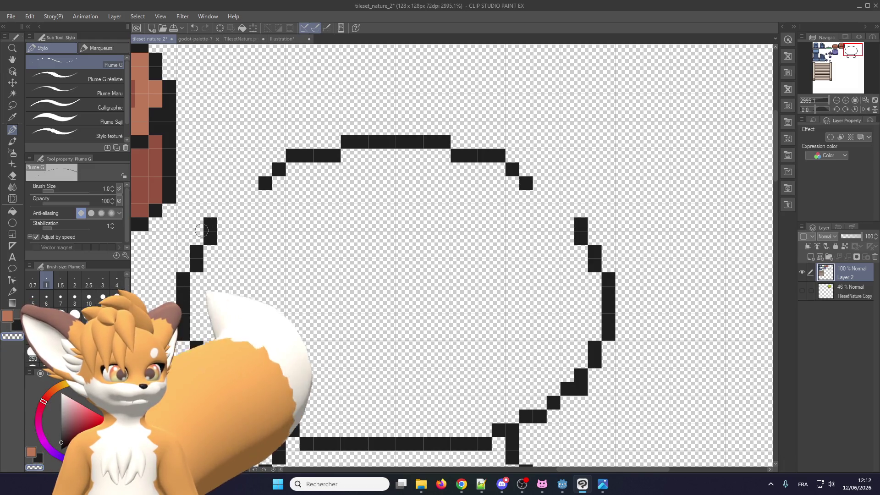
{"action": "scroll", "coordinate": [213, 207], "scroll_direction": "down", "scroll_amount": 2}
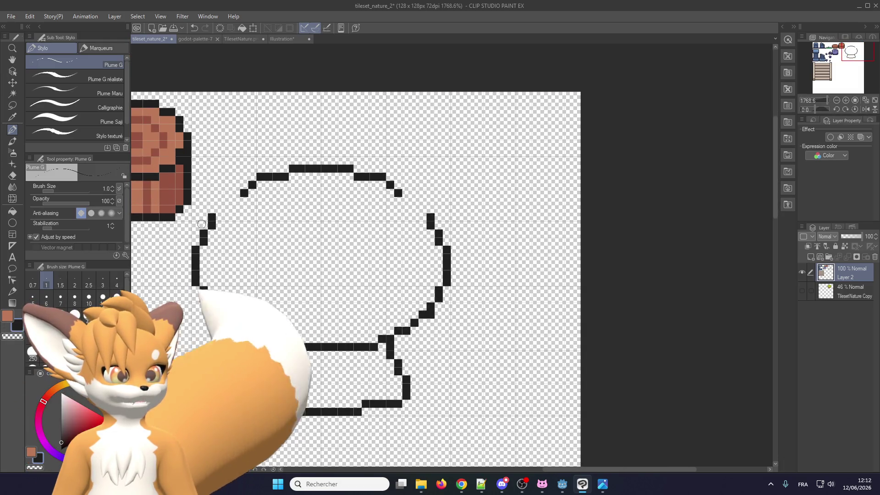
{"action": "scroll", "coordinate": [204, 227], "scroll_direction": "up", "scroll_amount": 1}
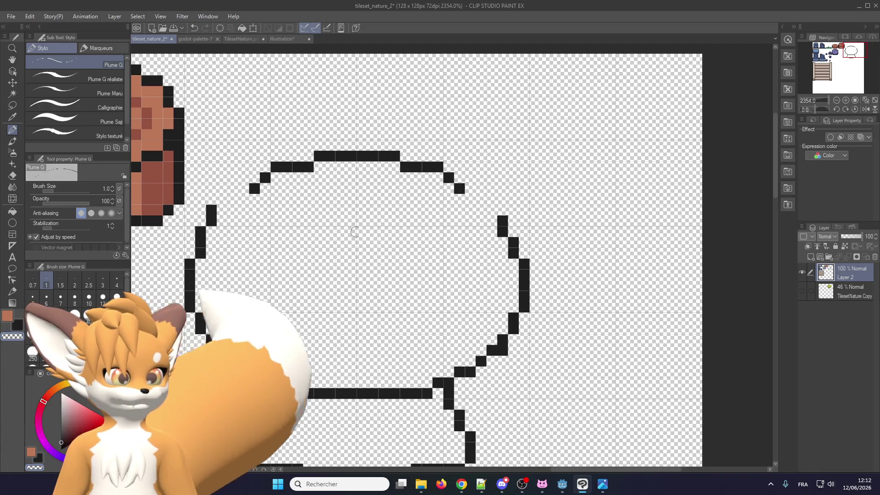
{"action": "scroll", "coordinate": [324, 232], "scroll_direction": "up", "scroll_amount": 1}
{"action": "left_click", "coordinate": [515, 231]}
{"action": "left_click", "coordinate": [503, 232]}
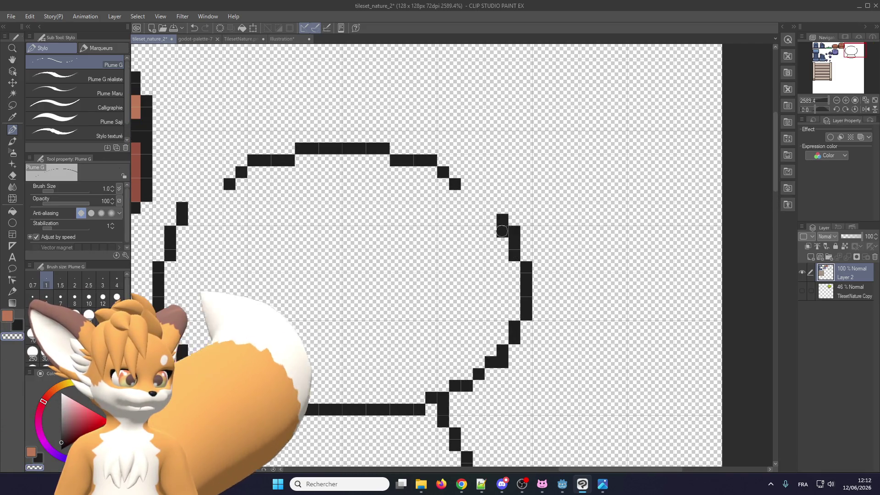
{"action": "left_click", "coordinate": [502, 208]}
- Redraw the top-left diagonal and corner pixels and fill the top-right gap in the canopy outline
{"action": "left_click_drag", "start_coordinate": [192, 195], "coordinate": [229, 184]}
{"action": "left_click", "coordinate": [444, 172]}
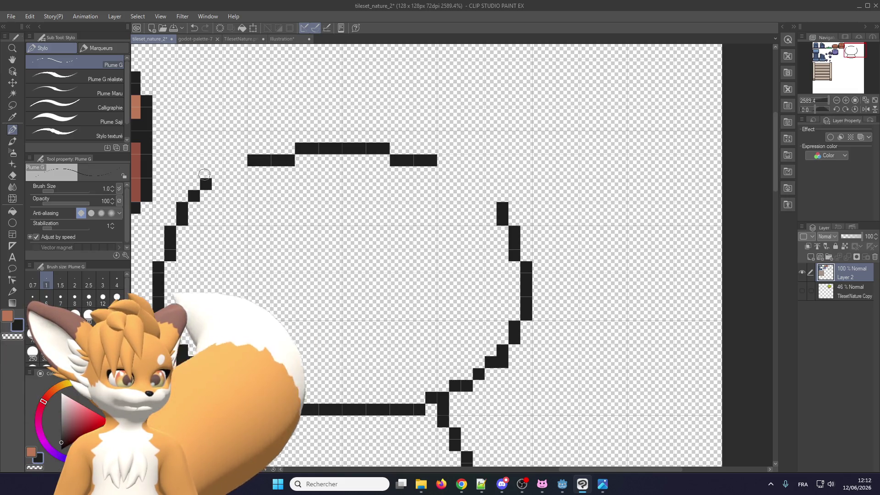
{"action": "left_click", "coordinate": [194, 184]}
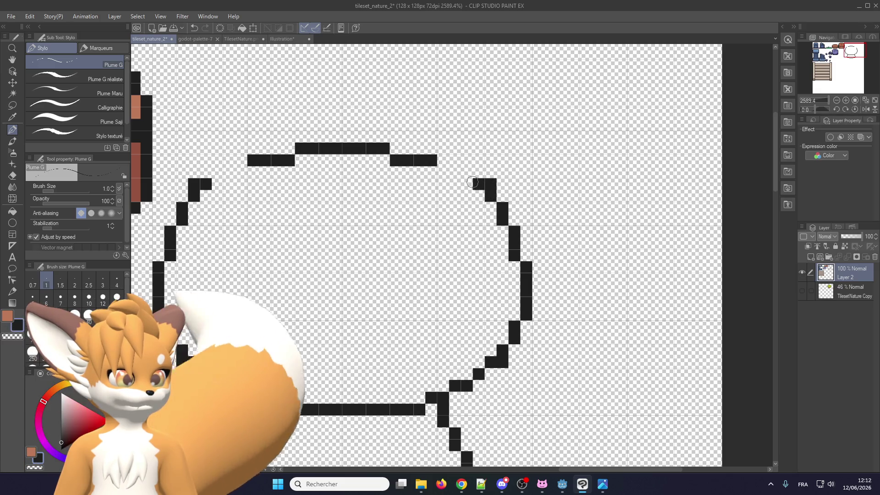
{"action": "left_click_drag", "start_coordinate": [218, 172], "coordinate": [244, 173]}
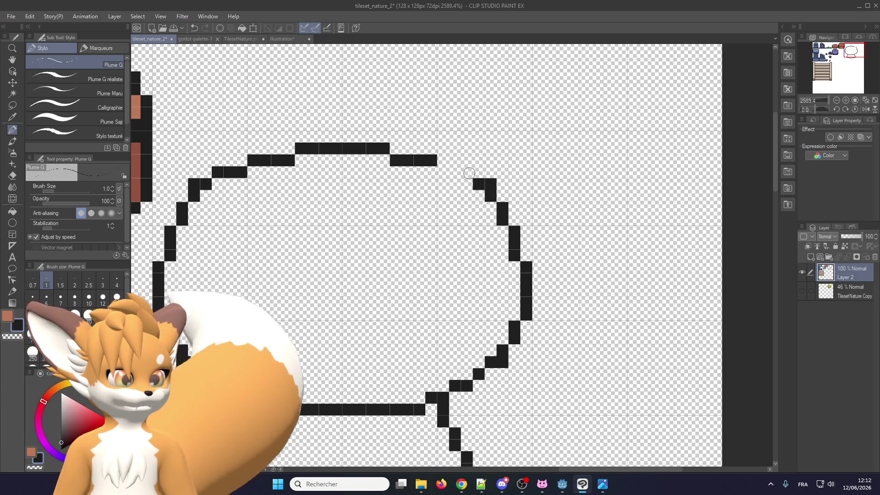
{"action": "left_click_drag", "start_coordinate": [470, 173], "coordinate": [441, 172]}
{"action": "scroll", "coordinate": [357, 206], "scroll_direction": "down", "scroll_amount": 1}
{"action": "scroll", "coordinate": [298, 162], "scroll_direction": "down", "scroll_amount": 1}
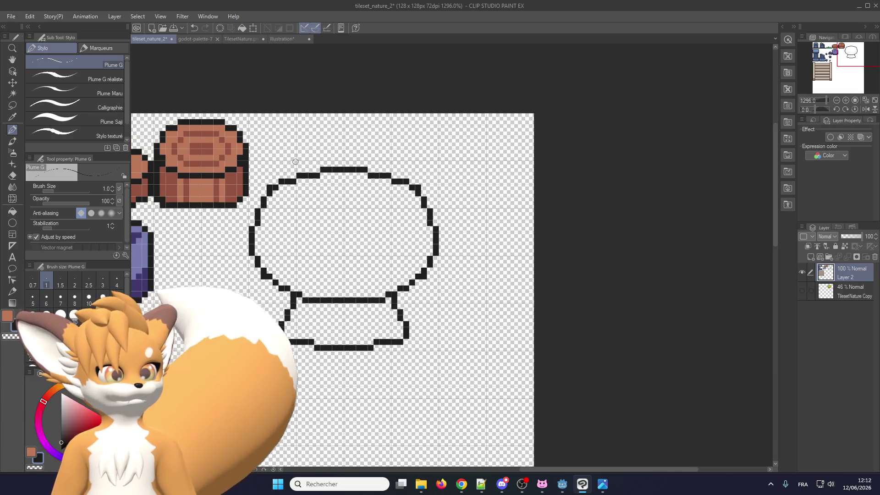
{"action": "scroll", "coordinate": [298, 162], "scroll_direction": "up", "scroll_amount": 1}
{"action": "scroll", "coordinate": [297, 162], "scroll_direction": "up", "scroll_amount": 1}
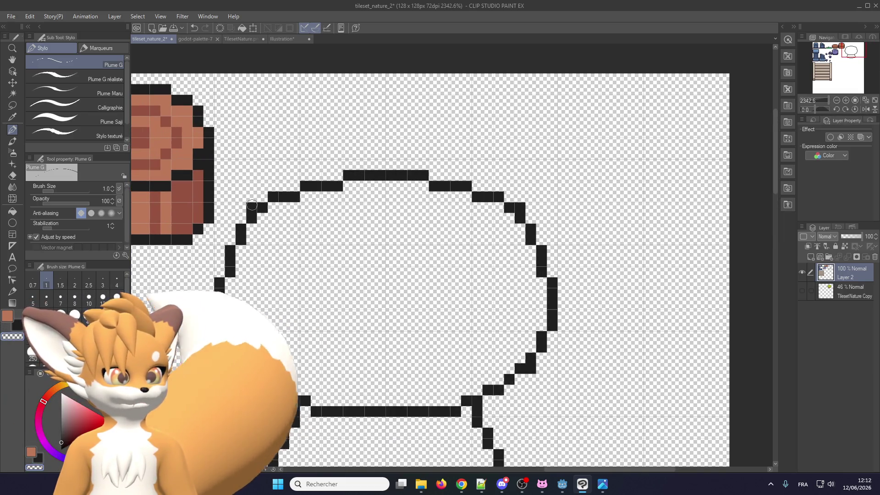
{"action": "scroll", "coordinate": [525, 209], "scroll_direction": "down", "scroll_amount": 1}
{"action": "scroll", "coordinate": [459, 201], "scroll_direction": "down", "scroll_amount": 1}
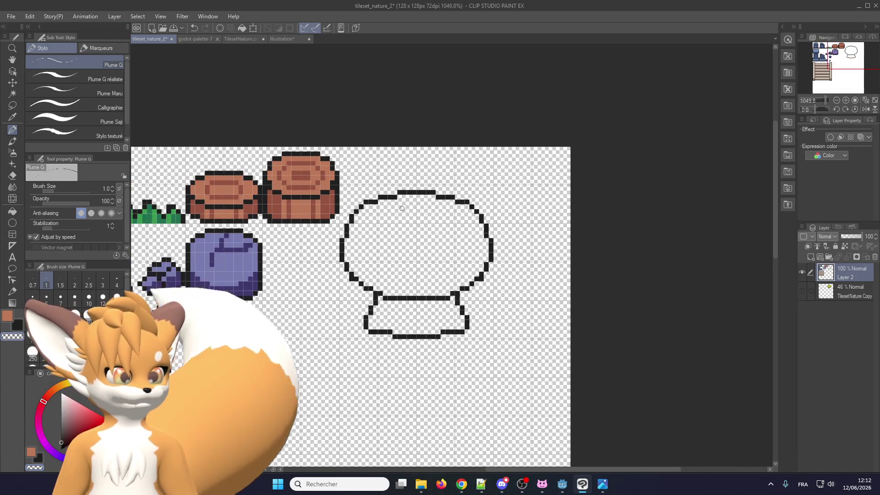
{"action": "scroll", "coordinate": [404, 198], "scroll_direction": "down", "scroll_amount": 1}
{"action": "scroll", "coordinate": [404, 199], "scroll_direction": "up", "scroll_amount": 1}
{"action": "scroll", "coordinate": [405, 199], "scroll_direction": "up", "scroll_amount": 1}
{"action": "scroll", "coordinate": [376, 207], "scroll_direction": "up", "scroll_amount": 1}
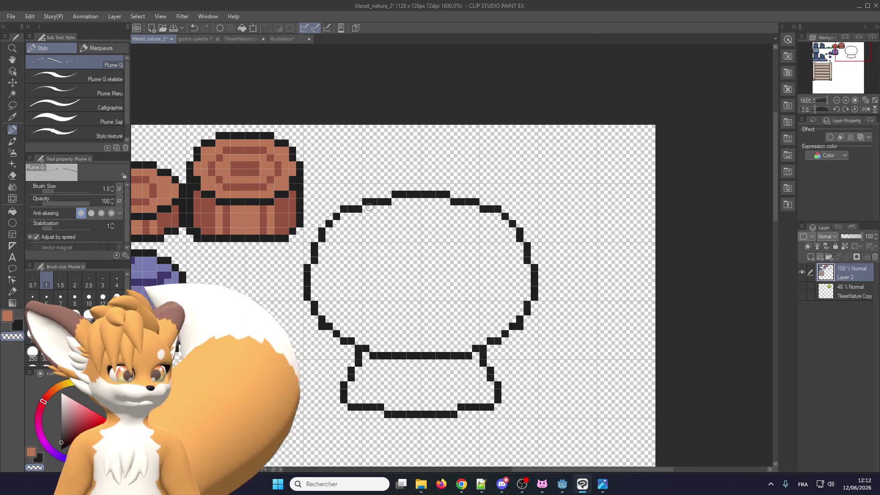
{"action": "scroll", "coordinate": [349, 215], "scroll_direction": "up", "scroll_amount": 1}
{"action": "scroll", "coordinate": [320, 227], "scroll_direction": "up", "scroll_amount": 1}
{"action": "scroll", "coordinate": [320, 228], "scroll_direction": "down", "scroll_amount": 1}
{"action": "scroll", "coordinate": [319, 230], "scroll_direction": "down", "scroll_amount": 1}
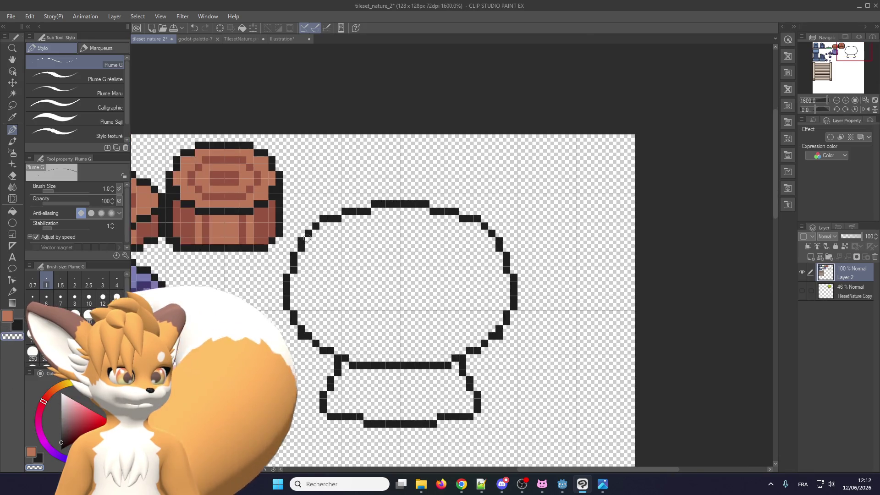
{"action": "scroll", "coordinate": [315, 236], "scroll_direction": "up", "scroll_amount": 1}
{"action": "scroll", "coordinate": [316, 236], "scroll_direction": "down", "scroll_amount": 1}
{"action": "scroll", "coordinate": [330, 232], "scroll_direction": "down", "scroll_amount": 2}
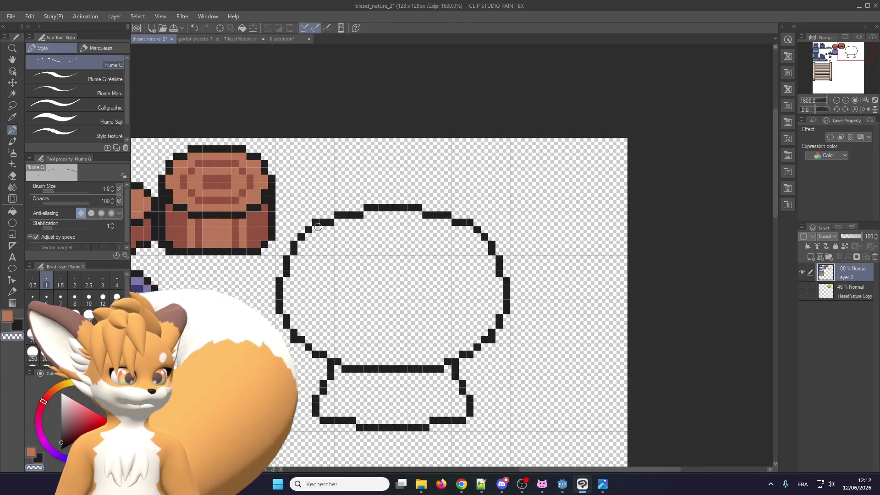
{"action": "scroll", "coordinate": [348, 227], "scroll_direction": "down", "scroll_amount": 1}
{"action": "scroll", "coordinate": [358, 225], "scroll_direction": "up", "scroll_amount": 1}
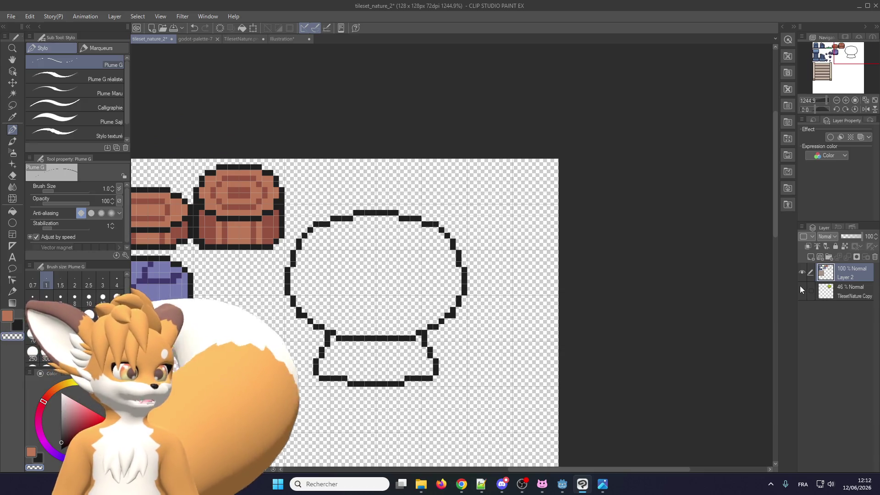
- Reveal the TilesetNature Copy reference layer, move its tree aside, then delete that layer
{"action": "left_click", "coordinate": [802, 290]}
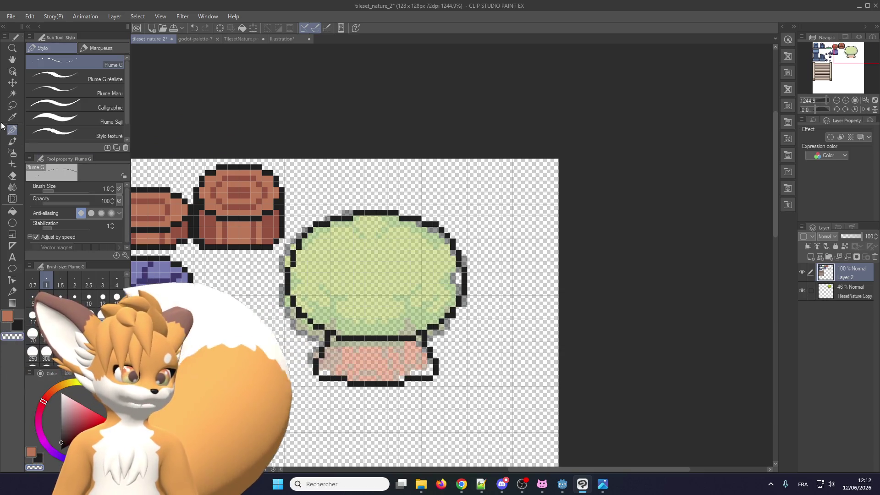
{"action": "left_click", "coordinate": [18, 83]}
{"action": "left_click", "coordinate": [848, 292]}
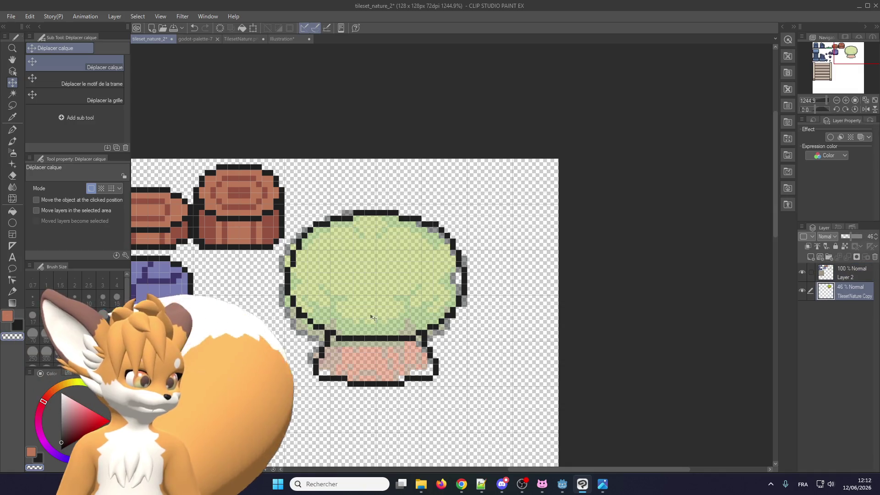
{"action": "left_click_drag", "start_coordinate": [459, 275], "coordinate": [293, 332]}
{"action": "scroll", "coordinate": [224, 415], "scroll_direction": "down", "scroll_amount": 1}
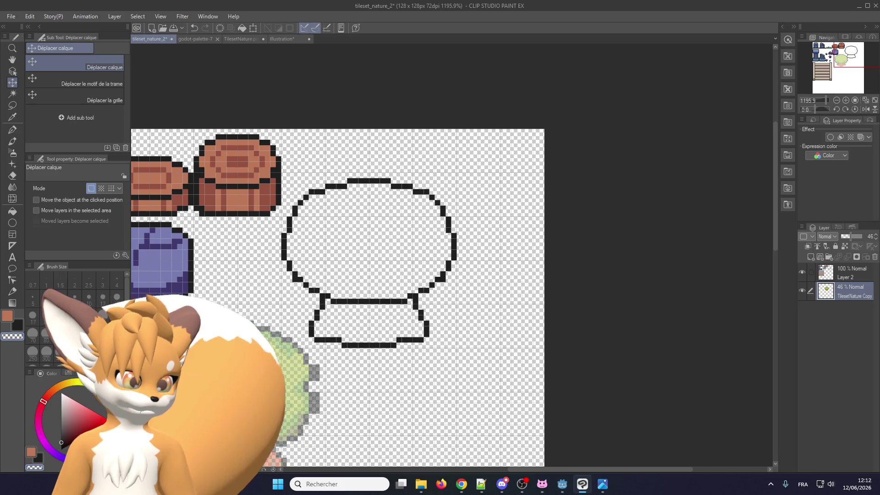
{"action": "scroll", "coordinate": [251, 364], "scroll_direction": "down", "scroll_amount": 1}
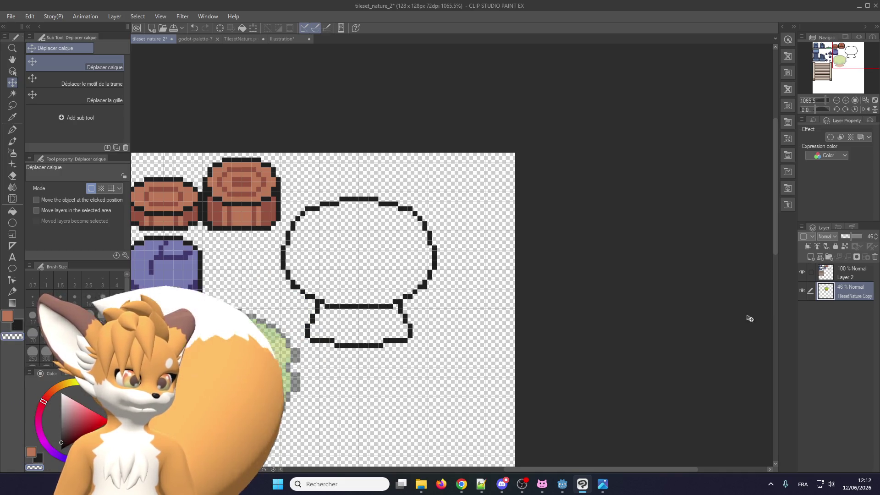
{"action": "left_click", "coordinate": [874, 257]}
{"action": "scroll", "coordinate": [342, 226], "scroll_direction": "down", "scroll_amount": 1}
{"action": "scroll", "coordinate": [343, 226], "scroll_direction": "up", "scroll_amount": 3}
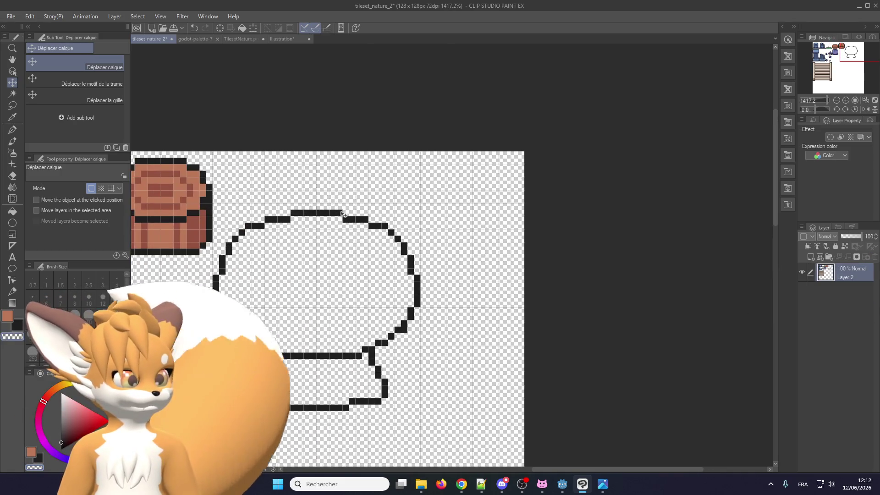
{"action": "scroll", "coordinate": [342, 227], "scroll_direction": "down", "scroll_amount": 2}
{"action": "scroll", "coordinate": [496, 232], "scroll_direction": "down", "scroll_amount": 2}
{"action": "scroll", "coordinate": [437, 204], "scroll_direction": "up", "scroll_amount": 2}
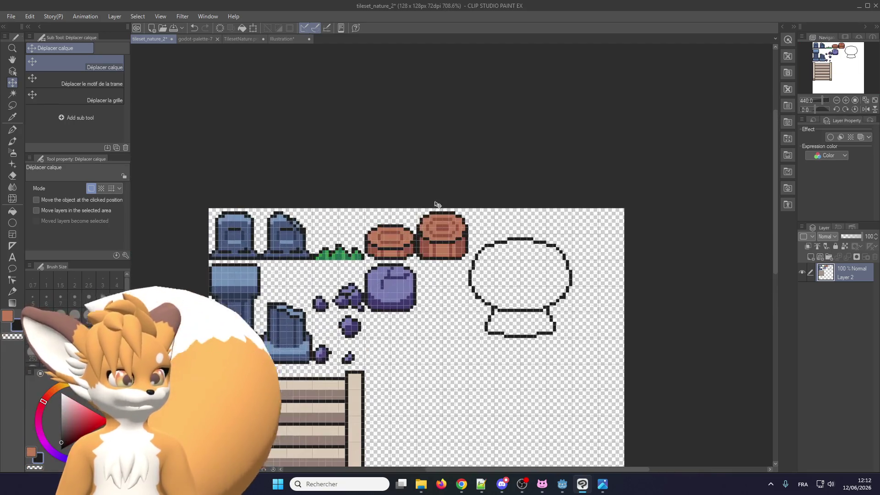
- Eyedrop the mid green from godot-palette-7, then zoom in on the tileset's tree outline
{"action": "left_click", "coordinate": [240, 39]}
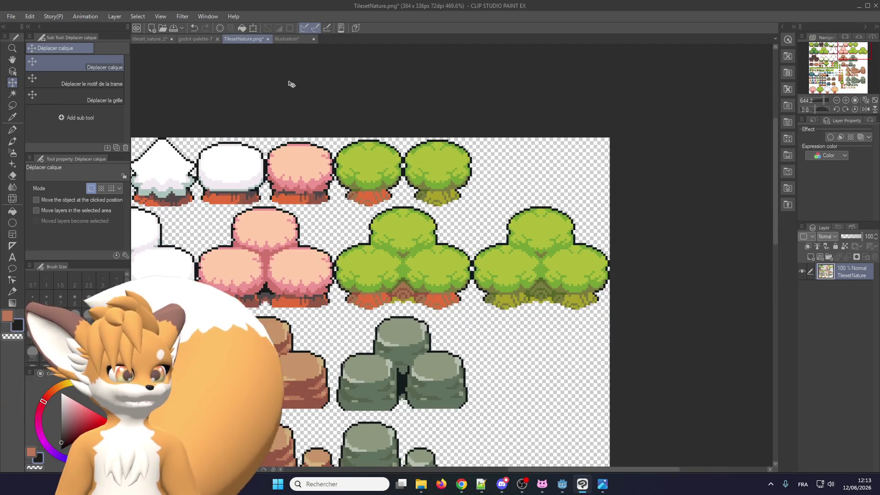
{"action": "left_click", "coordinate": [195, 39]}
{"action": "scroll", "coordinate": [354, 249], "scroll_direction": "up", "scroll_amount": 1}
{"action": "left_click", "coordinate": [353, 205], "text": "alt"}
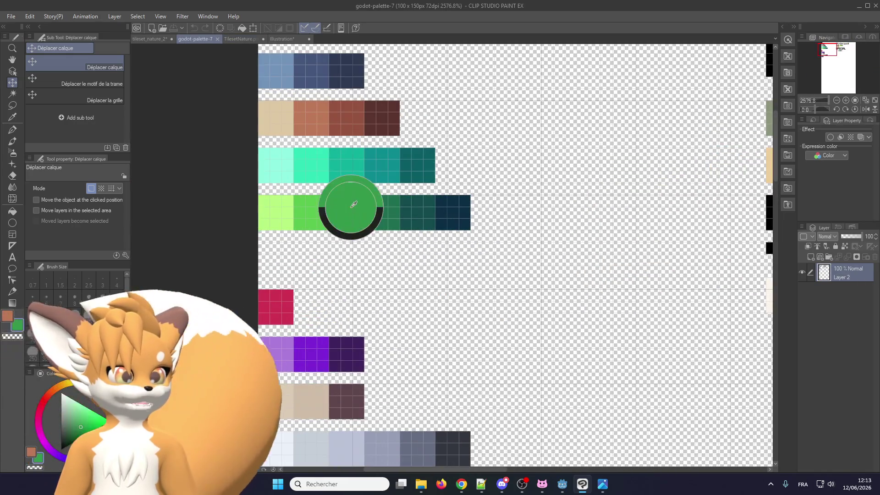
{"action": "left_click", "coordinate": [146, 38]}
{"action": "scroll", "coordinate": [275, 168], "scroll_direction": "up", "scroll_amount": 1}
{"action": "scroll", "coordinate": [254, 174], "scroll_direction": "up", "scroll_amount": 1}
{"action": "scroll", "coordinate": [235, 179], "scroll_direction": "up", "scroll_amount": 2}
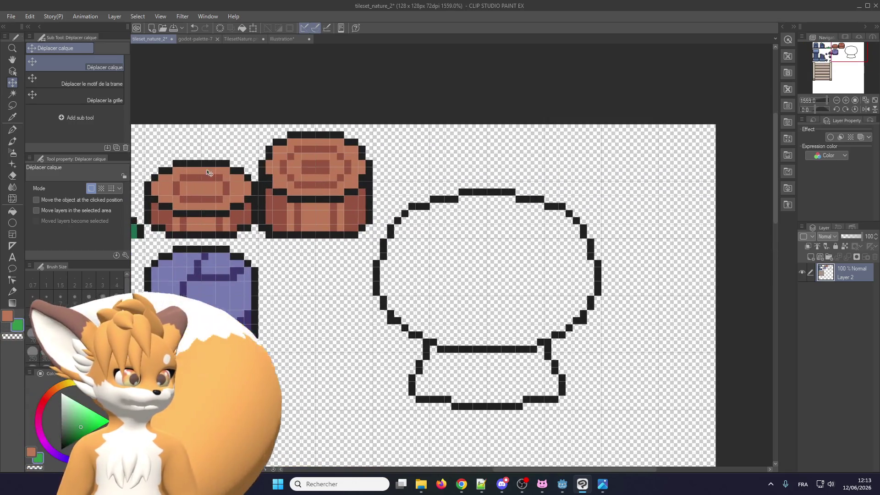
- Fill the tree canopy with mid green and the trunk with light brown
{"action": "left_click", "coordinate": [13, 211]}
{"action": "left_click", "coordinate": [483, 317]}
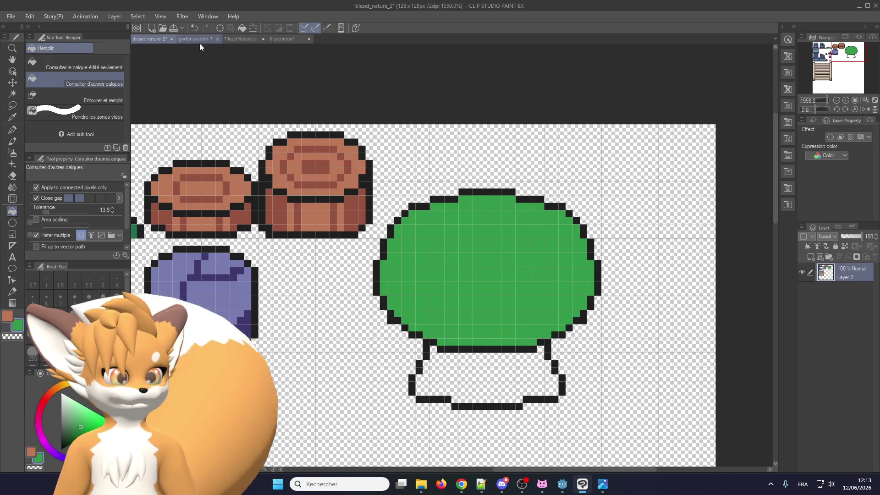
{"action": "left_click", "coordinate": [312, 213], "text": "alt"}
{"action": "left_click", "coordinate": [472, 394]}
- Add dark brown shading to the trunk's left part and a stripe down its right side
{"action": "left_click", "coordinate": [286, 204], "text": "alt"}
{"action": "scroll", "coordinate": [390, 321], "scroll_direction": "down", "scroll_amount": 2}
{"action": "scroll", "coordinate": [436, 344], "scroll_direction": "up", "scroll_amount": 3}
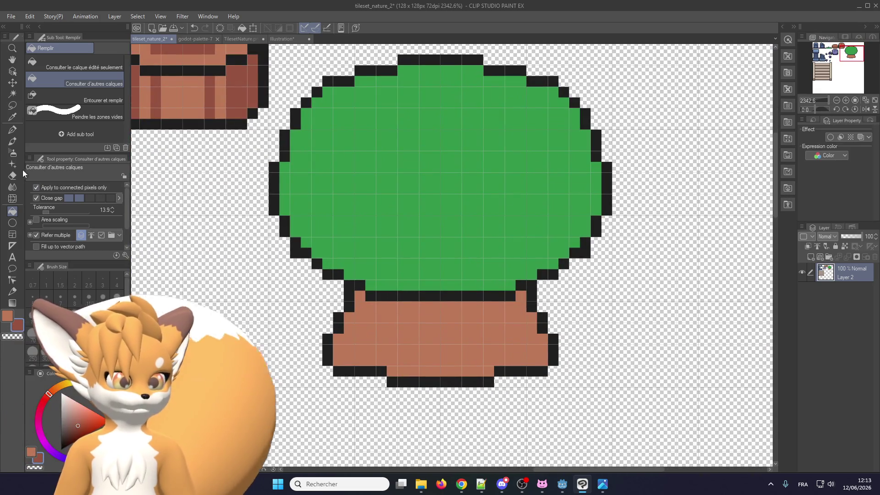
{"action": "left_click", "coordinate": [12, 130]}
{"action": "scroll", "coordinate": [398, 294], "scroll_direction": "up", "scroll_amount": 1}
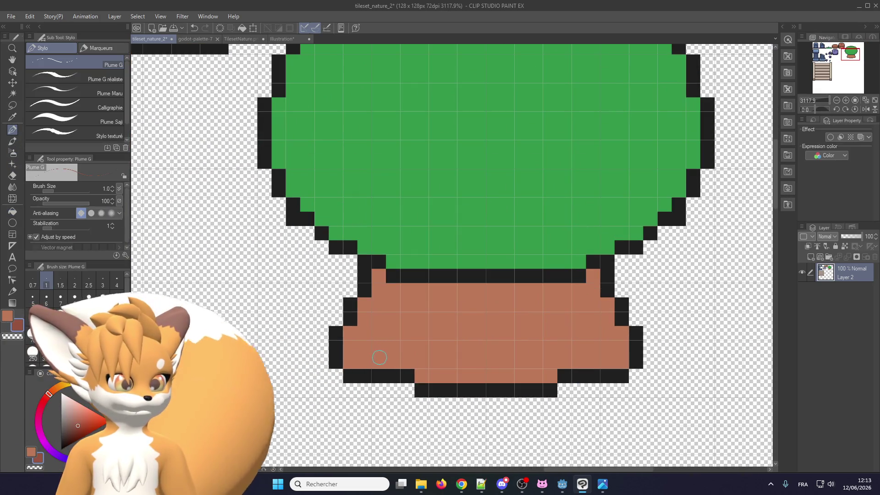
{"action": "left_click_drag", "start_coordinate": [398, 293], "coordinate": [408, 363]}
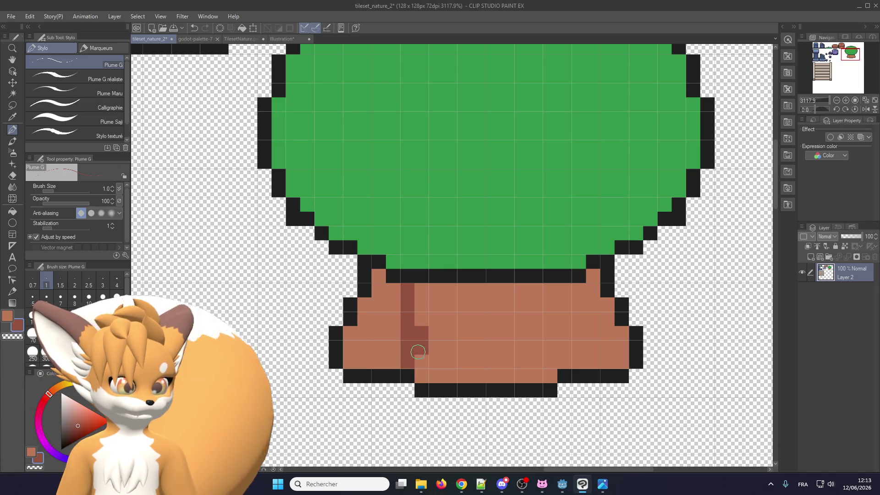
{"action": "left_click", "coordinate": [13, 212]}
{"action": "left_click", "coordinate": [367, 333]}
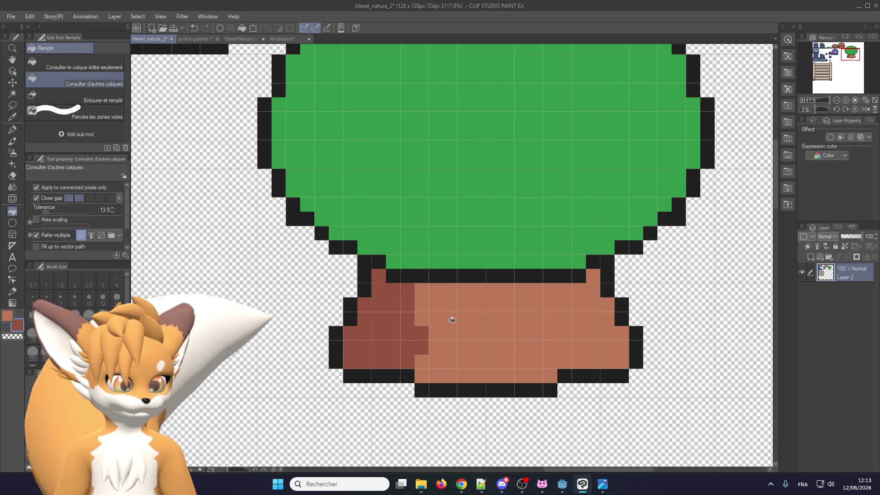
{"action": "left_click", "coordinate": [12, 132]}
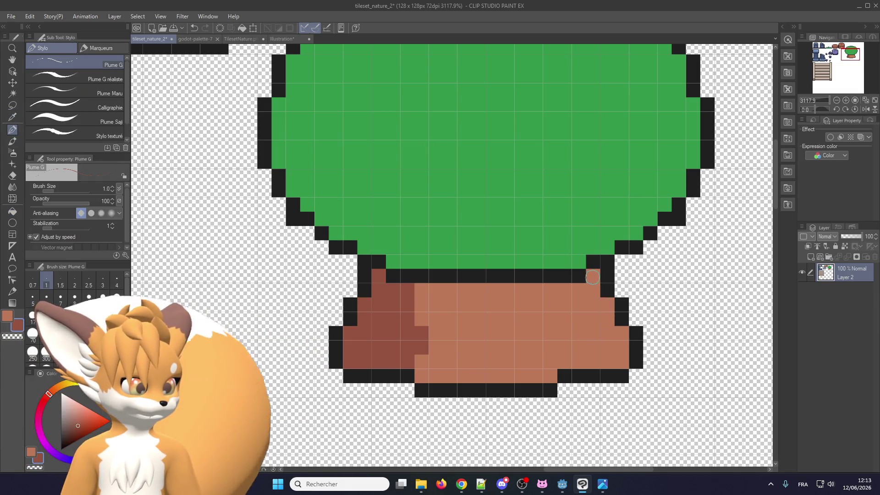
{"action": "left_click_drag", "start_coordinate": [593, 277], "coordinate": [593, 362]}
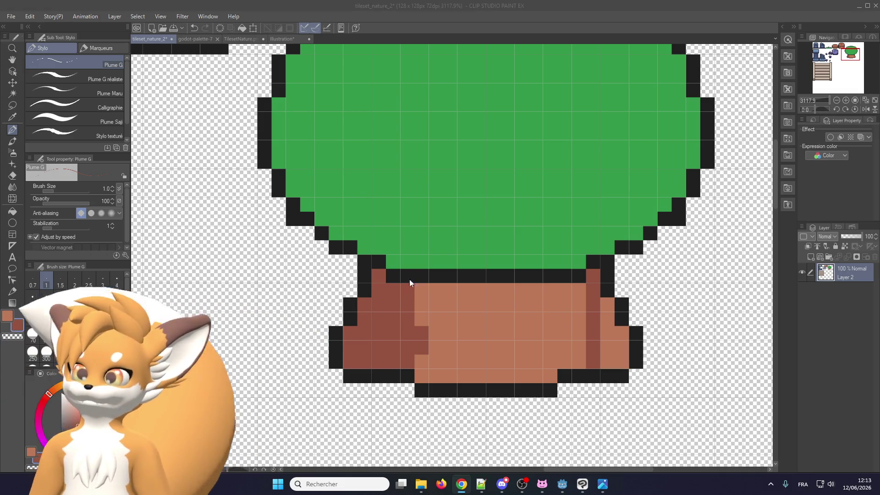
{"action": "mouse_move", "coordinate": [607, 362]}
{"action": "left_mouse_down"}
{"action": "mouse_move", "coordinate": [603, 308]}
{"action": "mouse_move", "coordinate": [620, 364]}
{"action": "mouse_move", "coordinate": [576, 299]}
{"action": "mouse_move", "coordinate": [579, 287]}
{"action": "left_mouse_up"}
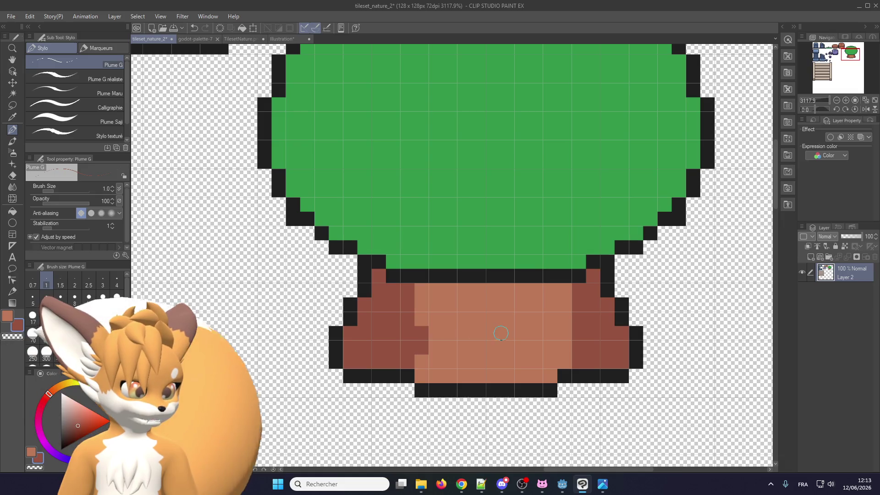
- Darken the trunk's bottom and top rows with a darker brown and widen the light areas
{"action": "scroll", "coordinate": [442, 331], "scroll_direction": "down", "scroll_amount": 1}
{"action": "scroll", "coordinate": [442, 331], "scroll_direction": "up", "scroll_amount": 1}
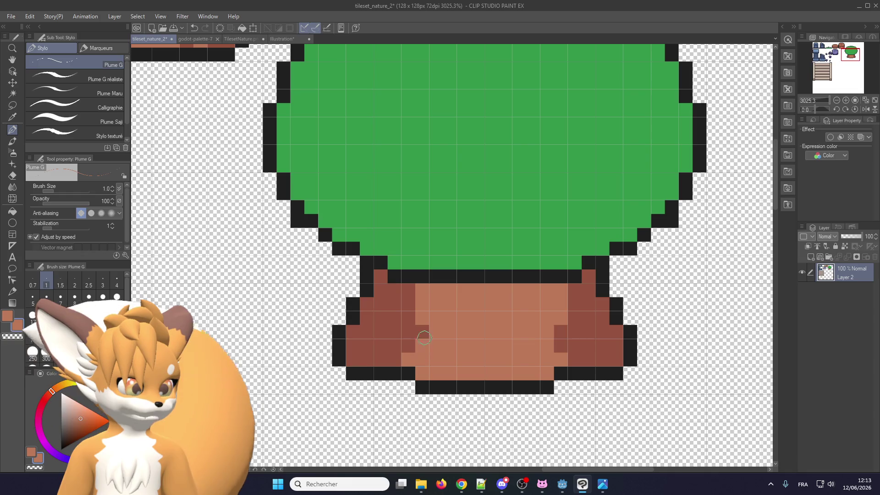
{"action": "left_click_drag", "start_coordinate": [424, 341], "coordinate": [408, 288]}
{"action": "scroll", "coordinate": [422, 339], "scroll_direction": "down", "scroll_amount": 1}
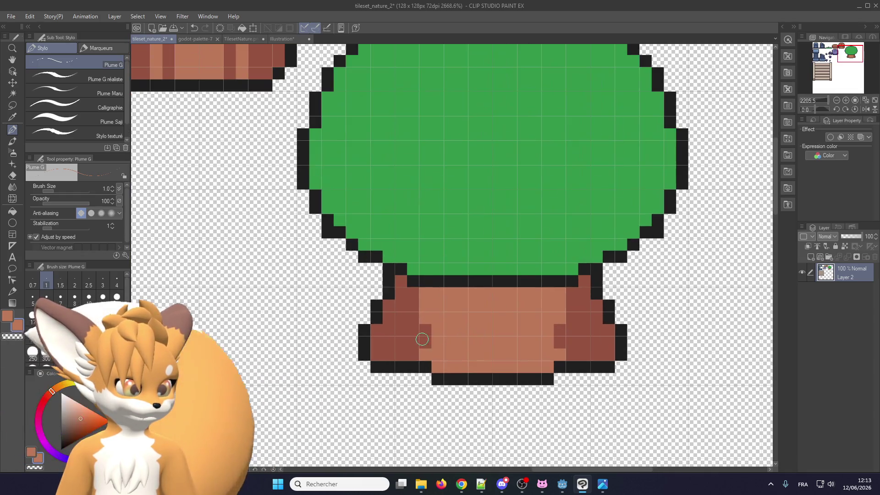
{"action": "left_click", "coordinate": [422, 340], "text": "alt"}
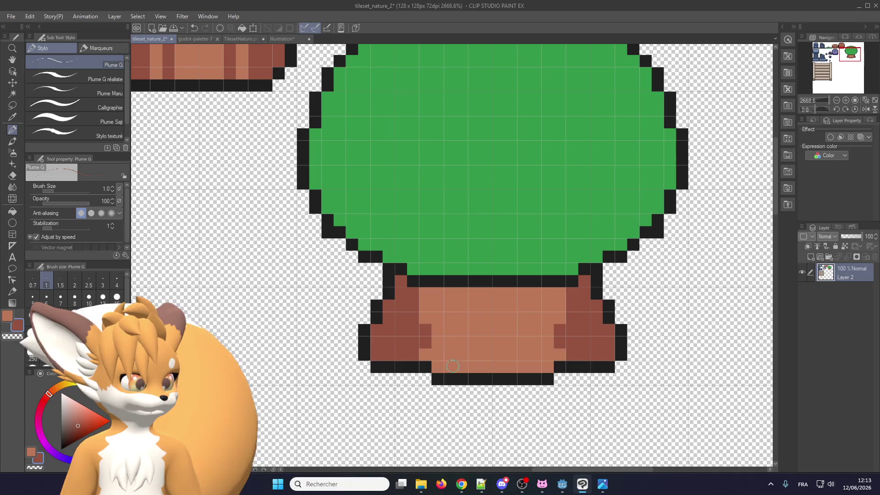
{"action": "left_click_drag", "start_coordinate": [425, 350], "coordinate": [561, 352]}
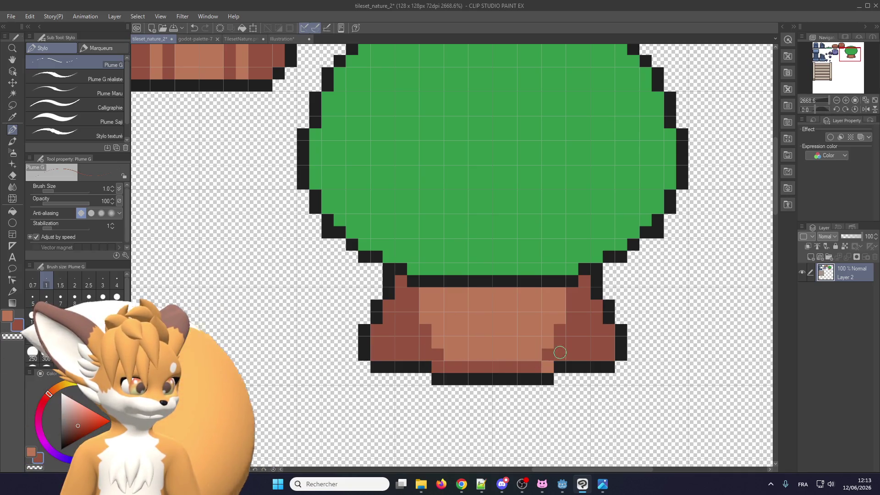
{"action": "scroll", "coordinate": [458, 357], "scroll_direction": "down", "scroll_amount": 1}
{"action": "scroll", "coordinate": [459, 357], "scroll_direction": "down", "scroll_amount": 1}
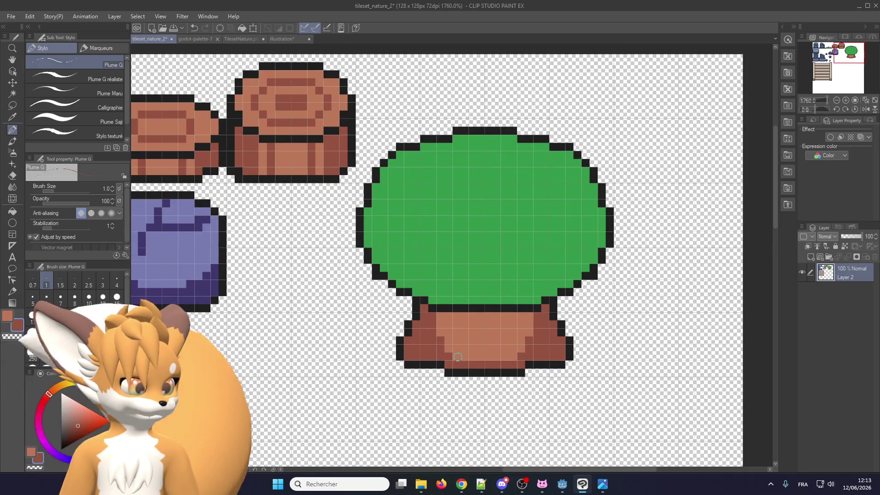
{"action": "mouse_move", "coordinate": [439, 317]}
{"action": "left_mouse_down"}
{"action": "mouse_move", "coordinate": [522, 317]}
{"action": "mouse_move", "coordinate": [512, 320]}
{"action": "left_mouse_up"}
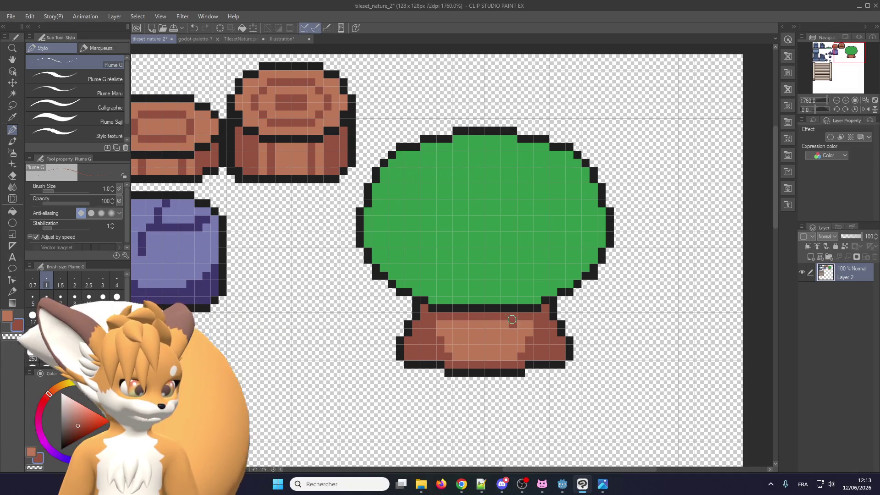
{"action": "left_click_drag", "start_coordinate": [438, 325], "coordinate": [505, 325]}
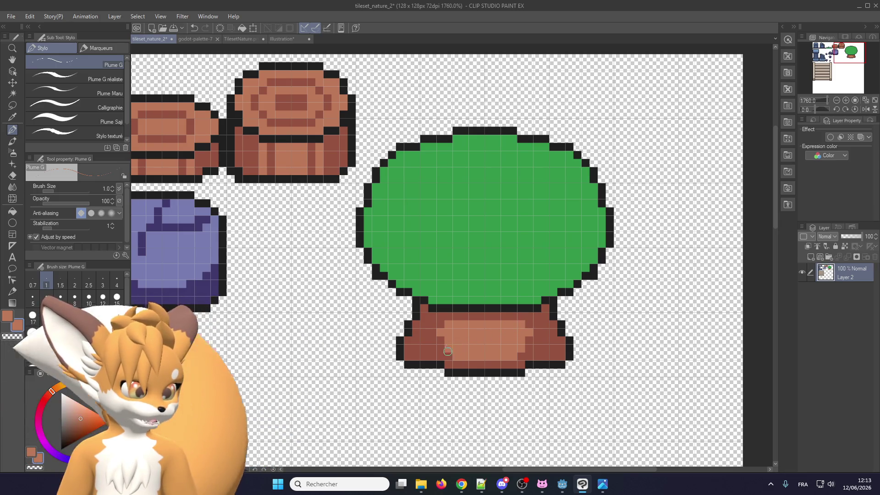
{"action": "left_click_drag", "start_coordinate": [449, 350], "coordinate": [460, 360]}
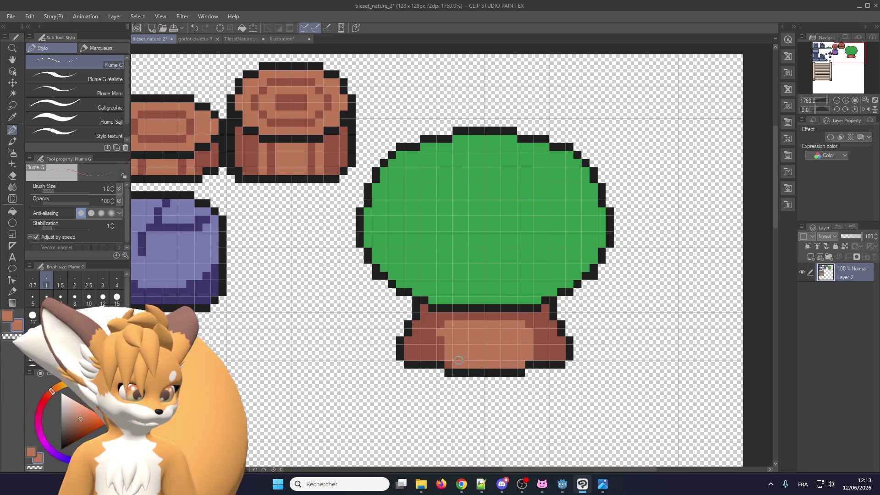
{"action": "left_click_drag", "start_coordinate": [443, 337], "coordinate": [441, 362]}
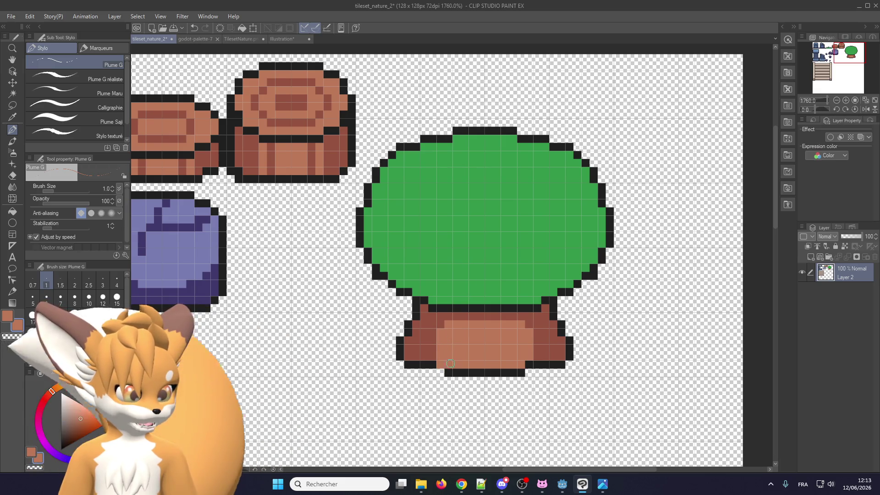
- Touch up the trunk, lightening dark columns on its left and right and one upper-left pixel
{"action": "left_click", "coordinate": [423, 365], "text": "alt"}
{"action": "scroll", "coordinate": [504, 358], "scroll_direction": "up", "scroll_amount": 1}
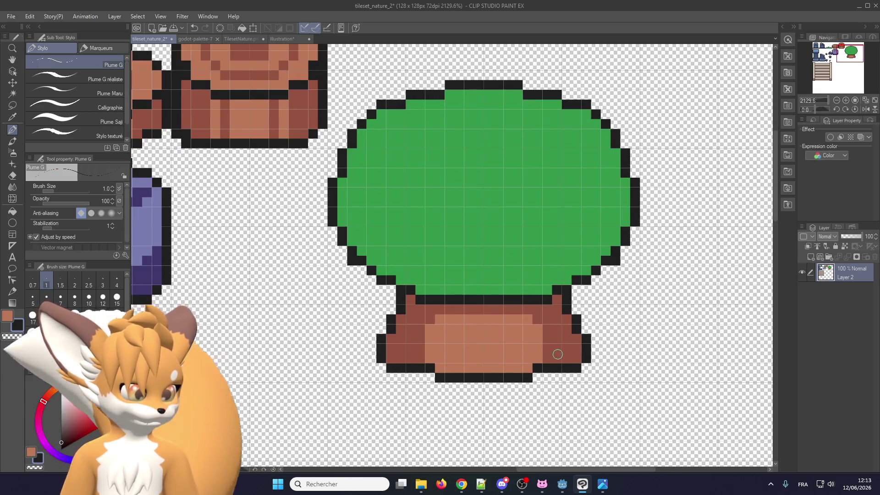
{"action": "left_click", "coordinate": [550, 353], "text": "alt"}
{"action": "scroll", "coordinate": [495, 351], "scroll_direction": "up", "scroll_amount": 1}
{"action": "scroll", "coordinate": [481, 351], "scroll_direction": "down", "scroll_amount": 1}
{"action": "scroll", "coordinate": [459, 353], "scroll_direction": "up", "scroll_amount": 1}
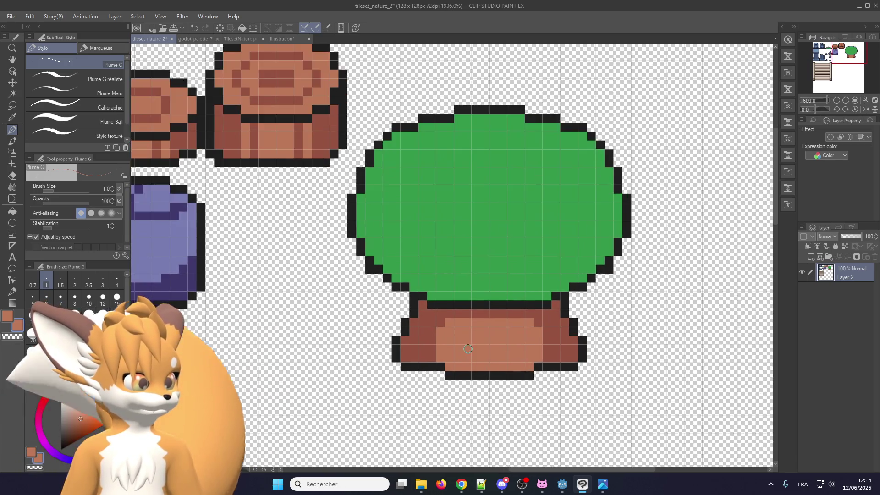
{"action": "scroll", "coordinate": [431, 356], "scroll_direction": "up", "scroll_amount": 1}
{"action": "left_click_drag", "start_coordinate": [423, 358], "coordinate": [424, 338]}
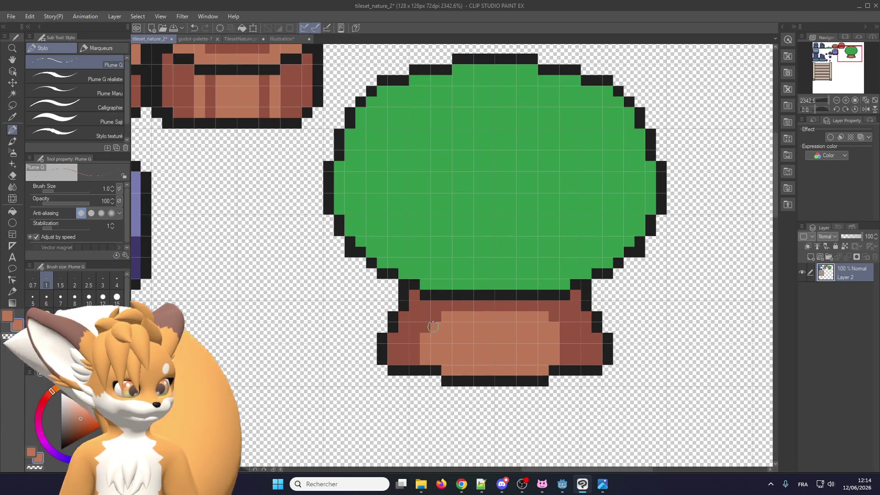
{"action": "left_click_drag", "start_coordinate": [563, 360], "coordinate": [565, 325]}
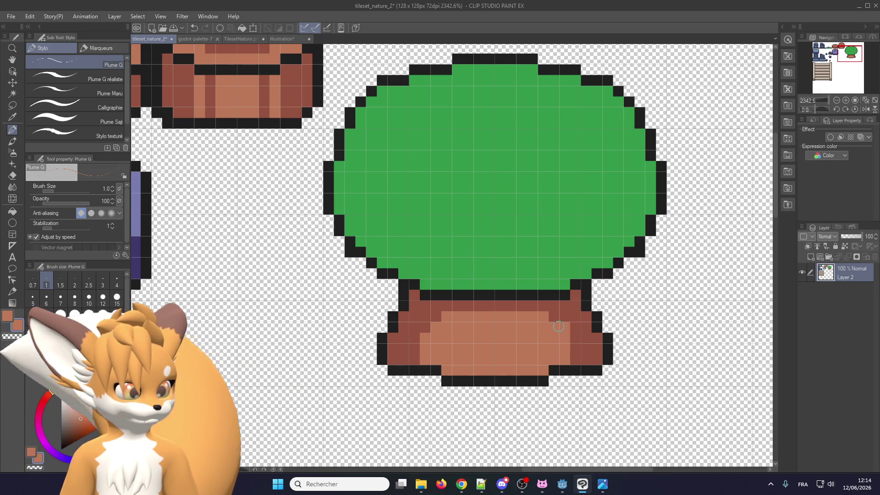
{"action": "left_click", "coordinate": [437, 318]}
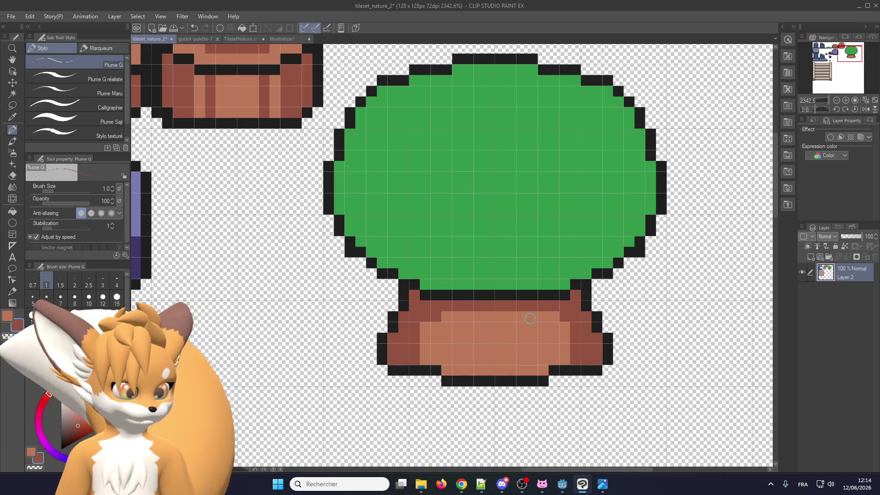
{"action": "scroll", "coordinate": [531, 318], "scroll_direction": "down", "scroll_amount": 2}
{"action": "scroll", "coordinate": [448, 275], "scroll_direction": "down", "scroll_amount": 3}
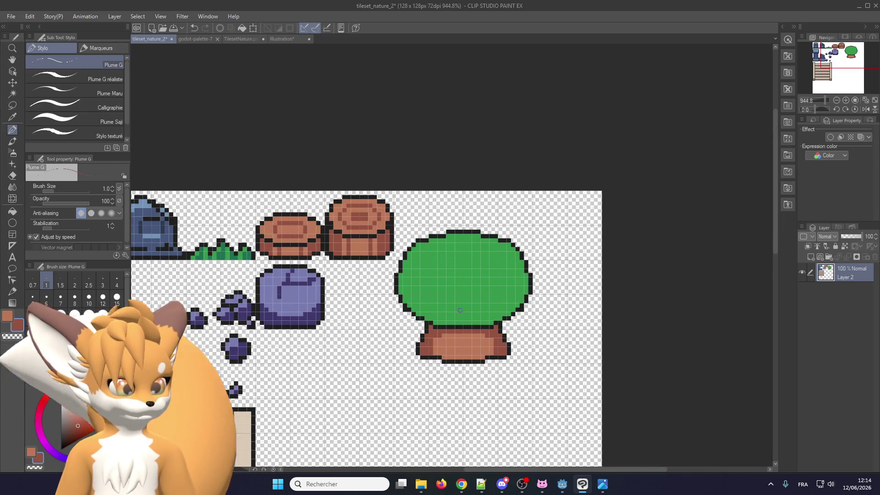
- Sample the darker green swatch from godot-palette-7 and return to tileset_nature_2
{"action": "scroll", "coordinate": [458, 305], "scroll_direction": "down", "scroll_amount": 1}
{"action": "scroll", "coordinate": [457, 316], "scroll_direction": "up", "scroll_amount": 1}
{"action": "scroll", "coordinate": [456, 323], "scroll_direction": "up", "scroll_amount": 2}
{"action": "scroll", "coordinate": [456, 326], "scroll_direction": "up", "scroll_amount": 1}
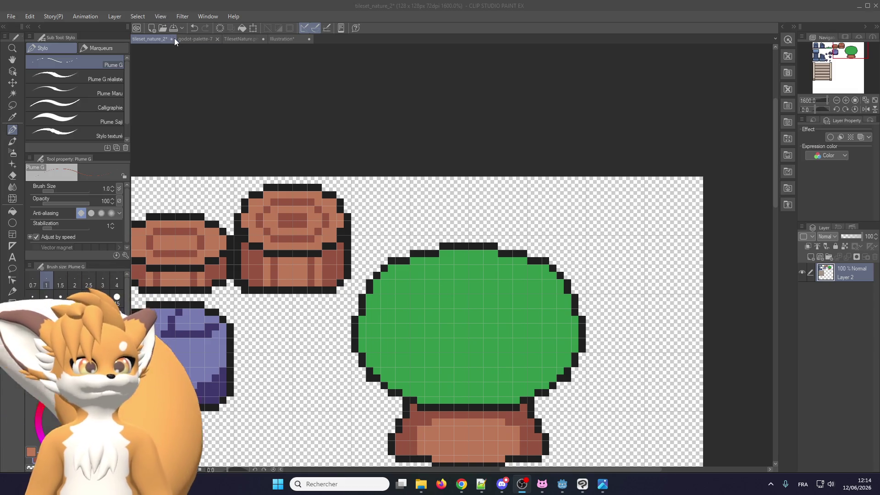
{"action": "left_click", "coordinate": [188, 39]}
{"action": "left_click", "coordinate": [326, 214], "text": "alt"}
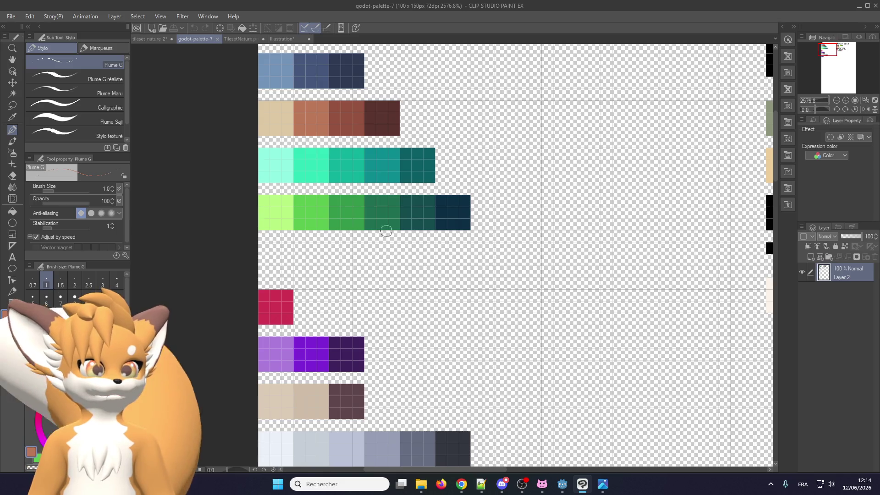
{"action": "left_click", "coordinate": [381, 213], "text": "alt"}
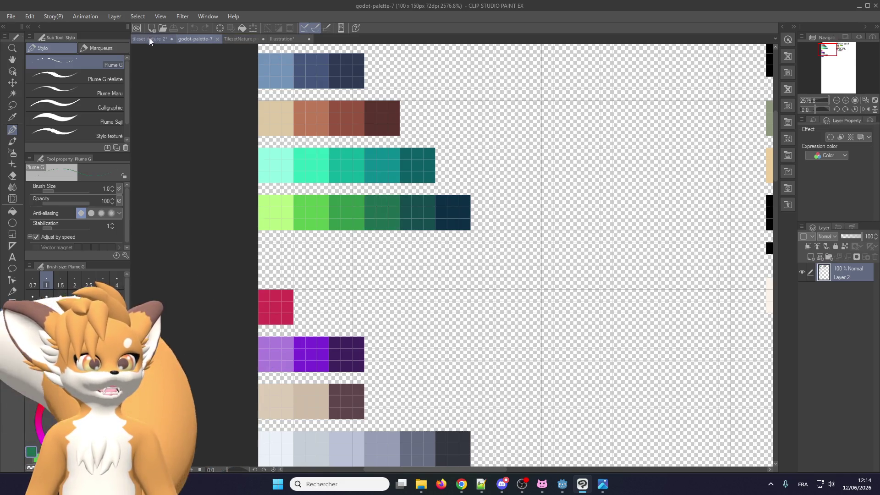
{"action": "left_click", "coordinate": [150, 40]}
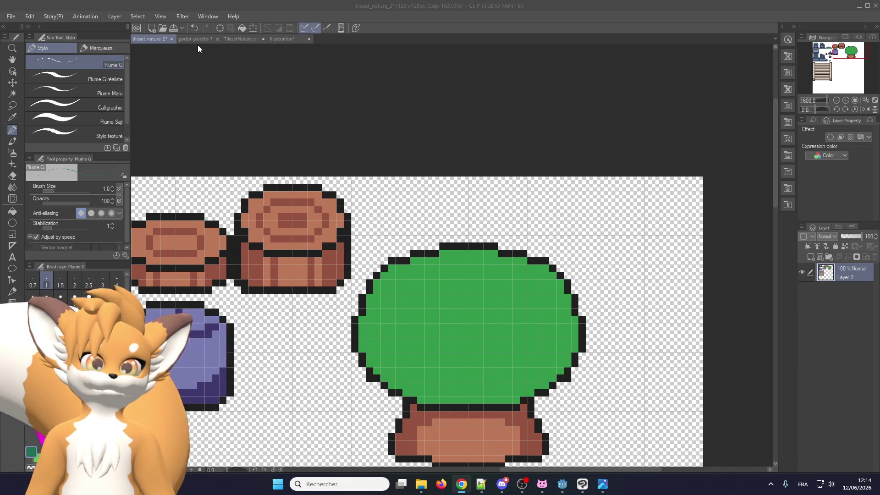
{"action": "scroll", "coordinate": [498, 361], "scroll_direction": "up", "scroll_amount": 2}
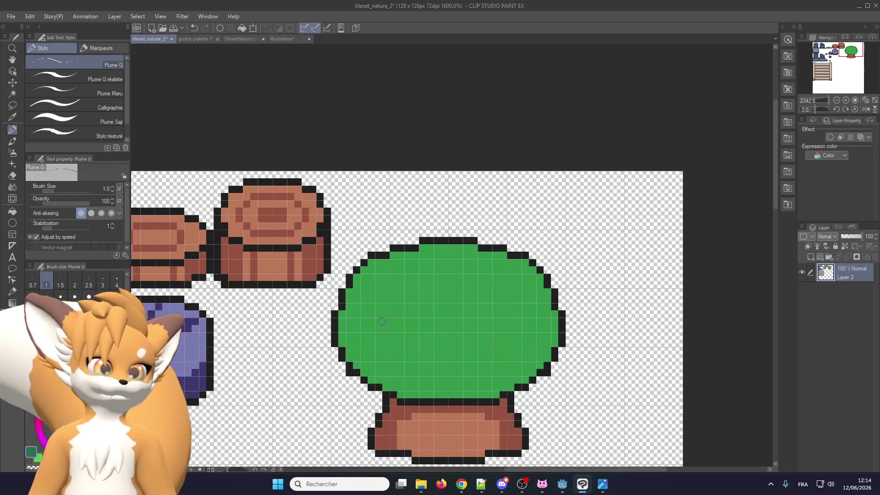
{"action": "left_click", "coordinate": [10, 16]}
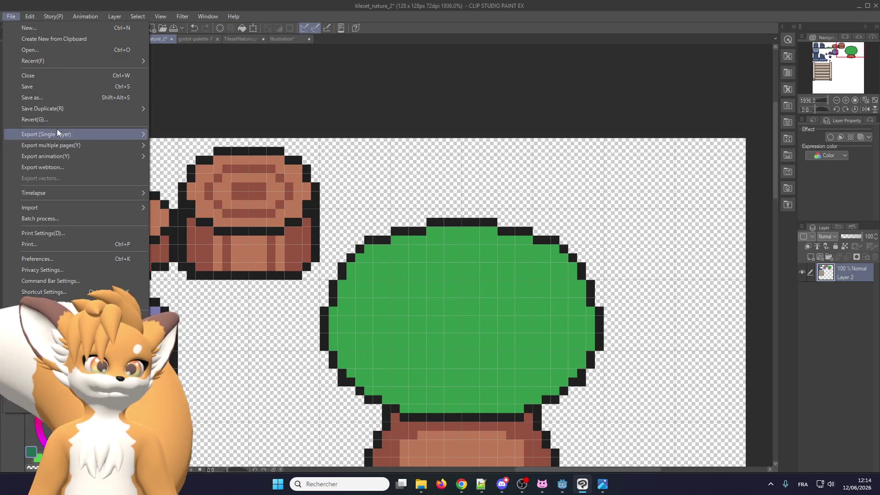
- Save the tileset_nature_2 file
{"action": "left_click", "coordinate": [27, 86]}
{"action": "scroll", "coordinate": [311, 162], "scroll_direction": "down", "scroll_amount": 4}
{"action": "scroll", "coordinate": [311, 162], "scroll_direction": "down", "scroll_amount": 2}
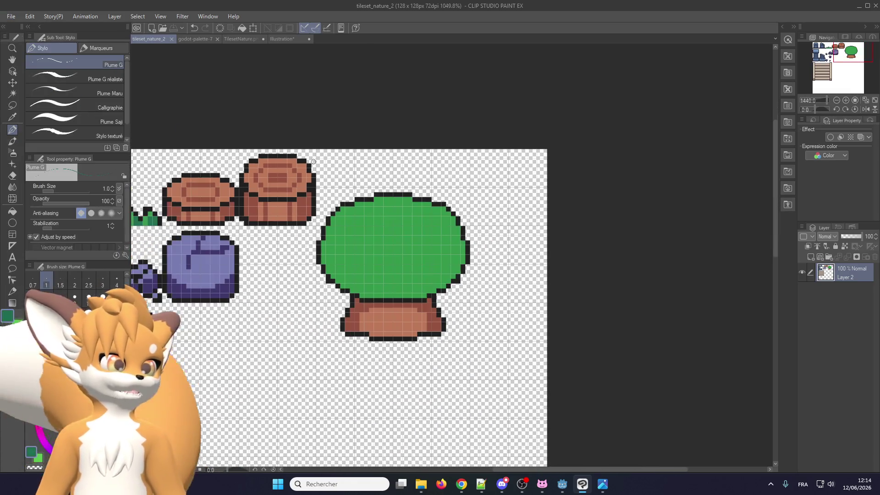
- Box-select the tree with a rectangle extending past the canopy top, then deselect
{"action": "left_click", "coordinate": [12, 106]}
{"action": "scroll", "coordinate": [291, 372], "scroll_direction": "up", "scroll_amount": 2}
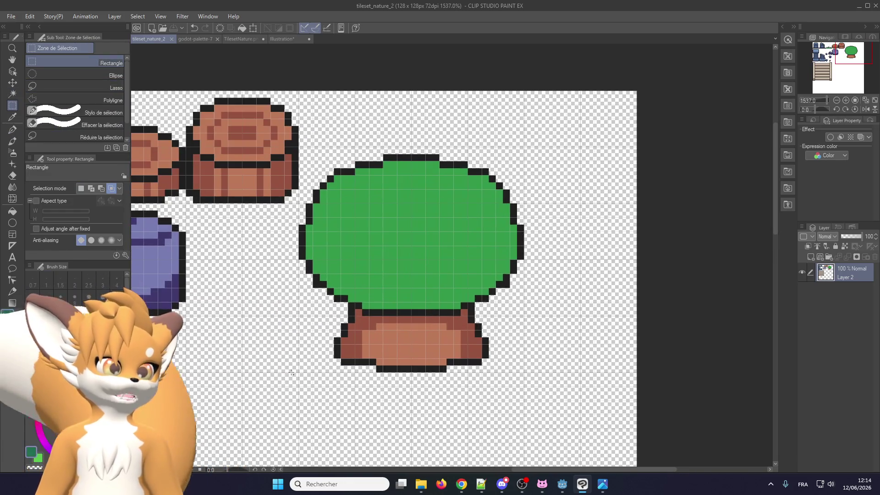
{"action": "left_click_drag", "start_coordinate": [294, 373], "coordinate": [447, 190]}
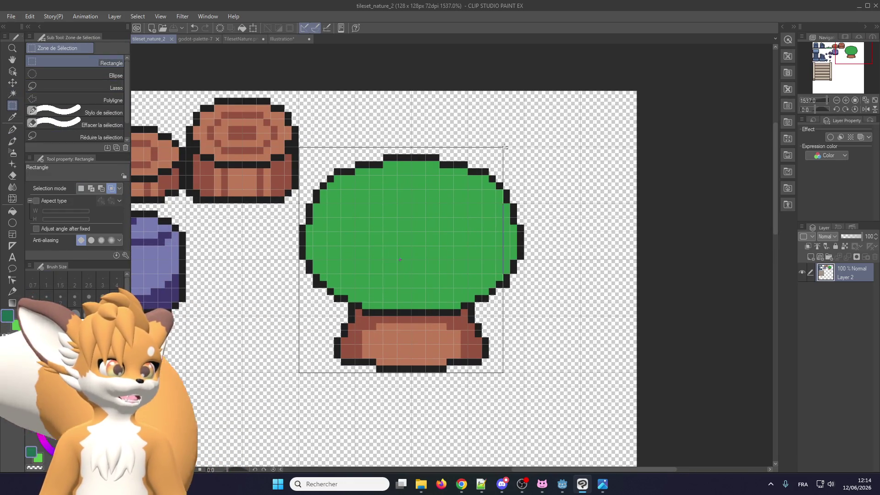
{"action": "left_click_drag", "start_coordinate": [521, 141], "coordinate": [525, 143]}
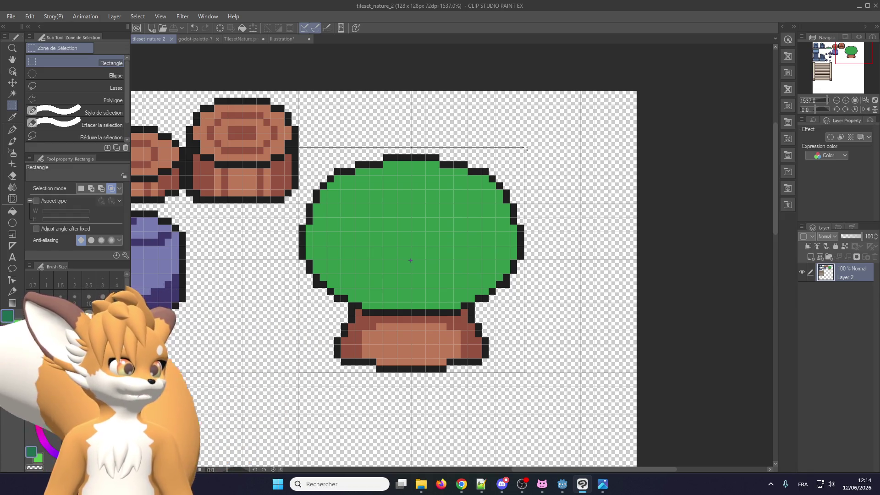
{"action": "left_click_drag", "start_coordinate": [526, 148], "coordinate": [530, 141]}
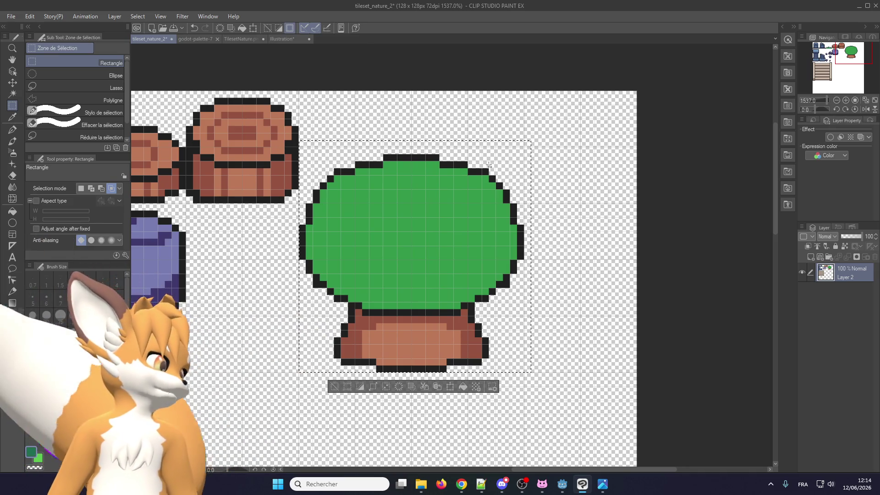
{"action": "left_click", "coordinate": [375, 121]}
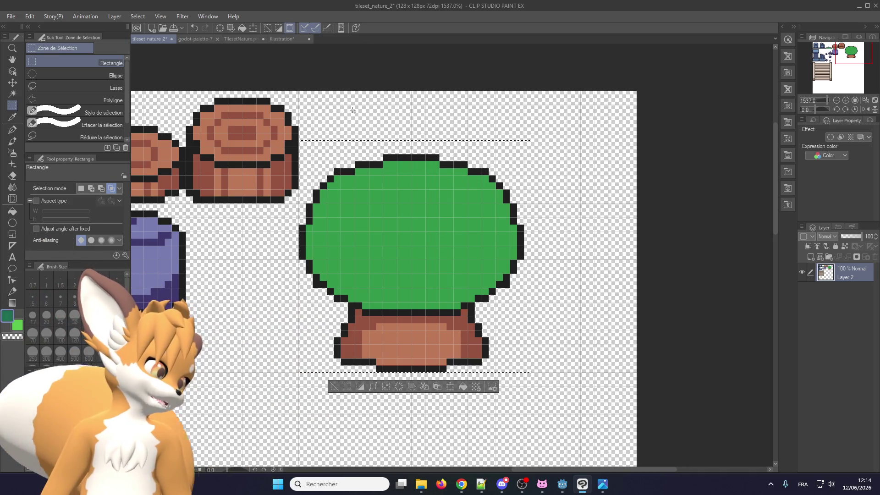
{"action": "scroll", "coordinate": [362, 183], "scroll_direction": "down", "scroll_amount": 2}
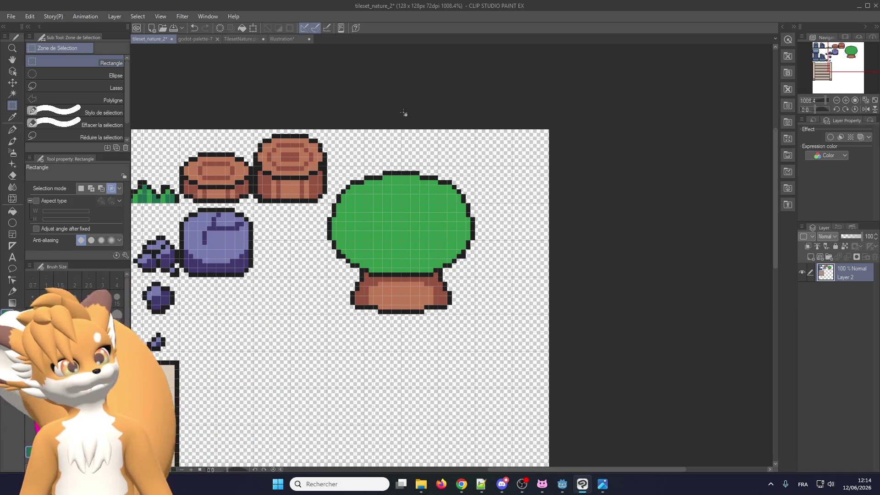
{"action": "scroll", "coordinate": [456, 239], "scroll_direction": "up", "scroll_amount": 1}
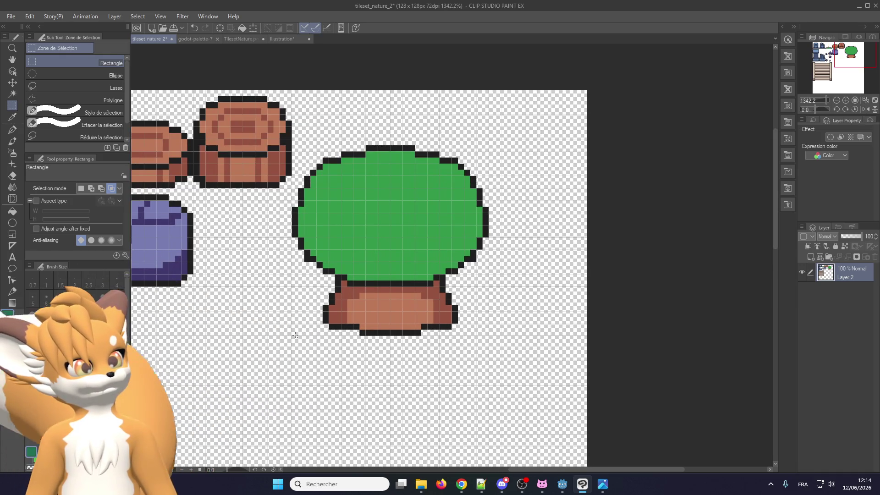
{"action": "scroll", "coordinate": [296, 331], "scroll_direction": "down", "scroll_amount": 2}
{"action": "scroll", "coordinate": [295, 331], "scroll_direction": "up", "scroll_amount": 2}
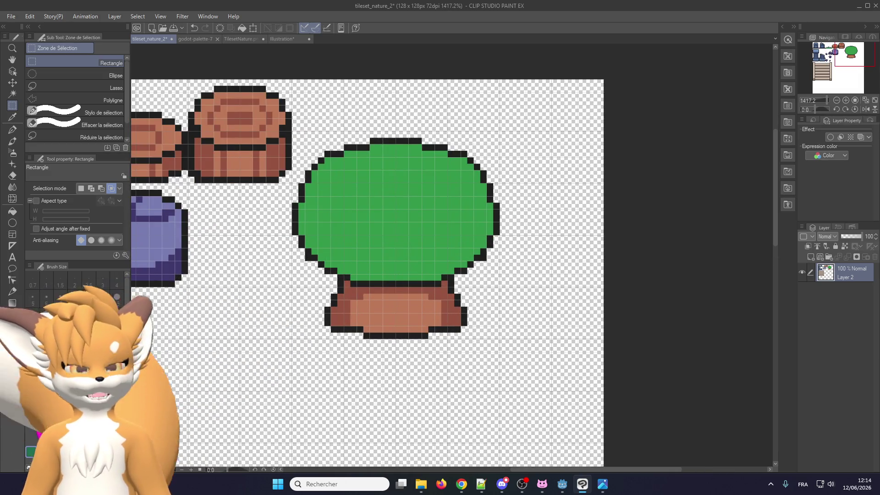
{"action": "key", "text": "alt+Tab"}
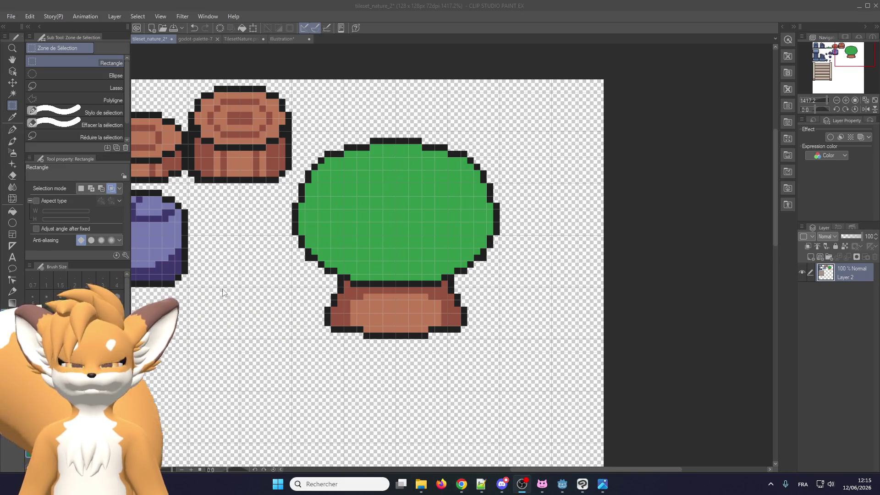
- On a new layer, pen a dark green band along the canopy's lower-left edge and bottom
{"action": "scroll", "coordinate": [252, 179], "scroll_direction": "up", "scroll_amount": 2}
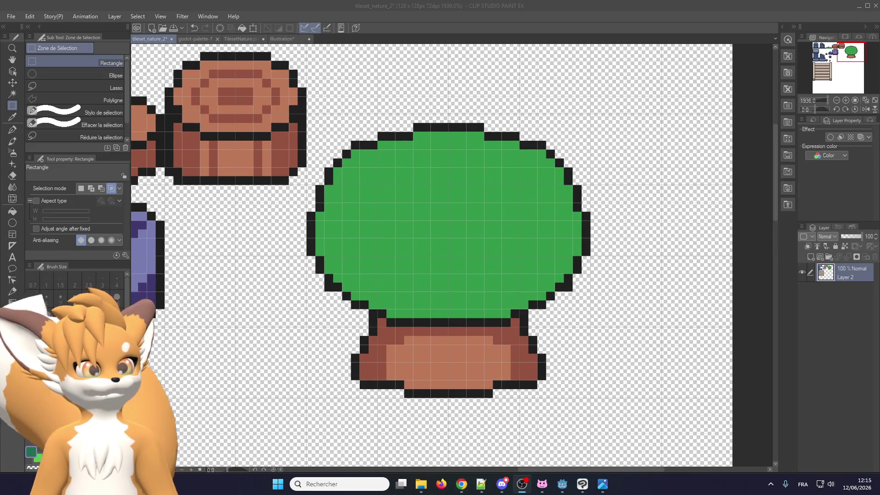
{"action": "left_click", "coordinate": [12, 130]}
{"action": "scroll", "coordinate": [384, 198], "scroll_direction": "up", "scroll_amount": 2}
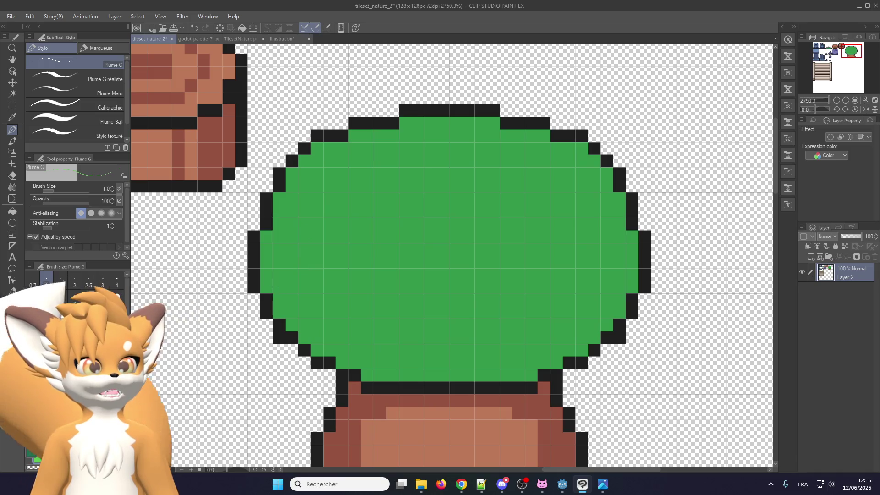
{"action": "left_click", "coordinate": [811, 257]}
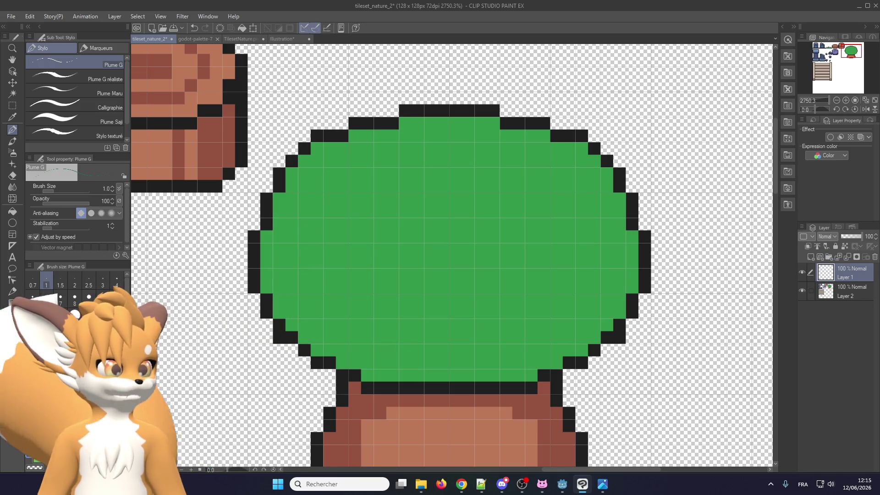
{"action": "left_click_drag", "start_coordinate": [354, 338], "coordinate": [387, 374]}
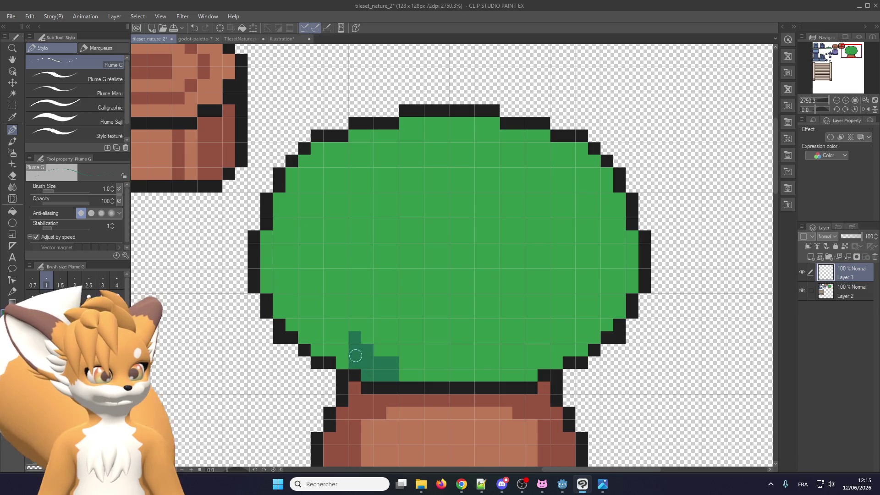
{"action": "mouse_move", "coordinate": [305, 325]}
{"action": "left_mouse_down"}
{"action": "mouse_move", "coordinate": [317, 338]}
{"action": "mouse_move", "coordinate": [280, 306]}
{"action": "left_mouse_up"}
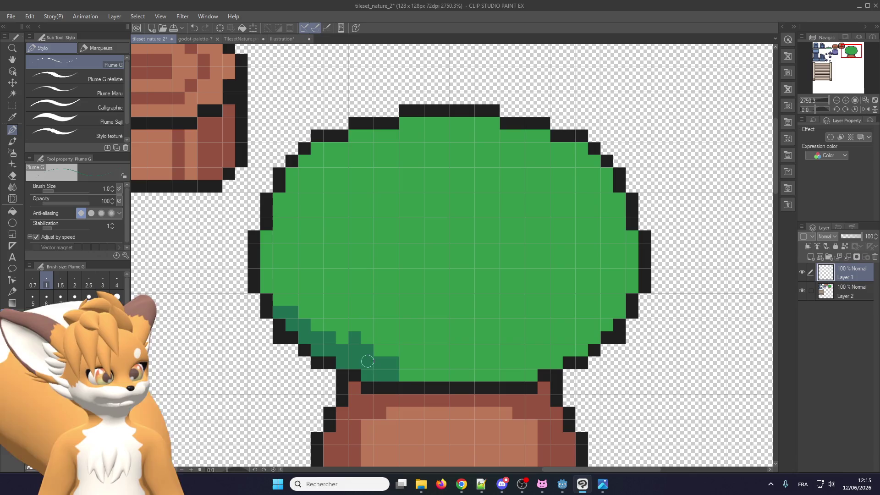
{"action": "mouse_move", "coordinate": [466, 363]}
{"action": "left_mouse_down"}
{"action": "mouse_move", "coordinate": [431, 364]}
{"action": "mouse_move", "coordinate": [587, 328]}
{"action": "mouse_move", "coordinate": [619, 300]}
{"action": "mouse_move", "coordinate": [583, 350]}
{"action": "left_mouse_up"}
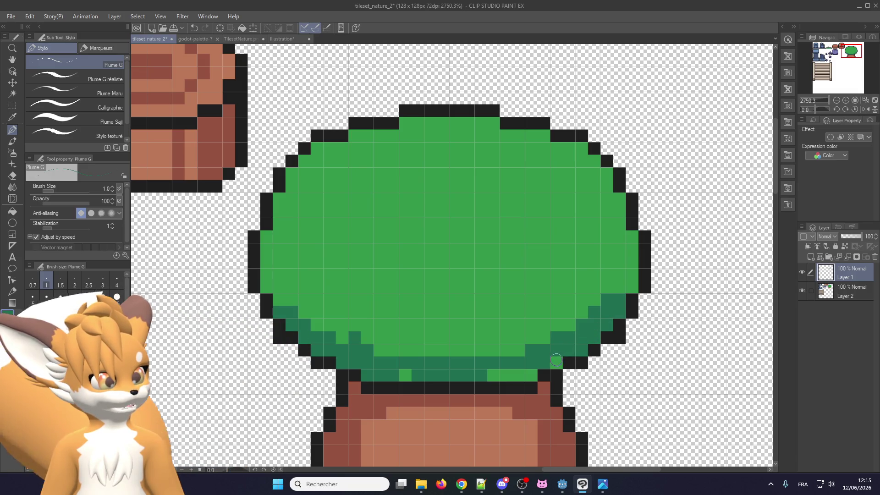
{"action": "left_click_drag", "start_coordinate": [523, 374], "coordinate": [403, 375]}
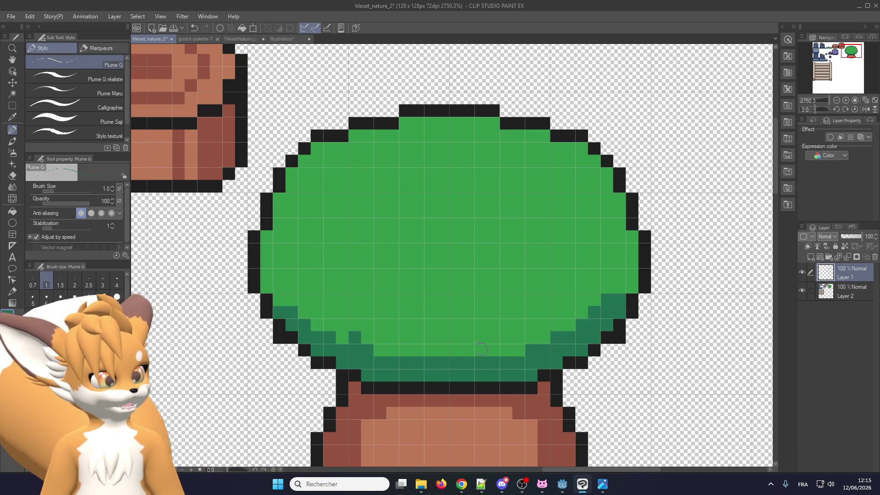
{"action": "left_click_drag", "start_coordinate": [362, 338], "coordinate": [294, 303]}
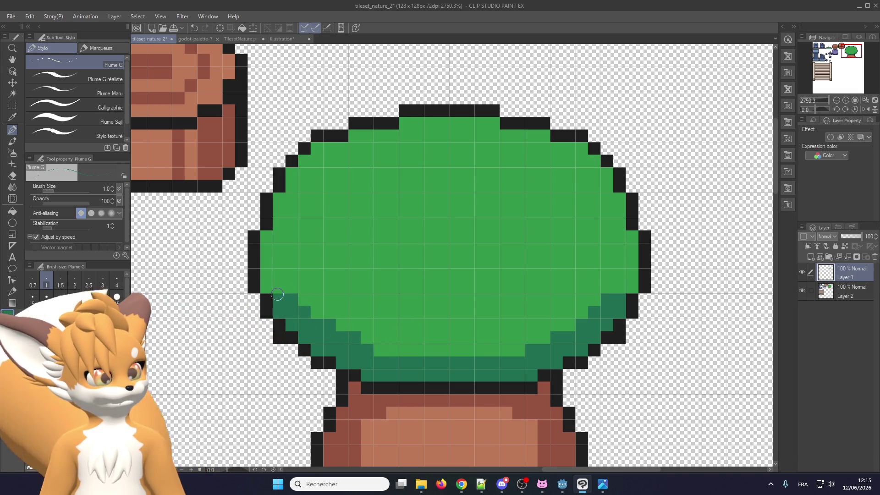
{"action": "scroll", "coordinate": [278, 292], "scroll_direction": "down", "scroll_amount": 3}
{"action": "scroll", "coordinate": [321, 284], "scroll_direction": "up", "scroll_amount": 2}
{"action": "scroll", "coordinate": [321, 284], "scroll_direction": "down", "scroll_amount": 1}
- Paint light green highlight pixels across the canopy's upper-left, top and upper-right edges
{"action": "scroll", "coordinate": [321, 285], "scroll_direction": "up", "scroll_amount": 2}
{"action": "mouse_move", "coordinate": [310, 253]}
{"action": "left_mouse_down"}
{"action": "mouse_move", "coordinate": [373, 204]}
{"action": "mouse_move", "coordinate": [275, 265]}
{"action": "mouse_move", "coordinate": [278, 235]}
{"action": "left_mouse_up"}
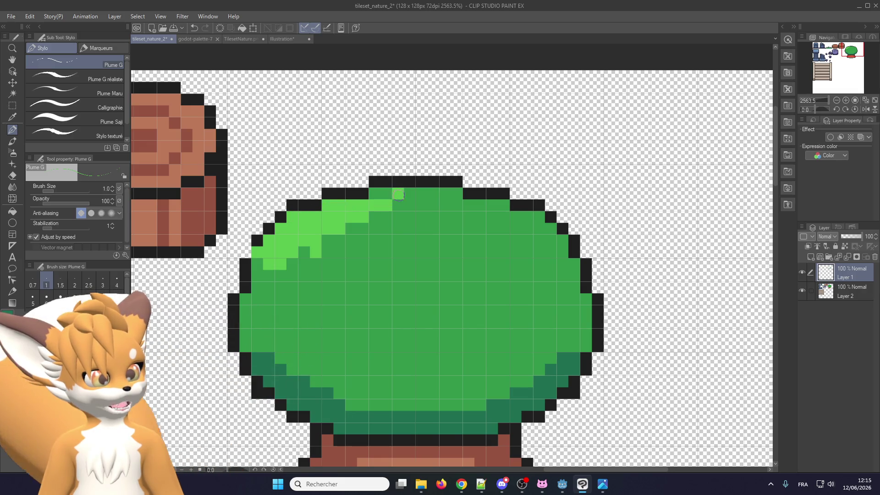
{"action": "mouse_move", "coordinate": [421, 195]}
{"action": "left_mouse_down"}
{"action": "mouse_move", "coordinate": [404, 205]}
{"action": "mouse_move", "coordinate": [464, 207]}
{"action": "left_mouse_up"}
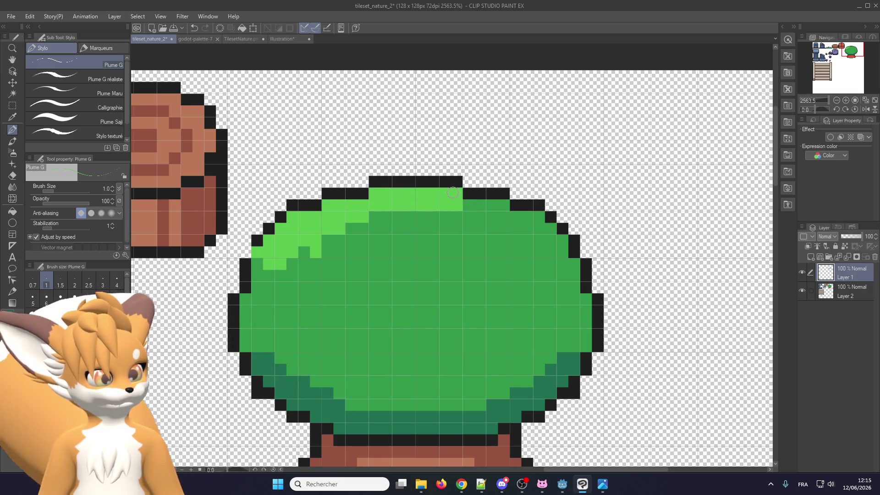
{"action": "mouse_move", "coordinate": [565, 280]}
{"action": "left_mouse_down"}
{"action": "mouse_move", "coordinate": [508, 215]}
{"action": "mouse_move", "coordinate": [565, 264]}
{"action": "left_mouse_up"}
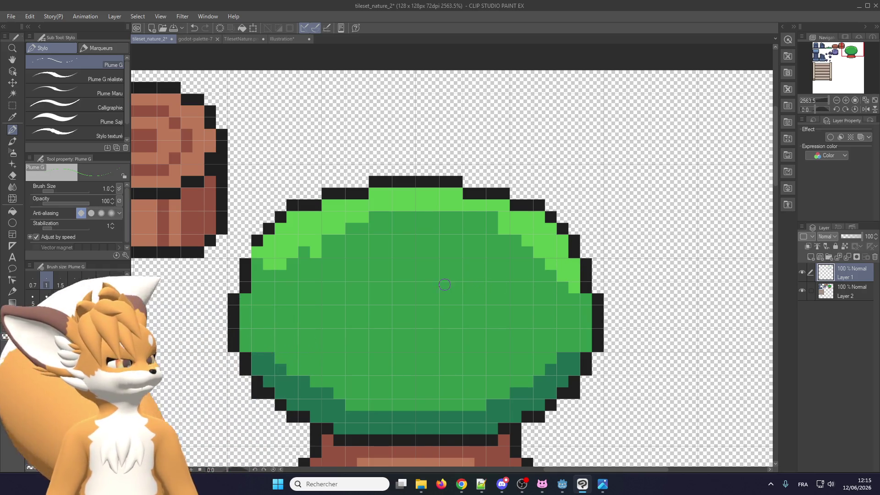
{"action": "scroll", "coordinate": [444, 285], "scroll_direction": "down", "scroll_amount": 2}
{"action": "scroll", "coordinate": [291, 244], "scroll_direction": "up", "scroll_amount": 2}
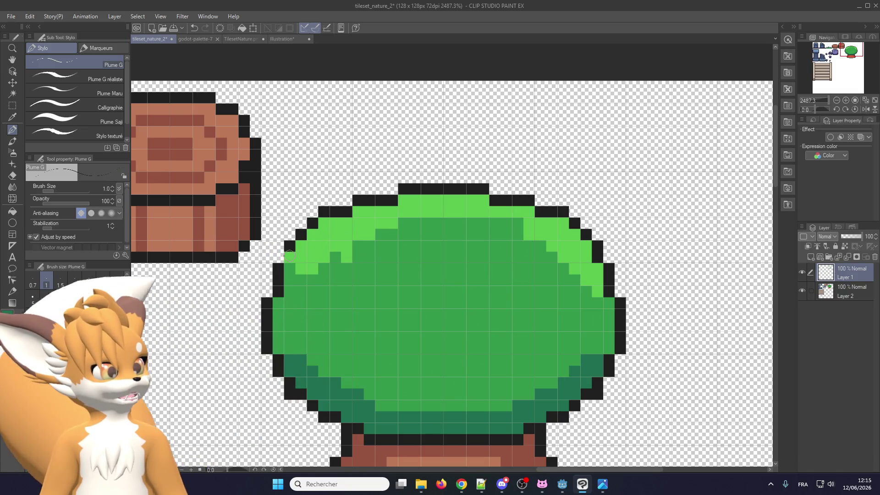
{"action": "scroll", "coordinate": [304, 270], "scroll_direction": "up", "scroll_amount": 1}
{"action": "scroll", "coordinate": [307, 268], "scroll_direction": "down", "scroll_amount": 2}
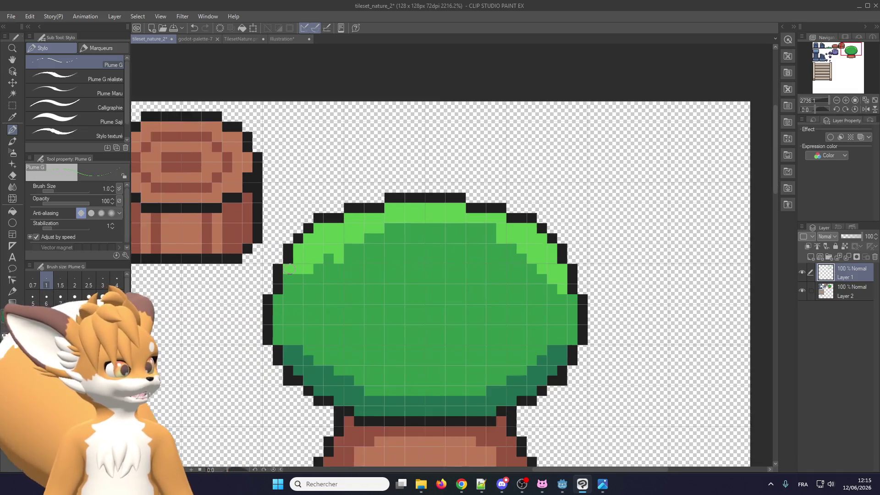
{"action": "scroll", "coordinate": [311, 266], "scroll_direction": "up", "scroll_amount": 3}
{"action": "left_click_drag", "start_coordinate": [388, 227], "coordinate": [537, 216]}
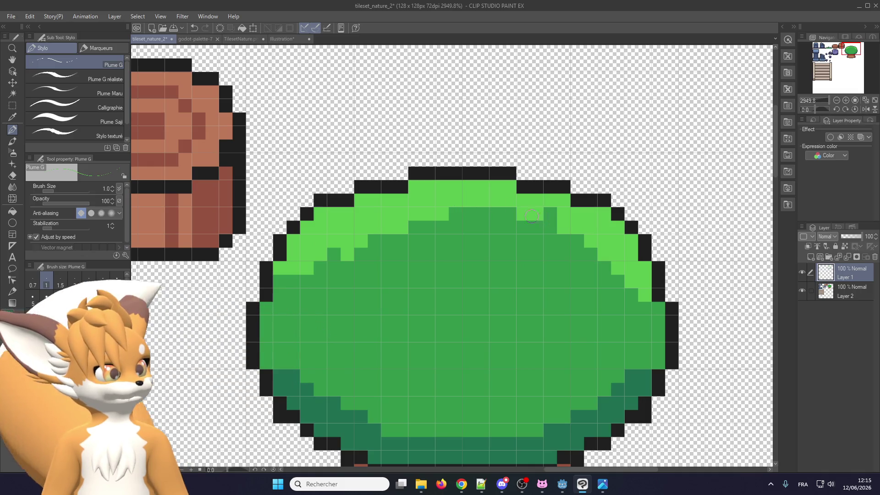
{"action": "mouse_move", "coordinate": [602, 256]}
{"action": "left_mouse_down"}
{"action": "mouse_move", "coordinate": [563, 241]}
{"action": "mouse_move", "coordinate": [619, 282]}
{"action": "left_mouse_up"}
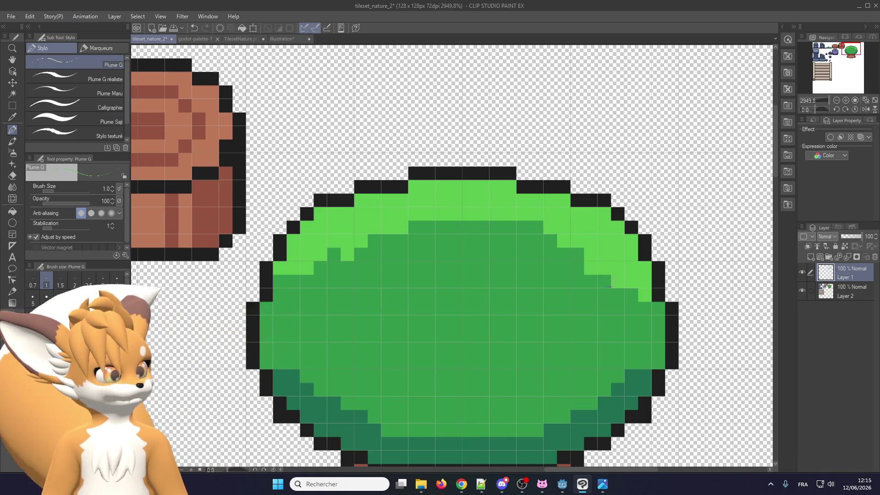
{"action": "scroll", "coordinate": [397, 352], "scroll_direction": "down", "scroll_amount": 3}
{"action": "scroll", "coordinate": [397, 351], "scroll_direction": "up", "scroll_amount": 2}
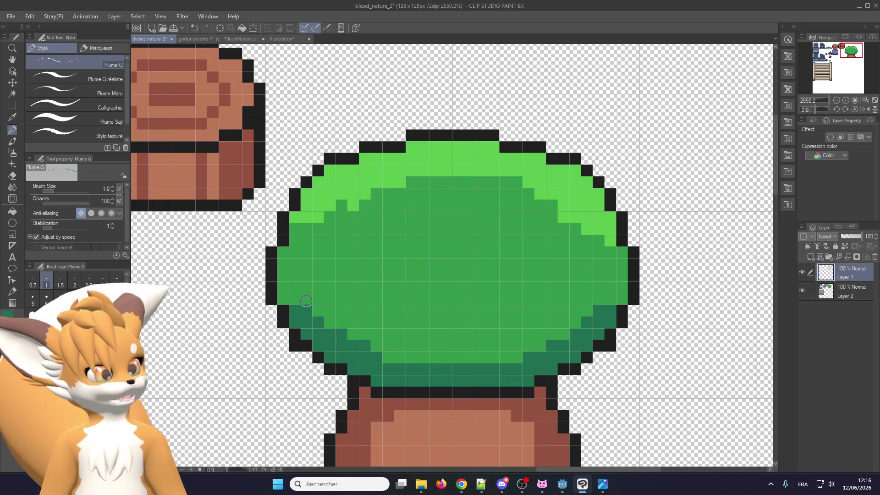
- Draw dark green leaf-clump contours across the canopy's left, right and upper areas
{"action": "key", "text": "alt+Tab"}
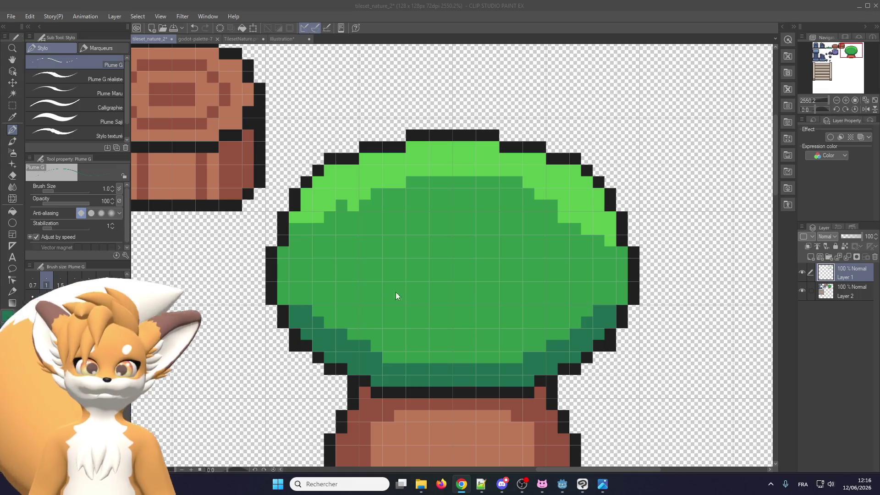
{"action": "key", "text": "alt+Tab"}
{"action": "mouse_move", "coordinate": [329, 272]}
{"action": "left_mouse_down"}
{"action": "mouse_move", "coordinate": [348, 305]}
{"action": "mouse_move", "coordinate": [416, 268]}
{"action": "left_mouse_up"}
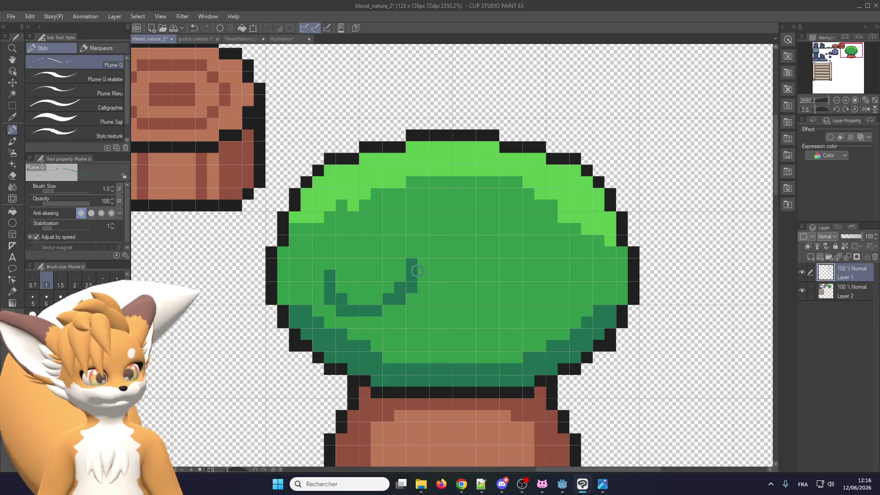
{"action": "left_click_drag", "start_coordinate": [525, 298], "coordinate": [571, 240]}
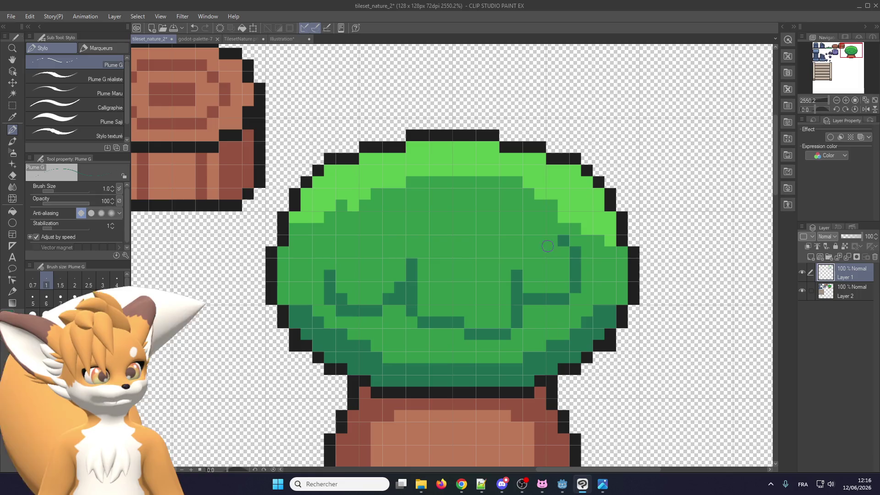
{"action": "scroll", "coordinate": [447, 281], "scroll_direction": "up", "scroll_amount": 1}
{"action": "left_click_drag", "start_coordinate": [421, 221], "coordinate": [525, 233]}
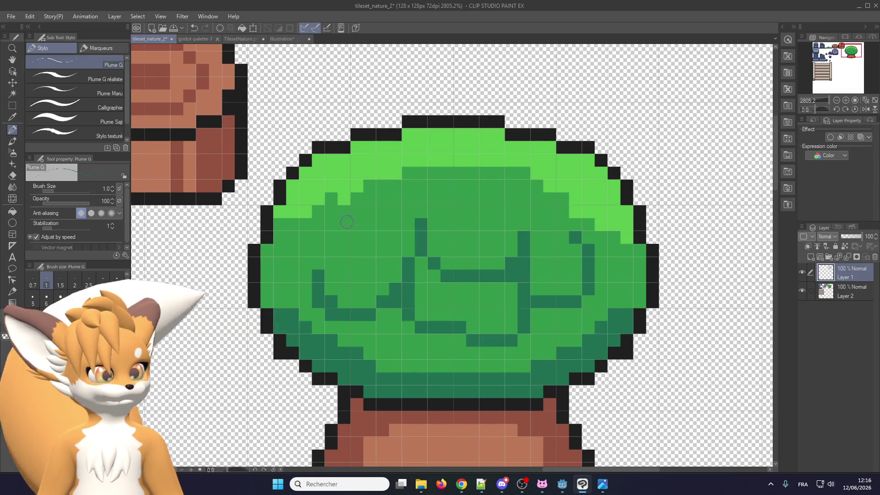
{"action": "scroll", "coordinate": [415, 258], "scroll_direction": "down", "scroll_amount": 2}
{"action": "scroll", "coordinate": [407, 309], "scroll_direction": "down", "scroll_amount": 1}
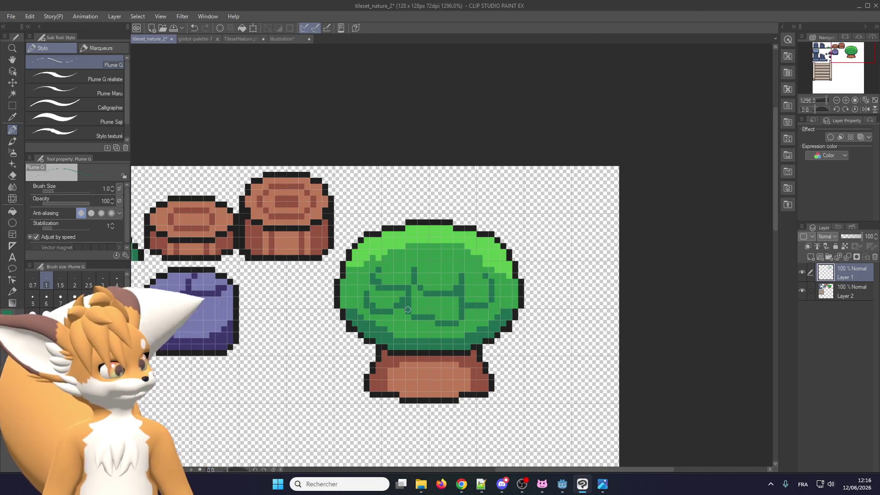
{"action": "scroll", "coordinate": [407, 310], "scroll_direction": "up", "scroll_amount": 3}
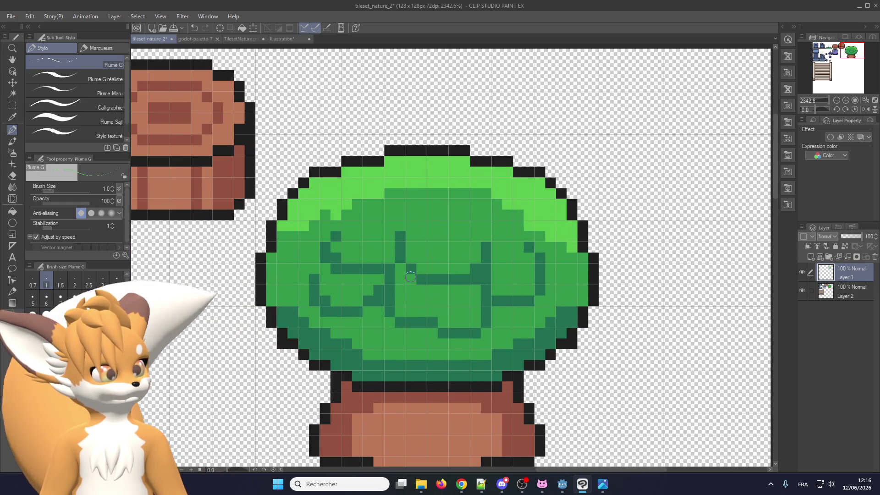
- Highlight the left, middle and right leaf clumps in light green and add more dark-green shading
{"action": "left_click_drag", "start_coordinate": [411, 247], "coordinate": [440, 245]}
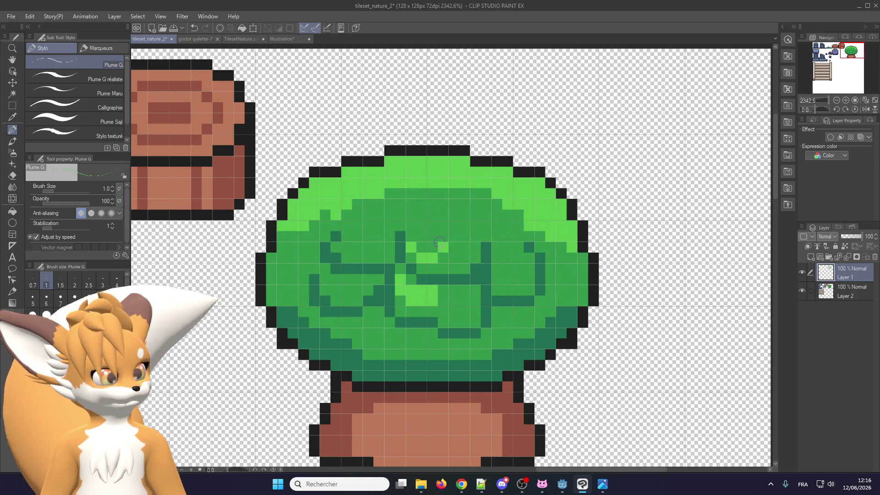
{"action": "left_click_drag", "start_coordinate": [369, 226], "coordinate": [358, 243]}
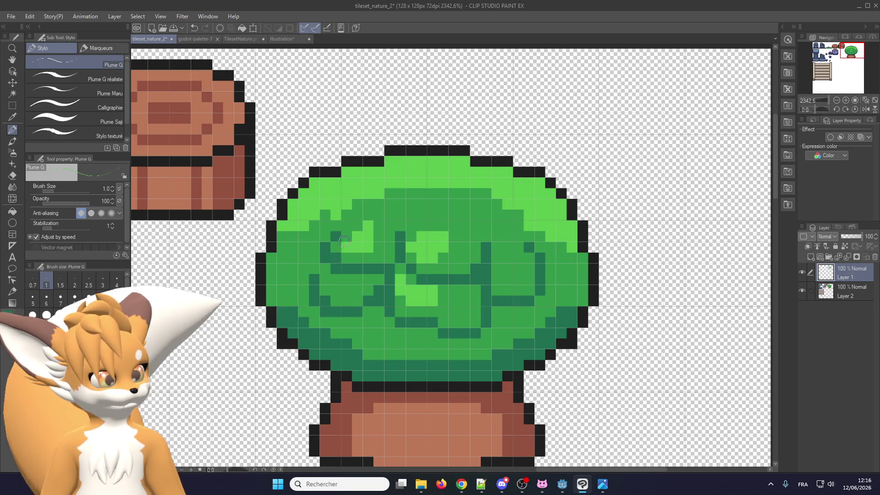
{"action": "left_click_drag", "start_coordinate": [499, 270], "coordinate": [504, 247]}
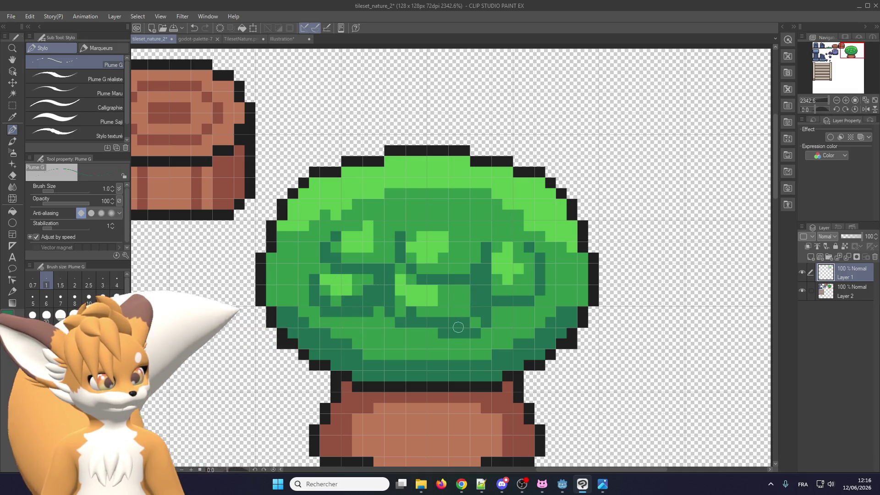
{"action": "left_click_drag", "start_coordinate": [409, 333], "coordinate": [445, 334]}
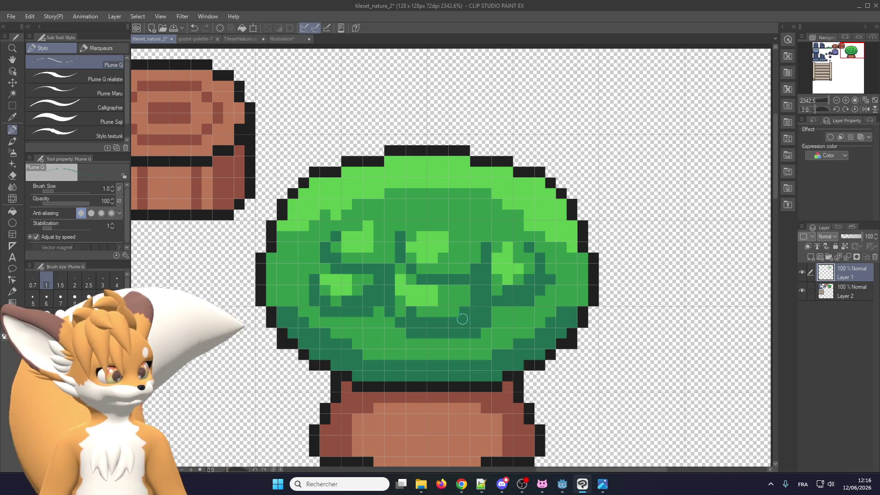
{"action": "scroll", "coordinate": [465, 304], "scroll_direction": "up", "scroll_amount": 1}
{"action": "left_click_drag", "start_coordinate": [415, 261], "coordinate": [477, 252]}
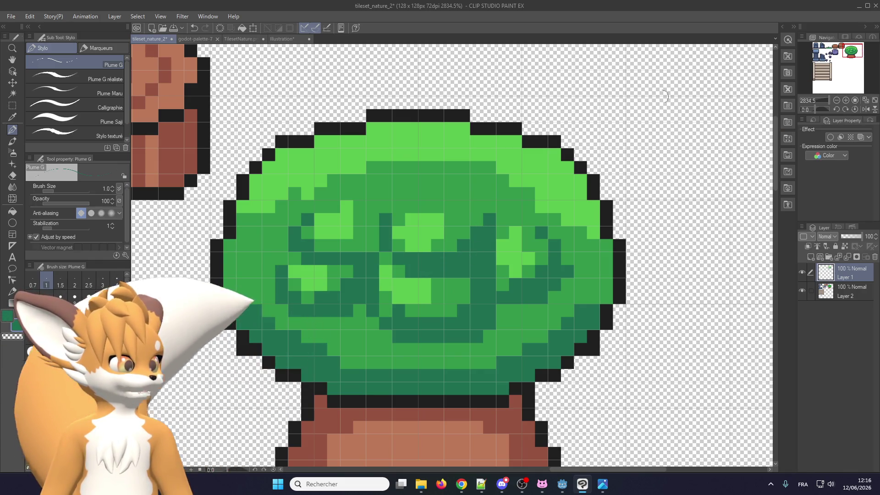
- Zoom out to review the whole tileset, check the browser reference, and zoom back in
{"action": "scroll", "coordinate": [394, 251], "scroll_direction": "down", "scroll_amount": 3}
{"action": "scroll", "coordinate": [394, 251], "scroll_direction": "down", "scroll_amount": 2}
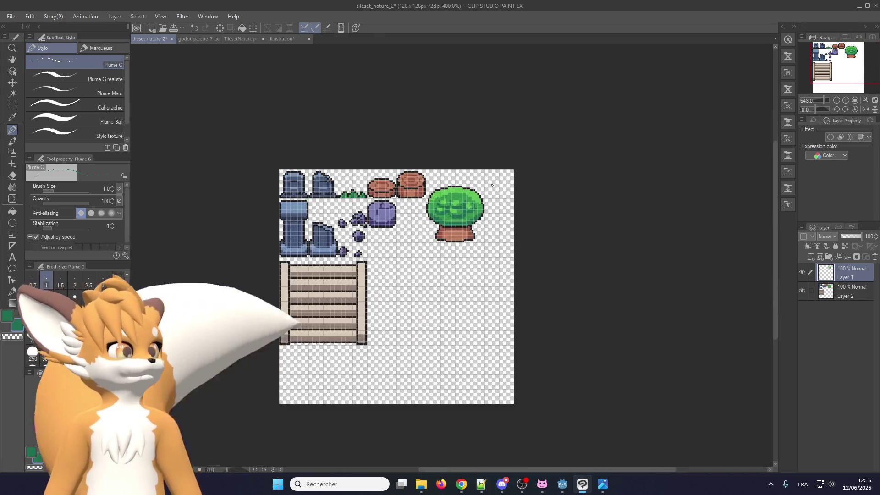
{"action": "scroll", "coordinate": [395, 251], "scroll_direction": "down", "scroll_amount": 2}
{"action": "scroll", "coordinate": [394, 251], "scroll_direction": "up", "scroll_amount": 1}
{"action": "scroll", "coordinate": [452, 207], "scroll_direction": "up", "scroll_amount": 2}
{"action": "scroll", "coordinate": [452, 207], "scroll_direction": "up", "scroll_amount": 2}
{"action": "scroll", "coordinate": [451, 206], "scroll_direction": "up", "scroll_amount": 1}
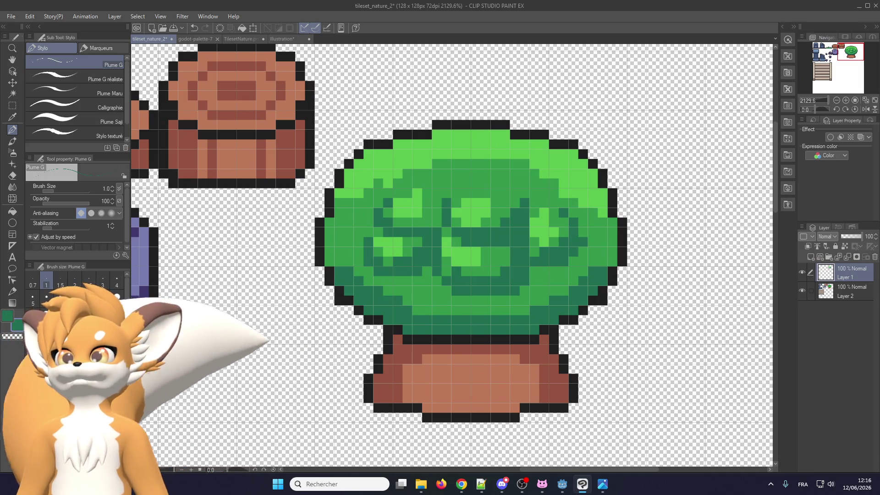
{"action": "key", "text": "alt+Tab"}
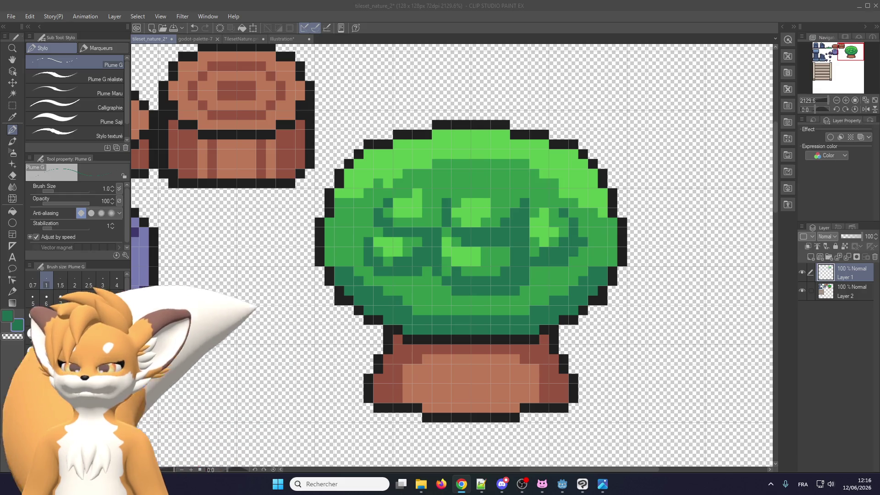
{"action": "key", "text": "alt+Tab"}
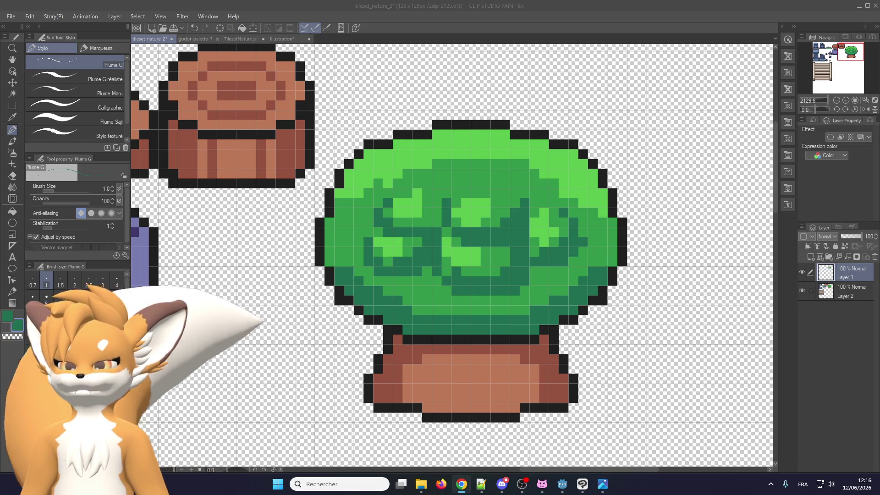
{"action": "scroll", "coordinate": [400, 249], "scroll_direction": "up", "scroll_amount": 1}
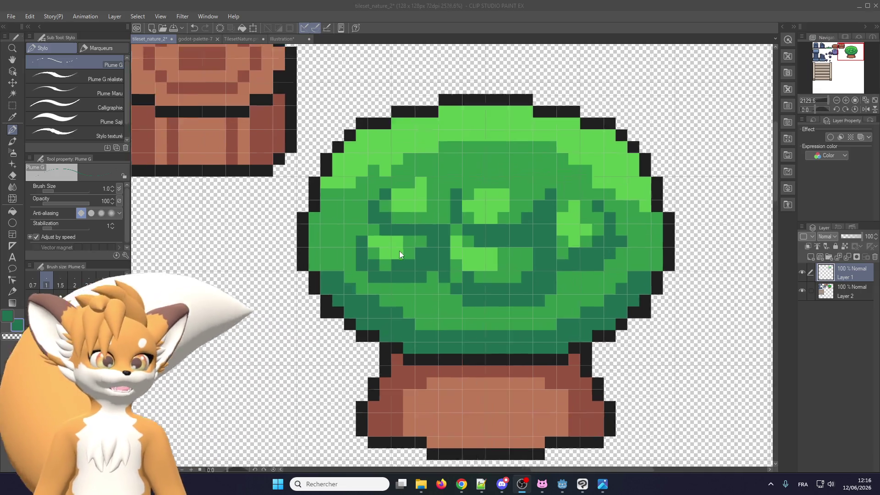
{"action": "scroll", "coordinate": [343, 229], "scroll_direction": "up", "scroll_amount": 1}
{"action": "key", "text": "alt+Tab"}
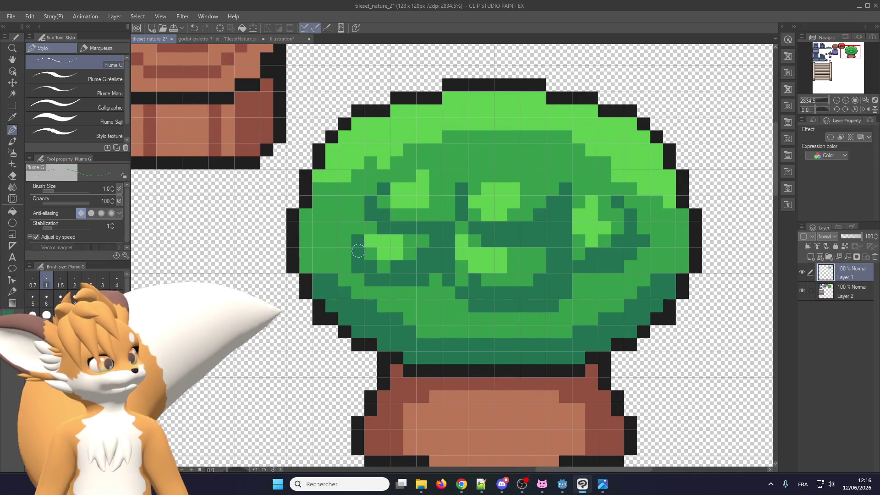
- Paint mid green over the left clump's dark pixel and upper-left highlight pixels
{"action": "left_click", "coordinate": [358, 254]}
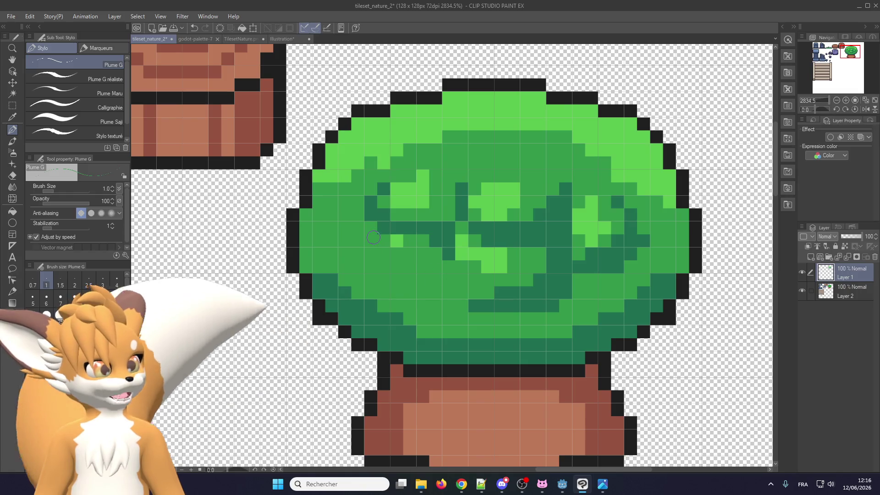
{"action": "left_click_drag", "start_coordinate": [389, 201], "coordinate": [410, 188]}
{"action": "left_click", "coordinate": [382, 188]}
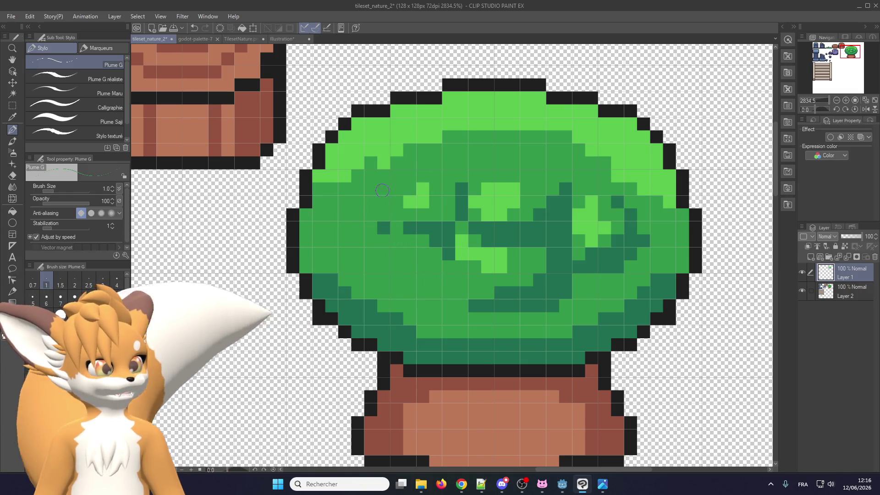
- Paint over the central and right-side leaf details with mid green using the G-pen
{"action": "mouse_move", "coordinate": [440, 232]}
{"action": "left_mouse_down"}
{"action": "mouse_move", "coordinate": [467, 213]}
{"action": "mouse_move", "coordinate": [555, 234]}
{"action": "left_mouse_up"}
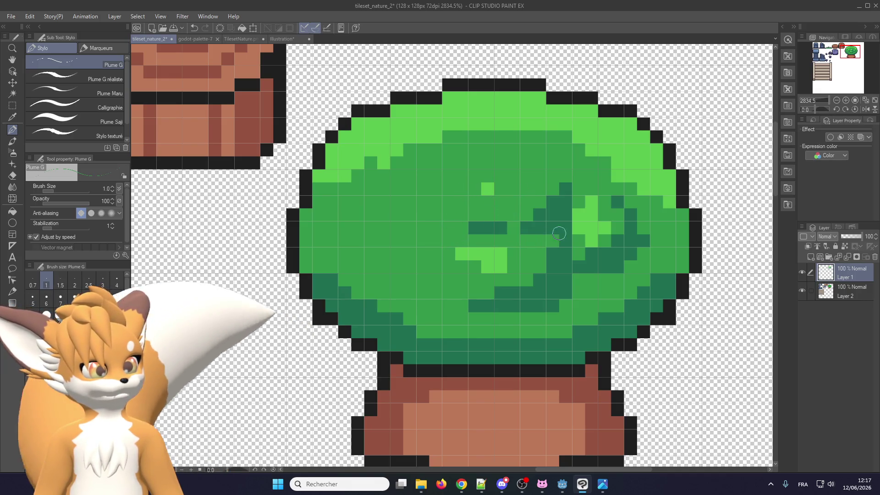
{"action": "mouse_move", "coordinate": [544, 205]}
{"action": "left_mouse_down"}
{"action": "mouse_move", "coordinate": [567, 216]}
{"action": "mouse_move", "coordinate": [572, 198]}
{"action": "mouse_move", "coordinate": [644, 243]}
{"action": "mouse_move", "coordinate": [630, 268]}
{"action": "left_mouse_up"}
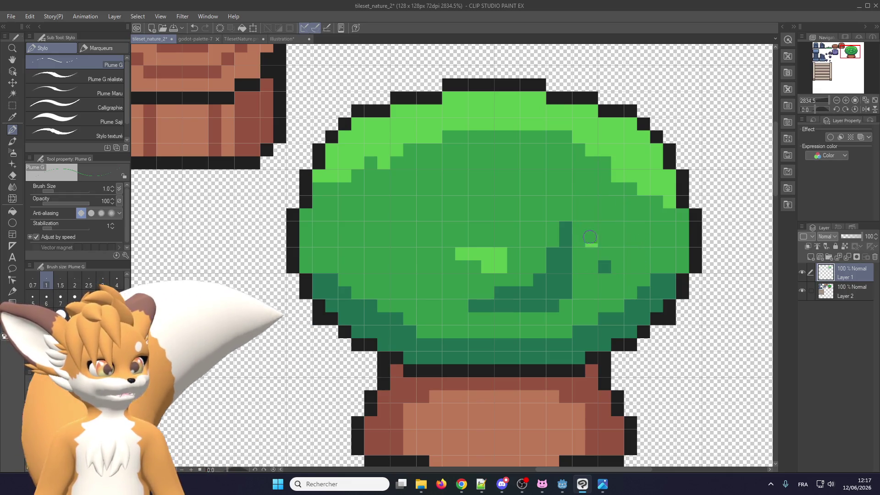
{"action": "mouse_move", "coordinate": [552, 305]}
{"action": "left_mouse_down"}
{"action": "mouse_move", "coordinate": [501, 292]}
{"action": "mouse_move", "coordinate": [461, 255]}
{"action": "left_mouse_up"}
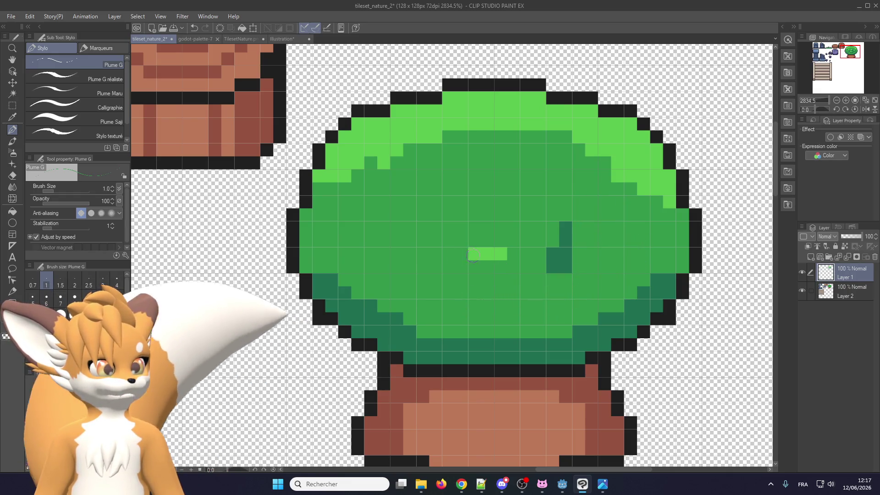
- Fill the lower canopy solidly with dark green, covering the light speckles and leftover pixels
{"action": "scroll", "coordinate": [374, 315], "scroll_direction": "down", "scroll_amount": 1}
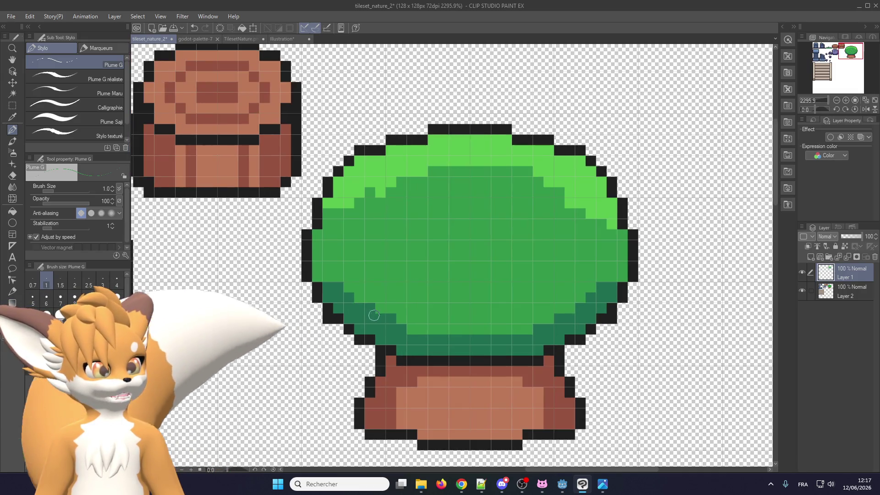
{"action": "mouse_move", "coordinate": [435, 344]}
{"action": "left_mouse_down"}
{"action": "mouse_move", "coordinate": [505, 270]}
{"action": "mouse_move", "coordinate": [431, 331]}
{"action": "left_mouse_up"}
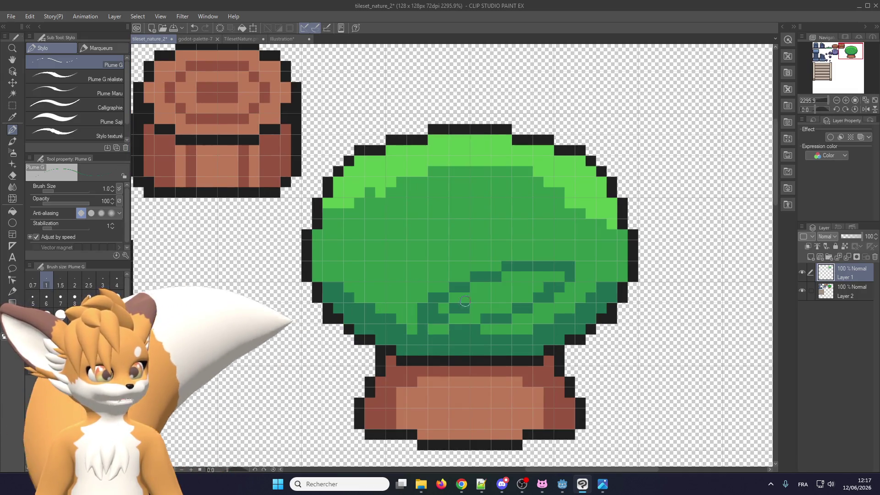
{"action": "left_click_drag", "start_coordinate": [550, 273], "coordinate": [434, 330]}
{"action": "mouse_move", "coordinate": [557, 312]}
{"action": "left_mouse_down"}
{"action": "mouse_move", "coordinate": [573, 289]}
{"action": "mouse_move", "coordinate": [427, 325]}
{"action": "left_mouse_up"}
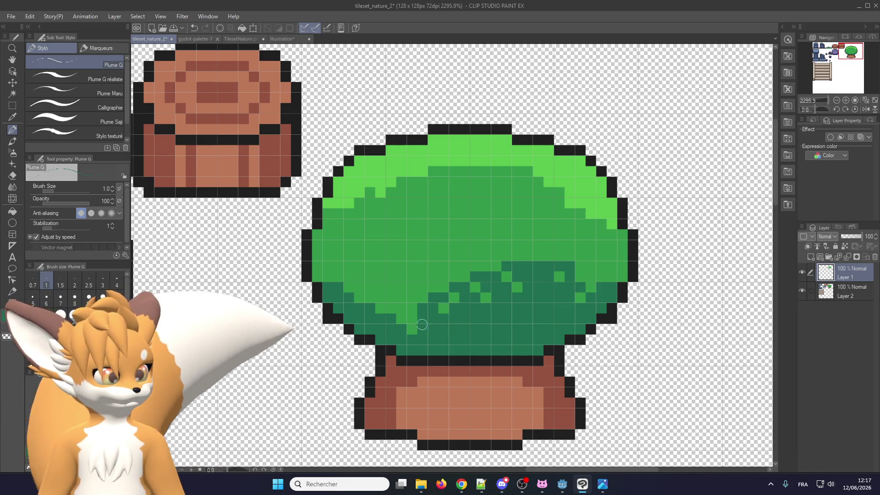
{"action": "mouse_move", "coordinate": [375, 310]}
{"action": "left_mouse_down"}
{"action": "mouse_move", "coordinate": [518, 278]}
{"action": "mouse_move", "coordinate": [553, 298]}
{"action": "left_mouse_up"}
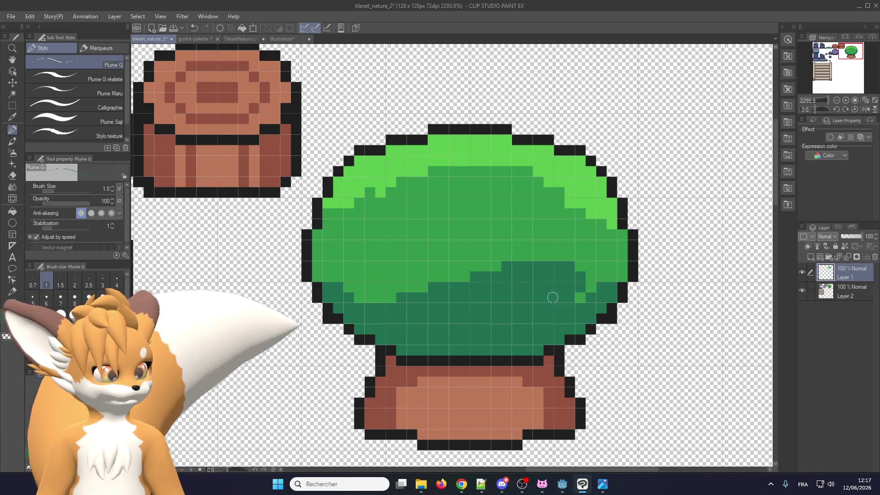
{"action": "left_click_drag", "start_coordinate": [455, 268], "coordinate": [393, 303]}
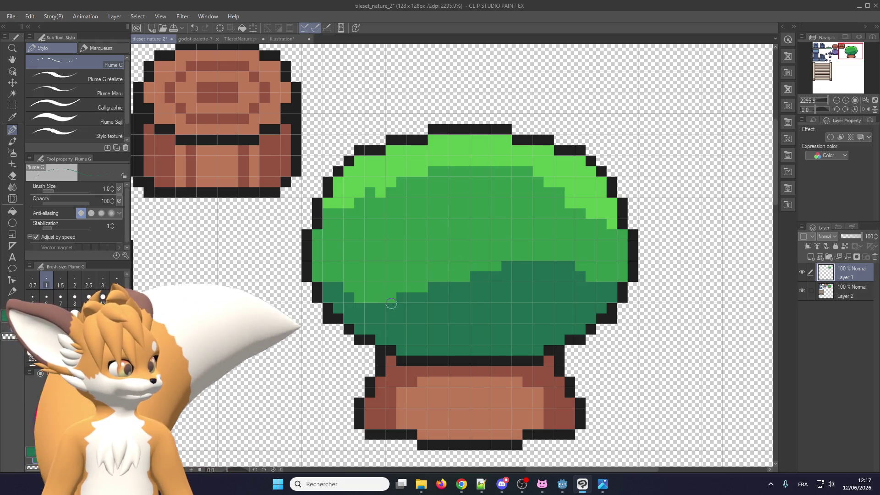
{"action": "left_click_drag", "start_coordinate": [529, 274], "coordinate": [486, 282]}
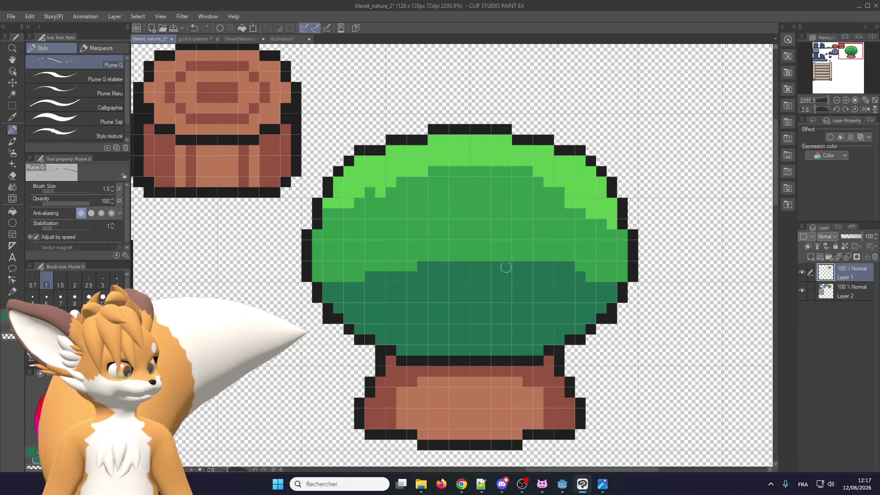
{"action": "scroll", "coordinate": [497, 235], "scroll_direction": "up", "scroll_amount": 3}
{"action": "scroll", "coordinate": [448, 233], "scroll_direction": "down", "scroll_amount": 3}
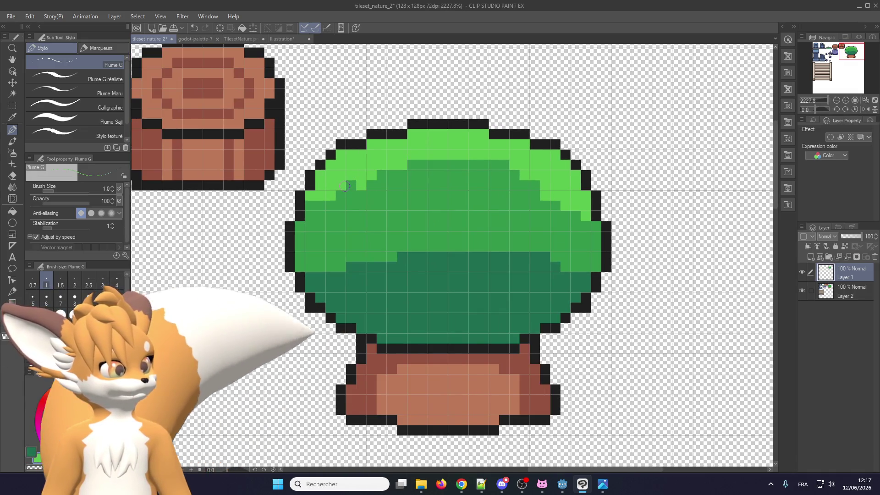
{"action": "scroll", "coordinate": [352, 231], "scroll_direction": "up", "scroll_amount": 1}
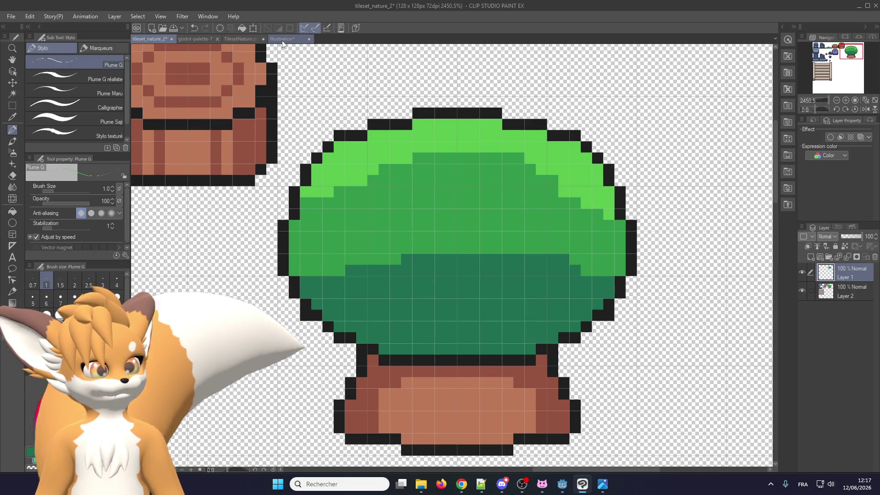
- Zoom in and out on the TilesetNature canvas to review the tree tiles
{"action": "scroll", "coordinate": [433, 217], "scroll_direction": "up", "scroll_amount": 2}
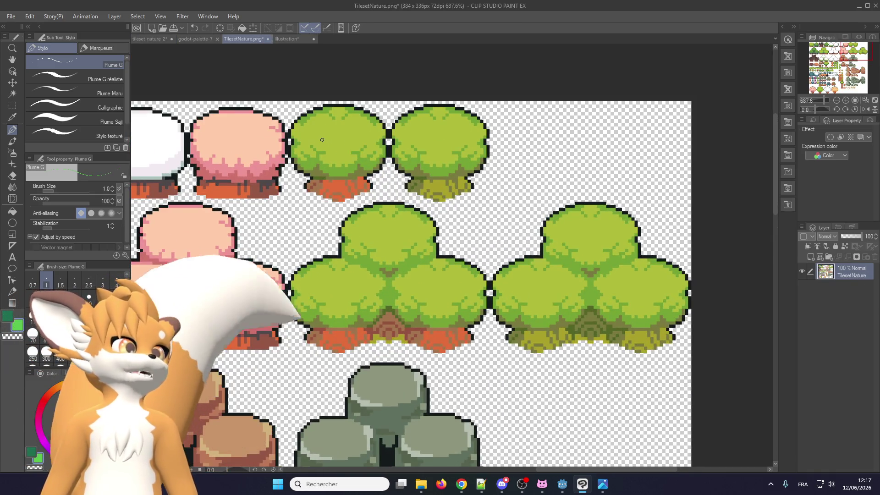
{"action": "scroll", "coordinate": [316, 147], "scroll_direction": "down", "scroll_amount": 1}
{"action": "scroll", "coordinate": [307, 156], "scroll_direction": "down", "scroll_amount": 2}
{"action": "scroll", "coordinate": [299, 164], "scroll_direction": "up", "scroll_amount": 2}
{"action": "scroll", "coordinate": [298, 163], "scroll_direction": "up", "scroll_amount": 1}
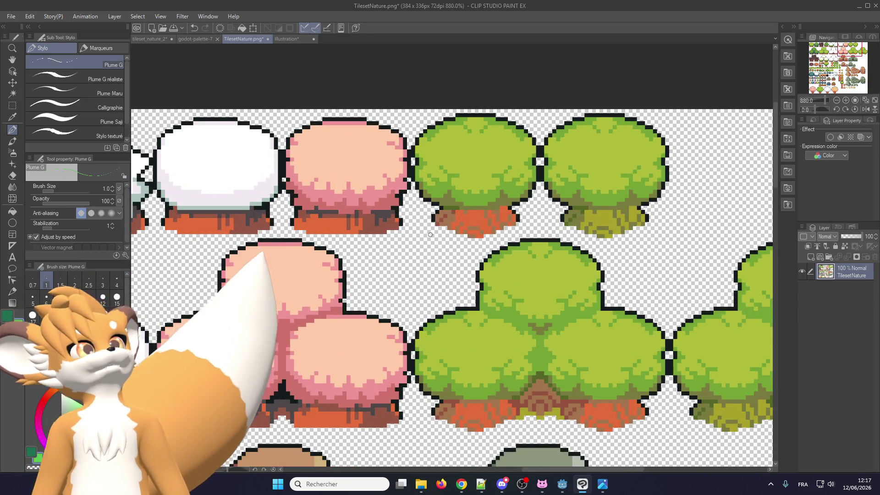
{"action": "scroll", "coordinate": [403, 205], "scroll_direction": "down", "scroll_amount": 2}
{"action": "scroll", "coordinate": [397, 195], "scroll_direction": "down", "scroll_amount": 2}
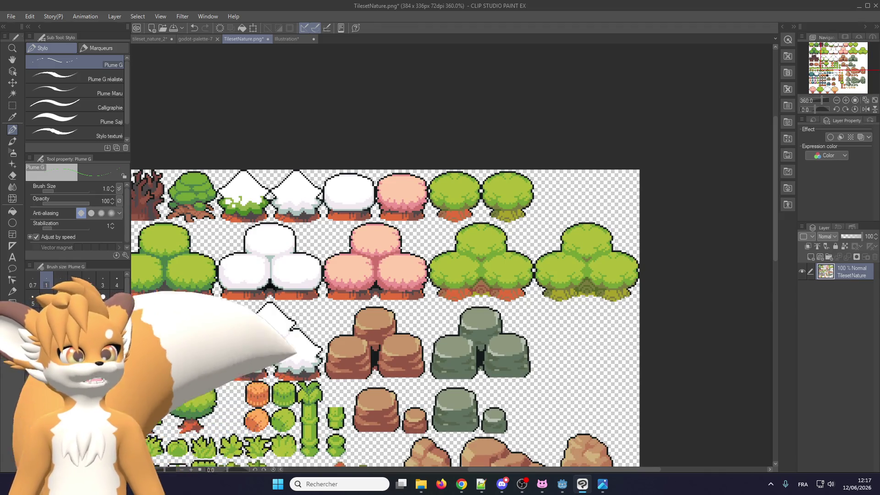
{"action": "scroll", "coordinate": [298, 182], "scroll_direction": "up", "scroll_amount": 1}
{"action": "scroll", "coordinate": [298, 182], "scroll_direction": "up", "scroll_amount": 2}
{"action": "scroll", "coordinate": [298, 182], "scroll_direction": "up", "scroll_amount": 2}
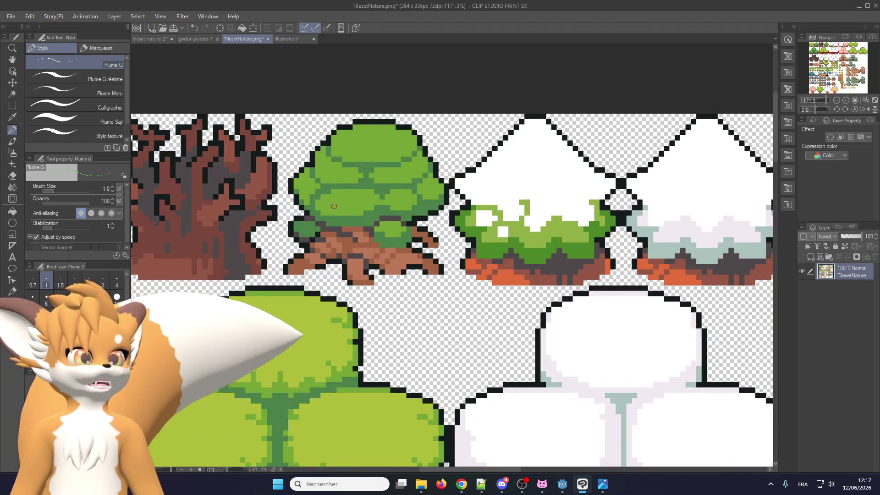
{"action": "scroll", "coordinate": [393, 186], "scroll_direction": "down", "scroll_amount": 1}
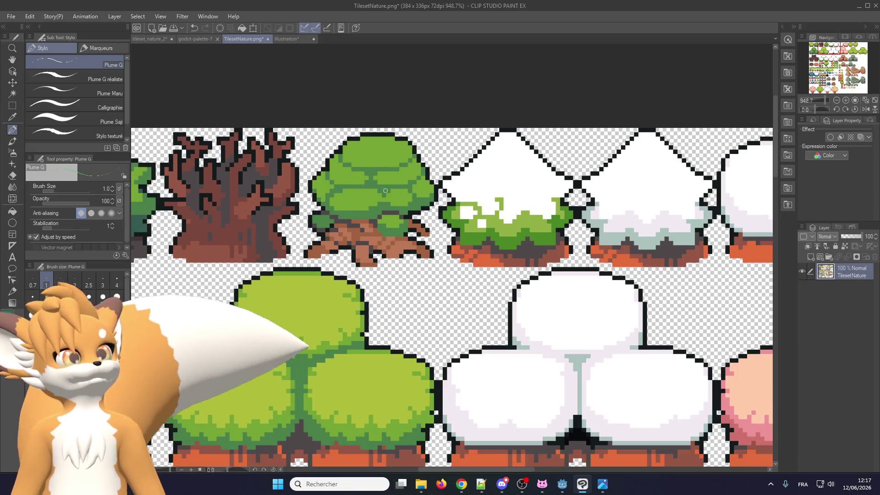
{"action": "scroll", "coordinate": [383, 193], "scroll_direction": "down", "scroll_amount": 2}
{"action": "scroll", "coordinate": [259, 201], "scroll_direction": "up", "scroll_amount": 1}
{"action": "scroll", "coordinate": [260, 201], "scroll_direction": "up", "scroll_amount": 1}
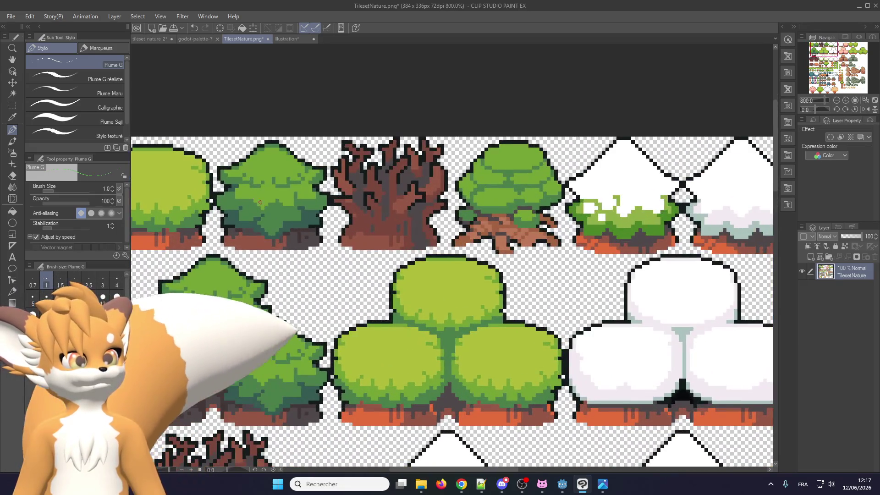
{"action": "scroll", "coordinate": [325, 224], "scroll_direction": "down", "scroll_amount": 2}
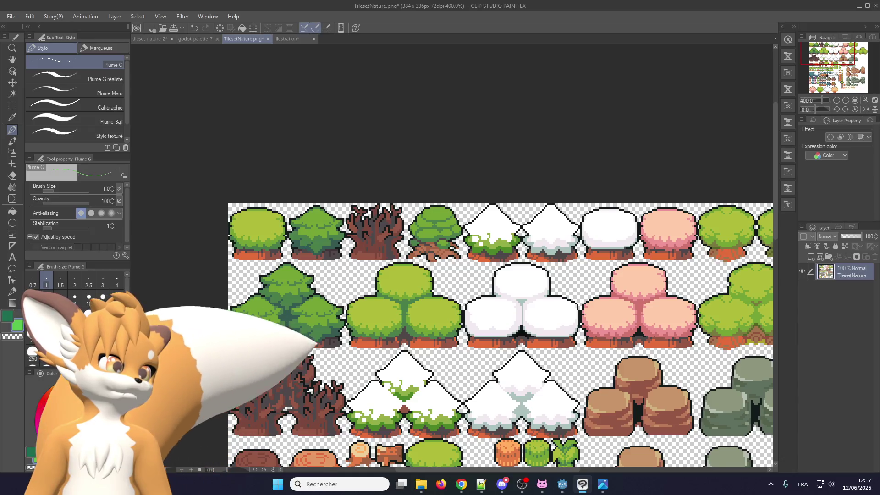
{"action": "scroll", "coordinate": [304, 247], "scroll_direction": "up", "scroll_amount": 1}
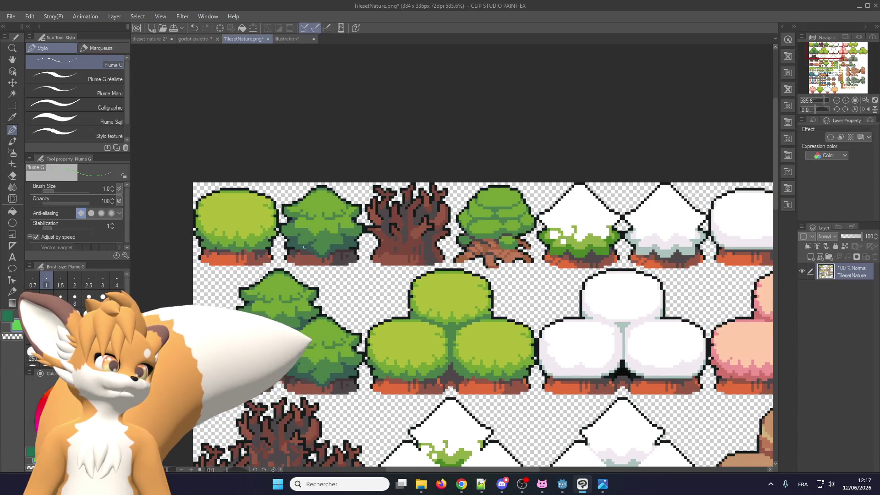
{"action": "scroll", "coordinate": [275, 245], "scroll_direction": "down", "scroll_amount": 1}
{"action": "scroll", "coordinate": [229, 245], "scroll_direction": "up", "scroll_amount": 1}
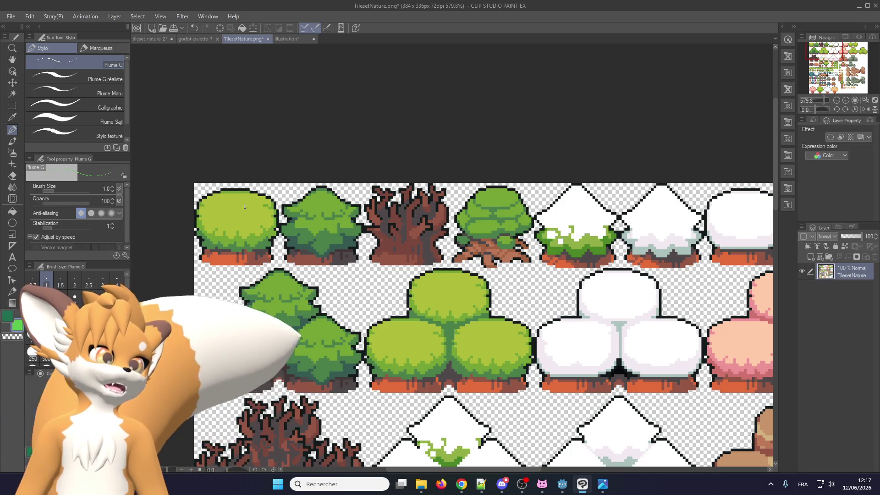
{"action": "scroll", "coordinate": [313, 218], "scroll_direction": "down", "scroll_amount": 1}
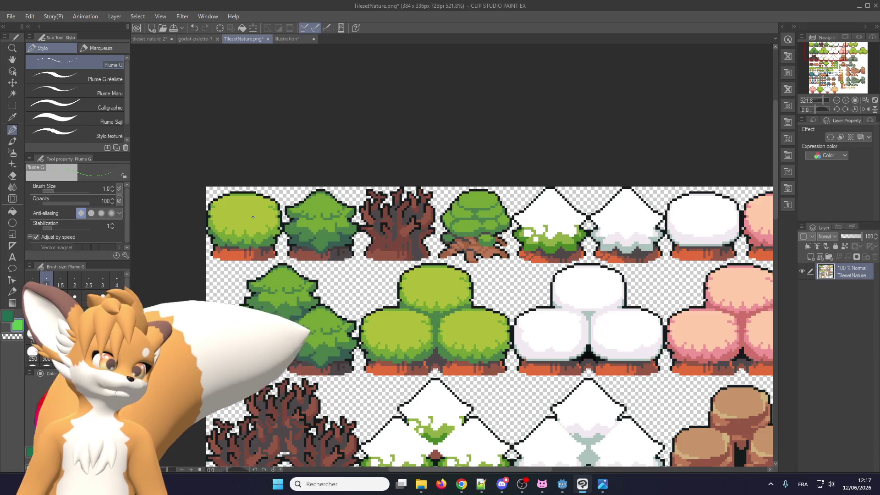
- Check the web browser briefly, then bring up the Illustration canvas with the pine-forest reference
{"action": "key", "text": "alt+Tab"}
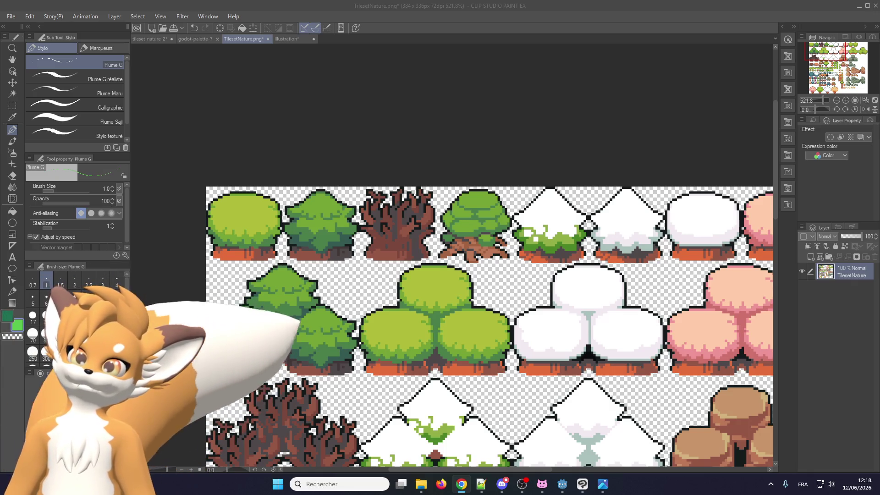
{"action": "scroll", "coordinate": [356, 206], "scroll_direction": "down", "scroll_amount": 2}
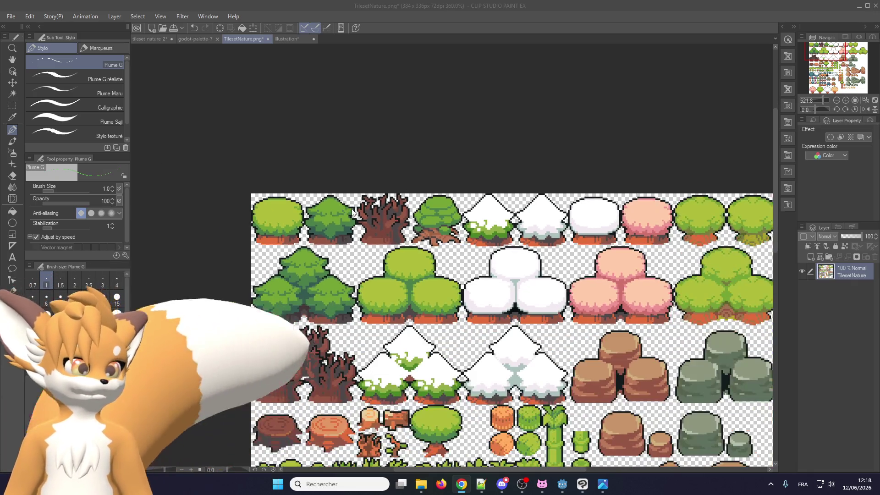
{"action": "scroll", "coordinate": [443, 276], "scroll_direction": "up", "scroll_amount": 1}
{"action": "scroll", "coordinate": [431, 267], "scroll_direction": "down", "scroll_amount": 2}
{"action": "scroll", "coordinate": [612, 234], "scroll_direction": "up", "scroll_amount": 2}
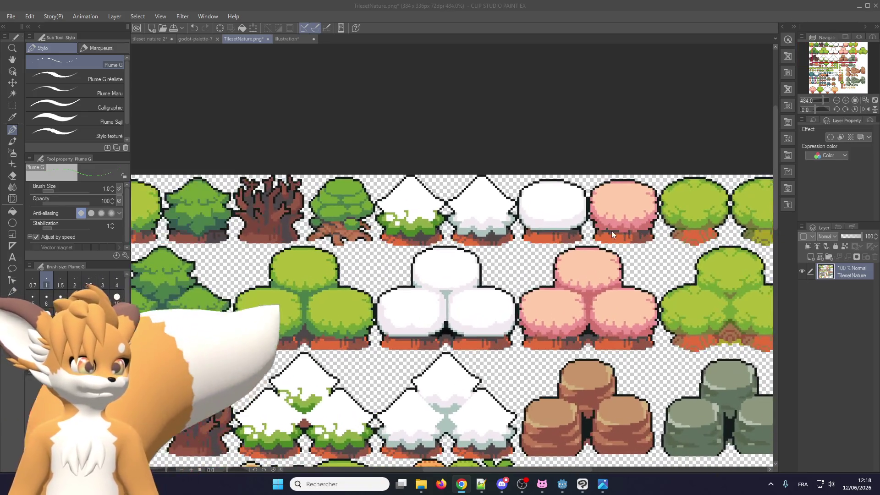
{"action": "left_click", "coordinate": [281, 38]}
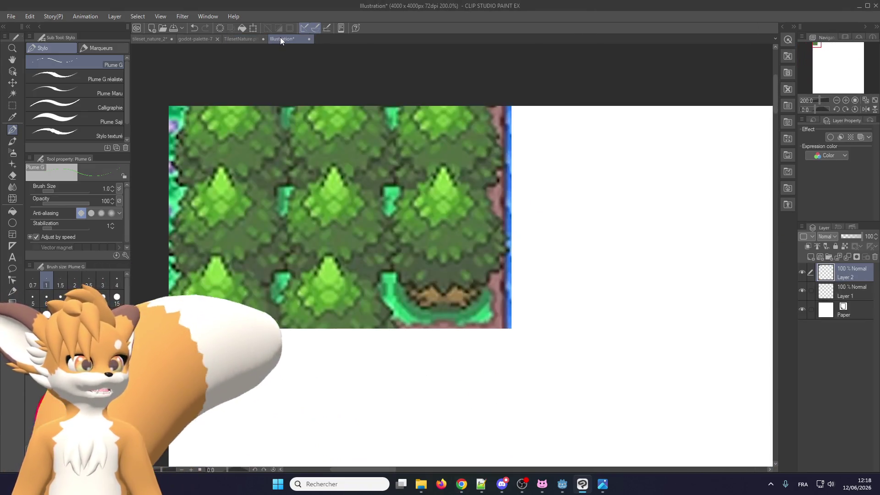
- Back on tileset_nature_2, extend the light-green top band across the upper crown
{"action": "left_click", "coordinate": [193, 39]}
{"action": "left_click", "coordinate": [149, 39]}
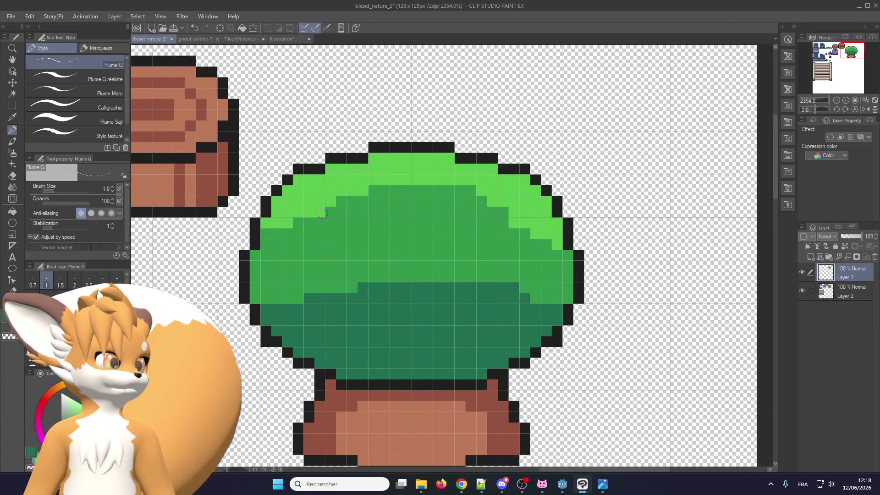
{"action": "mouse_move", "coordinate": [323, 213]}
{"action": "left_mouse_down"}
{"action": "mouse_move", "coordinate": [431, 257]}
{"action": "mouse_move", "coordinate": [463, 188]}
{"action": "left_mouse_up"}
{"action": "mouse_move", "coordinate": [348, 229]}
{"action": "left_mouse_down"}
{"action": "mouse_move", "coordinate": [323, 197]}
{"action": "mouse_move", "coordinate": [457, 216]}
{"action": "left_mouse_up"}
{"action": "mouse_move", "coordinate": [372, 213]}
{"action": "left_mouse_down"}
{"action": "mouse_move", "coordinate": [451, 189]}
{"action": "mouse_move", "coordinate": [403, 245]}
{"action": "left_mouse_up"}
{"action": "left_click_drag", "start_coordinate": [458, 186], "coordinate": [456, 212]}
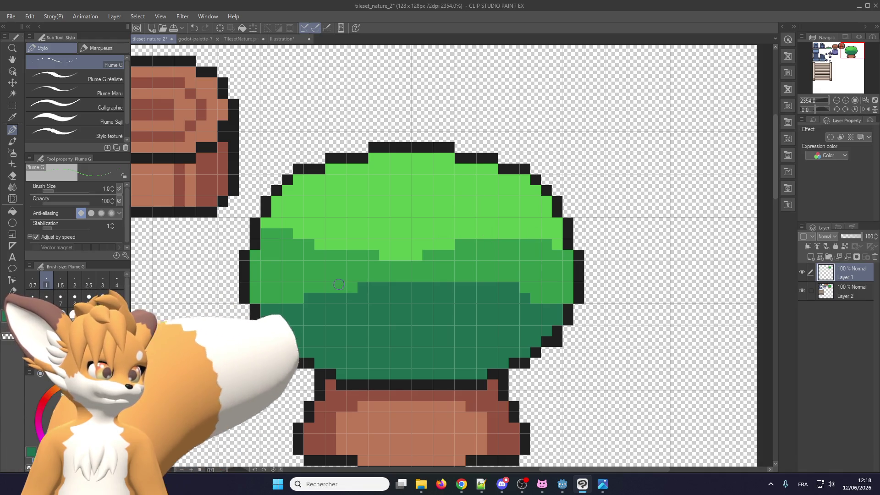
- Push the mid-green band down into the dark band along a wavy edge
{"action": "mouse_move", "coordinate": [504, 298]}
{"action": "left_mouse_down"}
{"action": "mouse_move", "coordinate": [317, 297]}
{"action": "mouse_move", "coordinate": [440, 287]}
{"action": "mouse_move", "coordinate": [413, 313]}
{"action": "left_mouse_up"}
{"action": "left_click", "coordinate": [504, 287]}
{"action": "left_click_drag", "start_coordinate": [334, 308], "coordinate": [505, 310]}
{"action": "left_click_drag", "start_coordinate": [389, 321], "coordinate": [422, 321]}
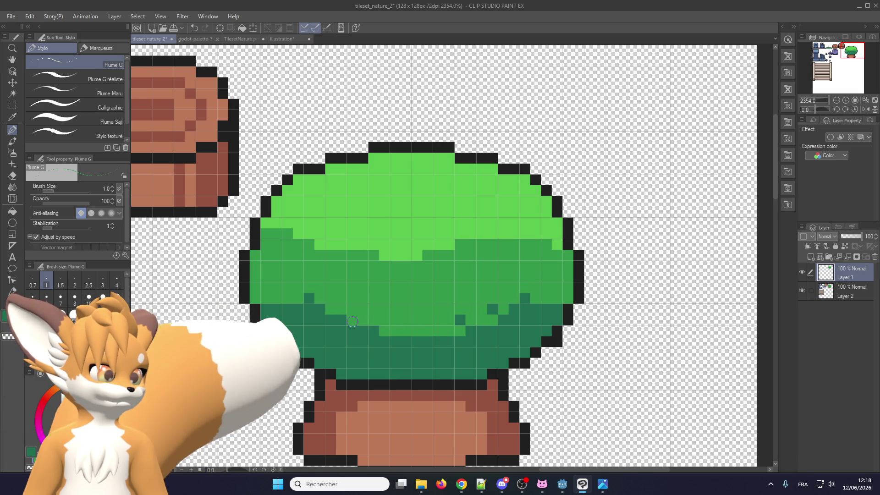
{"action": "left_click_drag", "start_coordinate": [493, 307], "coordinate": [473, 323]}
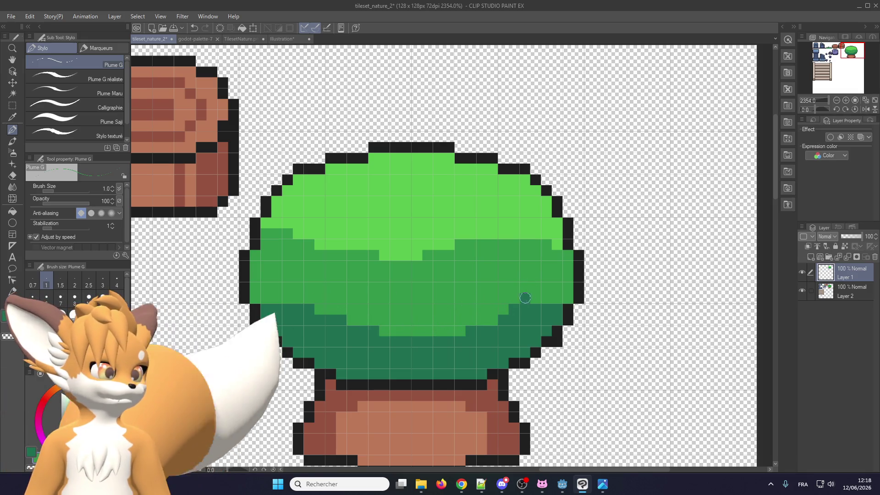
{"action": "left_click", "coordinate": [525, 298]}
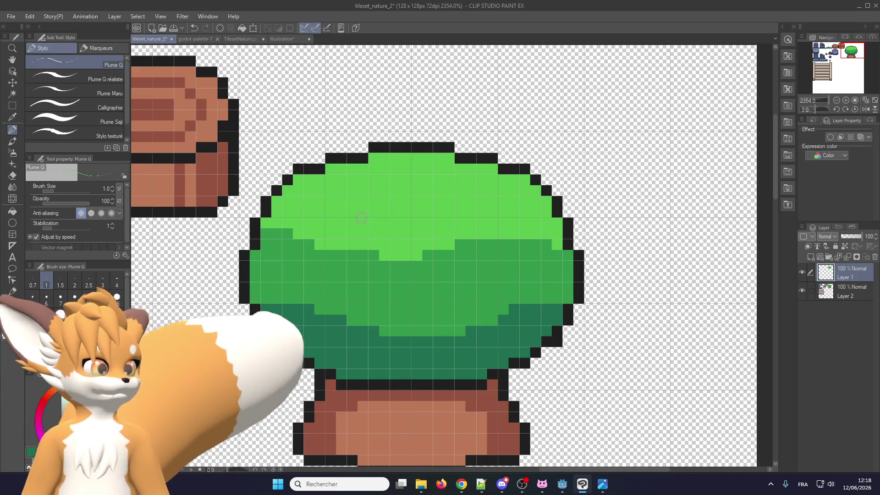
{"action": "left_click", "coordinate": [544, 258]}
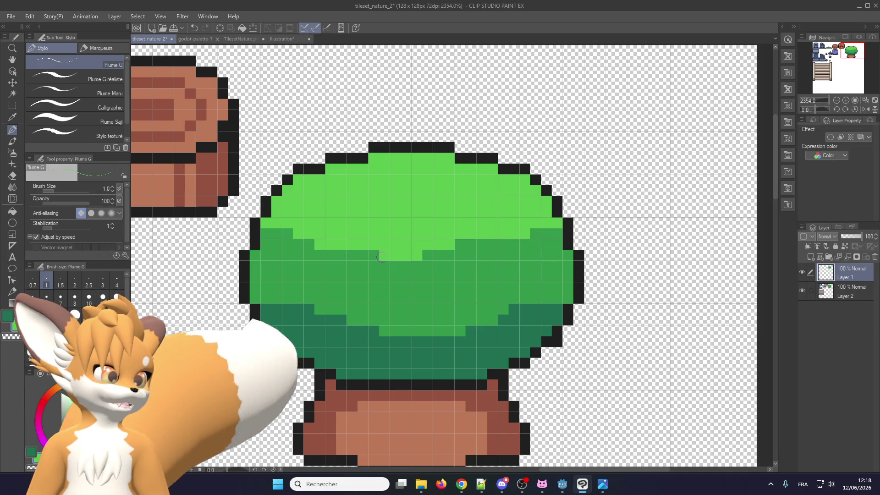
- Refine the light-green dip, narrowing it with mid green and widening the band slightly
{"action": "left_click", "coordinate": [385, 256]}
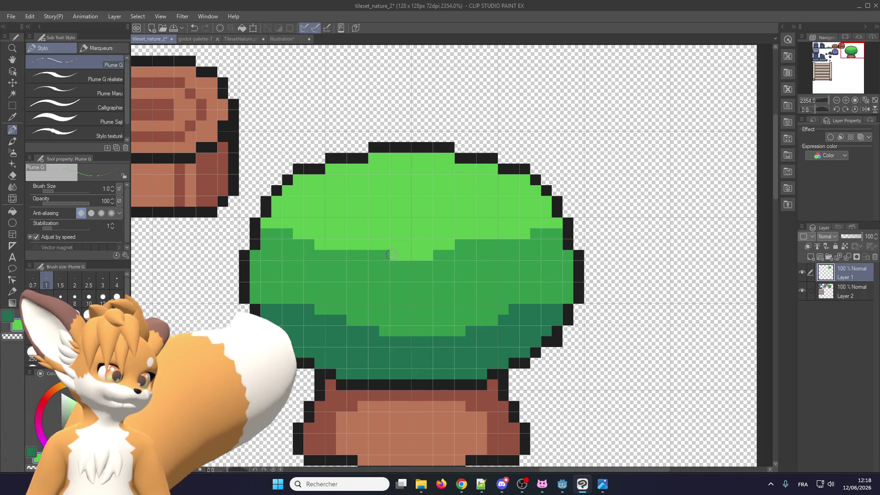
{"action": "left_click_drag", "start_coordinate": [443, 243], "coordinate": [477, 243]}
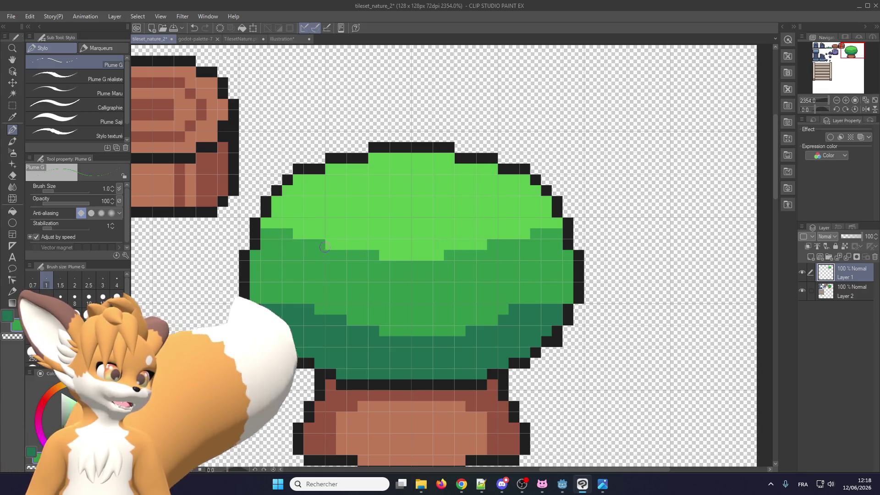
{"action": "left_click", "coordinate": [326, 246]}
{"action": "scroll", "coordinate": [455, 236], "scroll_direction": "down", "scroll_amount": 2}
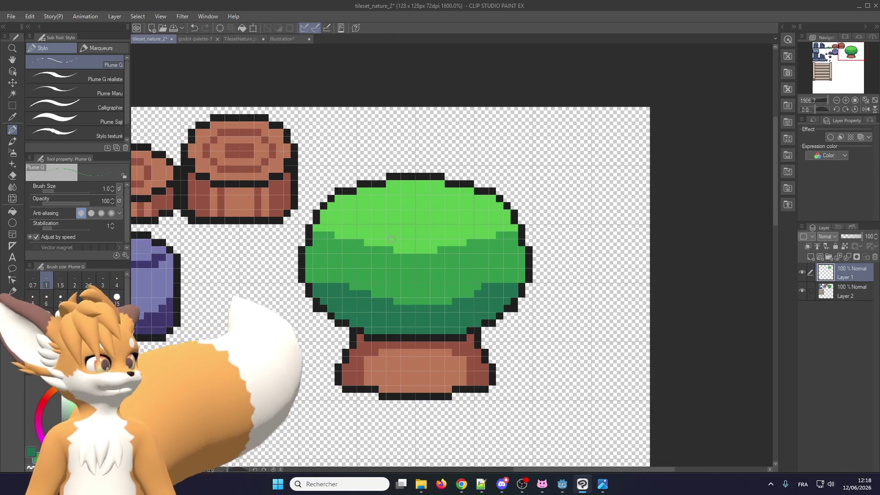
- Add a single dark-green pixel at the left edge of the crown's shading
{"action": "scroll", "coordinate": [391, 241], "scroll_direction": "up", "scroll_amount": 1}
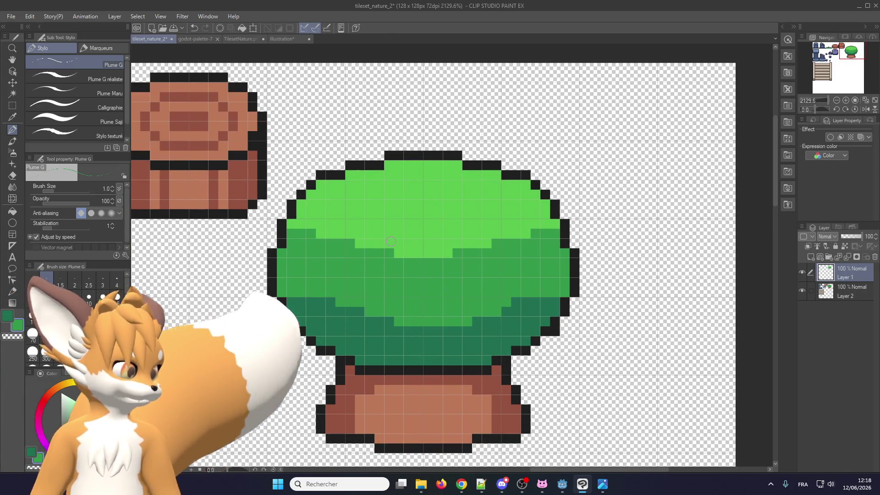
{"action": "scroll", "coordinate": [286, 236], "scroll_direction": "up", "scroll_amount": 1}
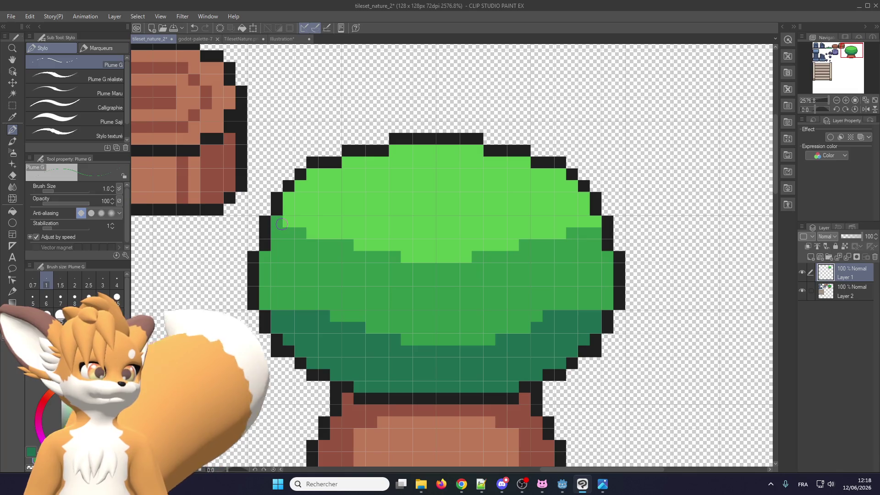
{"action": "scroll", "coordinate": [596, 223], "scroll_direction": "down", "scroll_amount": 3}
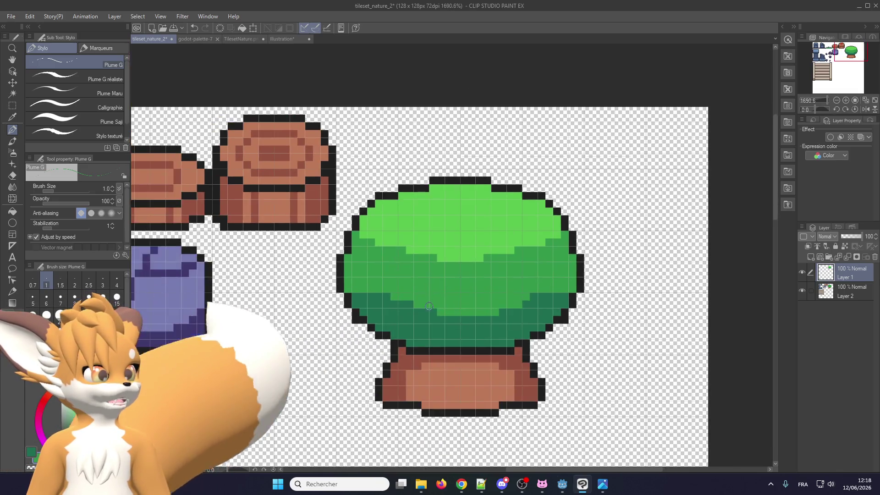
{"action": "scroll", "coordinate": [399, 321], "scroll_direction": "up", "scroll_amount": 2}
{"action": "left_click", "coordinate": [340, 284]}
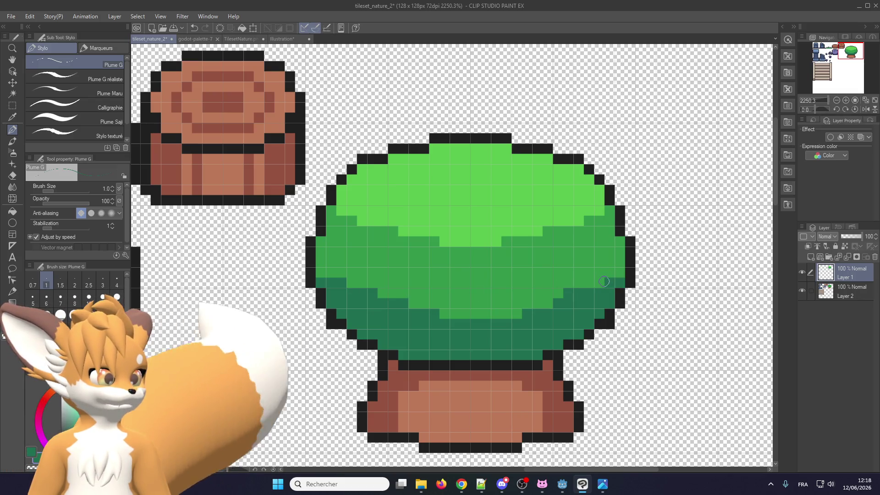
{"action": "scroll", "coordinate": [438, 294], "scroll_direction": "down", "scroll_amount": 1}
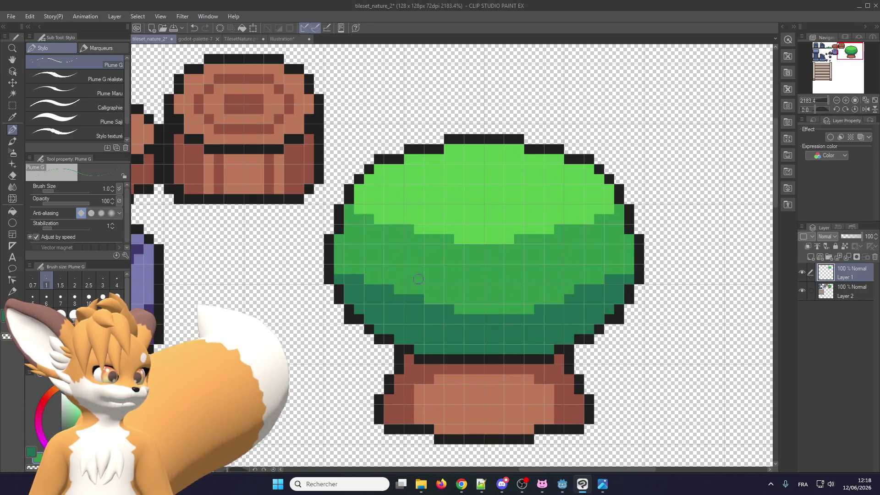
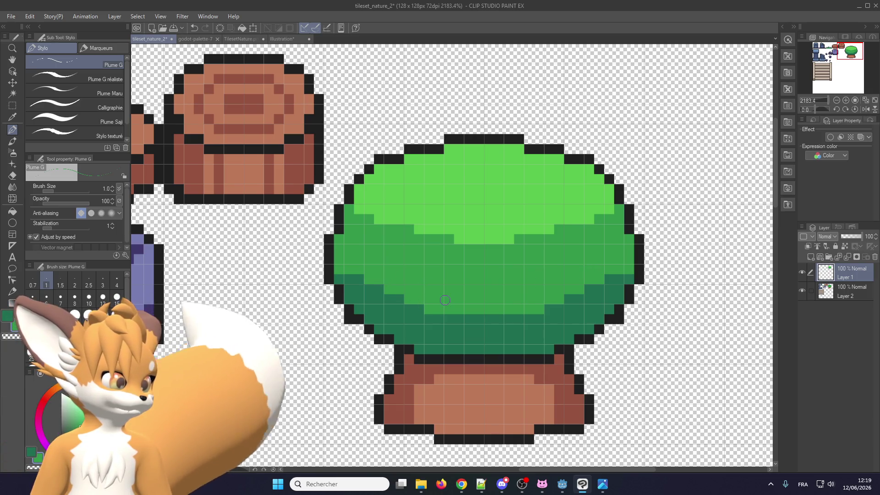
- Paint a dark-green leaf stroke across the canopy, then undo it
{"action": "scroll", "coordinate": [445, 300], "scroll_direction": "down", "scroll_amount": 2}
{"action": "scroll", "coordinate": [457, 252], "scroll_direction": "up", "scroll_amount": 1}
{"action": "scroll", "coordinate": [454, 253], "scroll_direction": "up", "scroll_amount": 1}
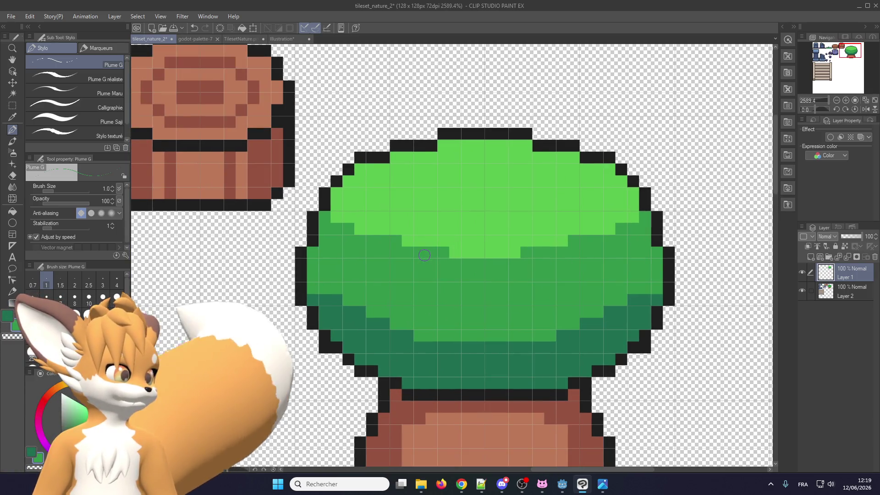
{"action": "scroll", "coordinate": [440, 254], "scroll_direction": "down", "scroll_amount": 5}
{"action": "scroll", "coordinate": [424, 258], "scroll_direction": "down", "scroll_amount": 3}
{"action": "scroll", "coordinate": [429, 261], "scroll_direction": "down", "scroll_amount": 3}
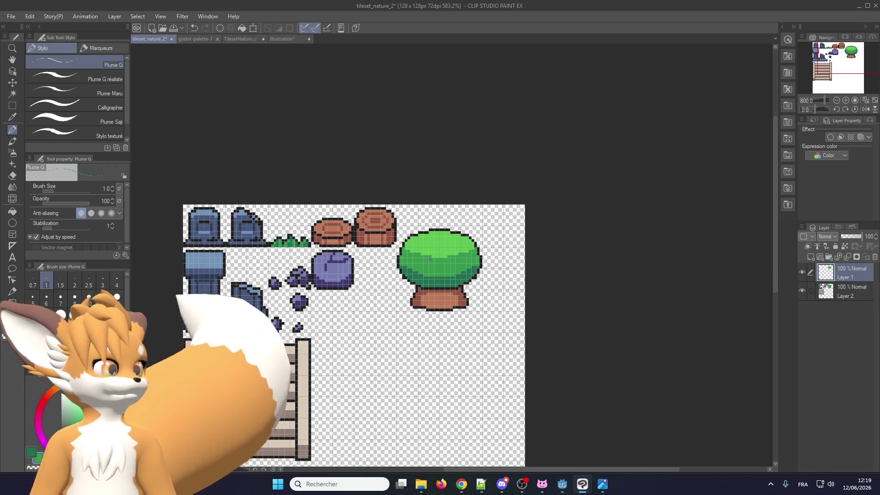
{"action": "scroll", "coordinate": [431, 257], "scroll_direction": "up", "scroll_amount": 3}
{"action": "scroll", "coordinate": [433, 252], "scroll_direction": "up", "scroll_amount": 3}
{"action": "scroll", "coordinate": [435, 248], "scroll_direction": "up", "scroll_amount": 3}
{"action": "scroll", "coordinate": [435, 248], "scroll_direction": "up", "scroll_amount": 1}
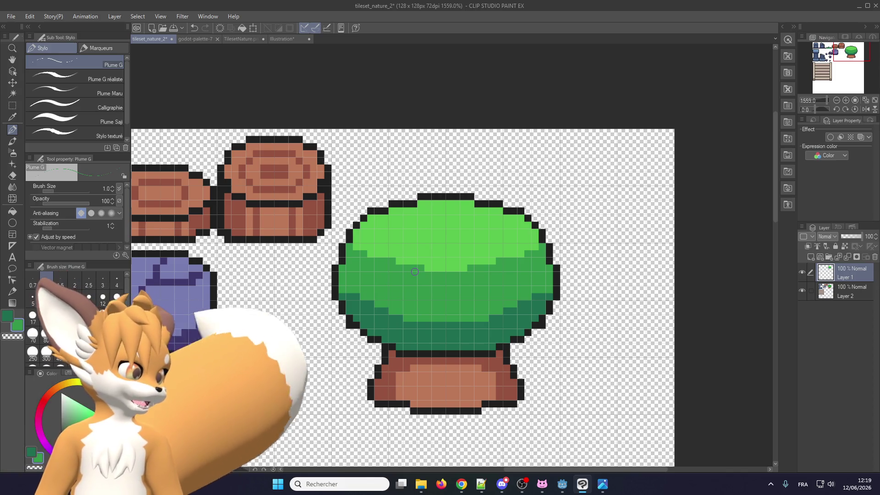
{"action": "scroll", "coordinate": [415, 271], "scroll_direction": "down", "scroll_amount": 5}
{"action": "scroll", "coordinate": [403, 266], "scroll_direction": "down", "scroll_amount": 5}
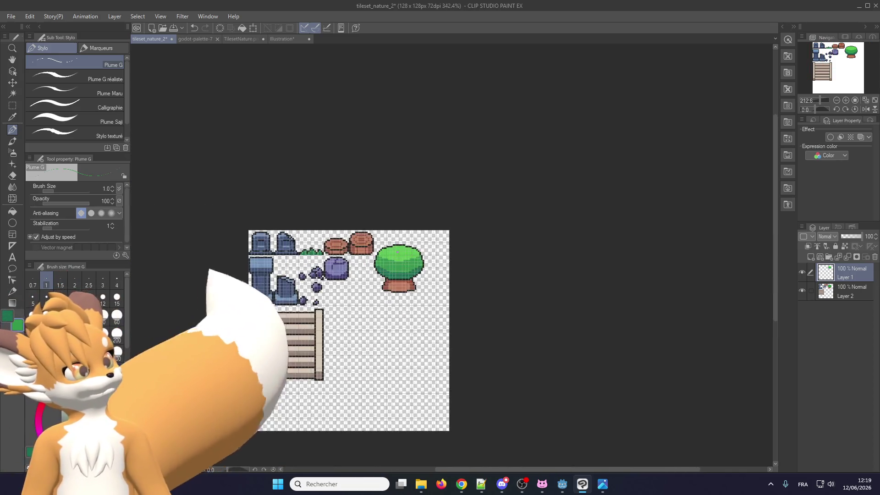
{"action": "scroll", "coordinate": [403, 266], "scroll_direction": "up", "scroll_amount": 2}
{"action": "scroll", "coordinate": [394, 279], "scroll_direction": "up", "scroll_amount": 3}
{"action": "scroll", "coordinate": [376, 298], "scroll_direction": "up", "scroll_amount": 2}
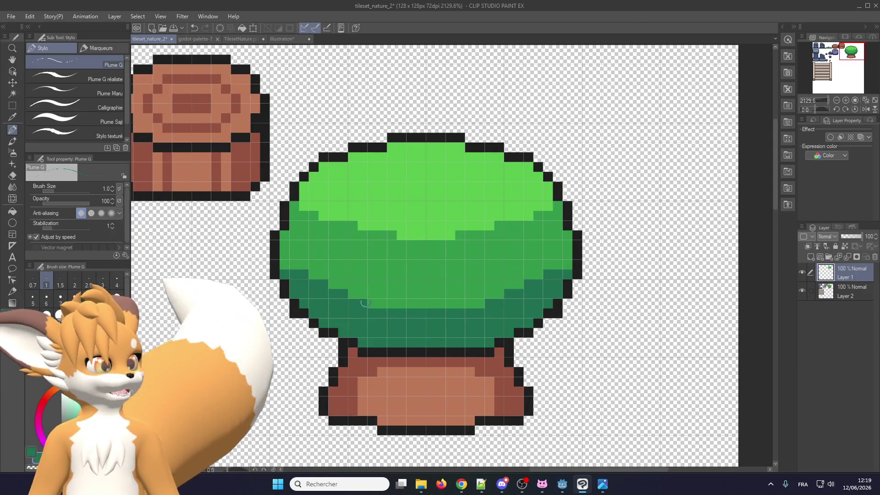
{"action": "left_click", "coordinate": [851, 258]}
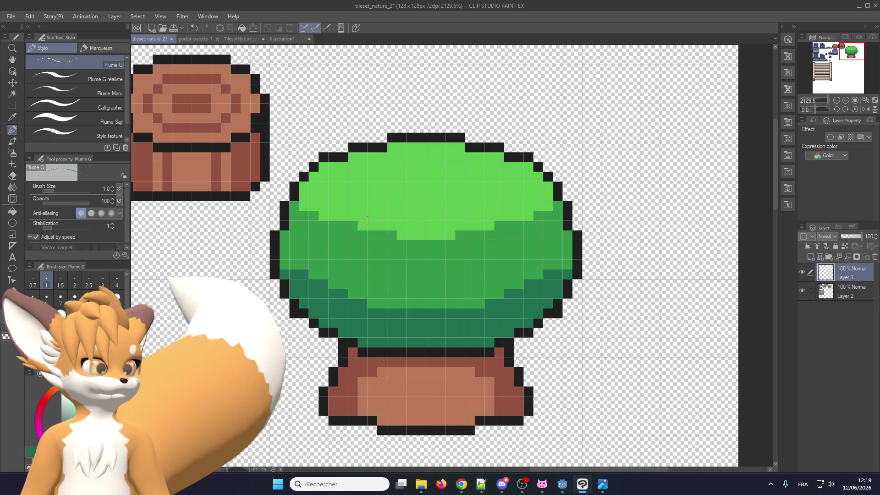
{"action": "mouse_move", "coordinate": [343, 204]}
{"action": "left_mouse_down"}
{"action": "mouse_move", "coordinate": [343, 254]}
{"action": "mouse_move", "coordinate": [415, 234]}
{"action": "mouse_move", "coordinate": [519, 223]}
{"action": "left_mouse_up"}
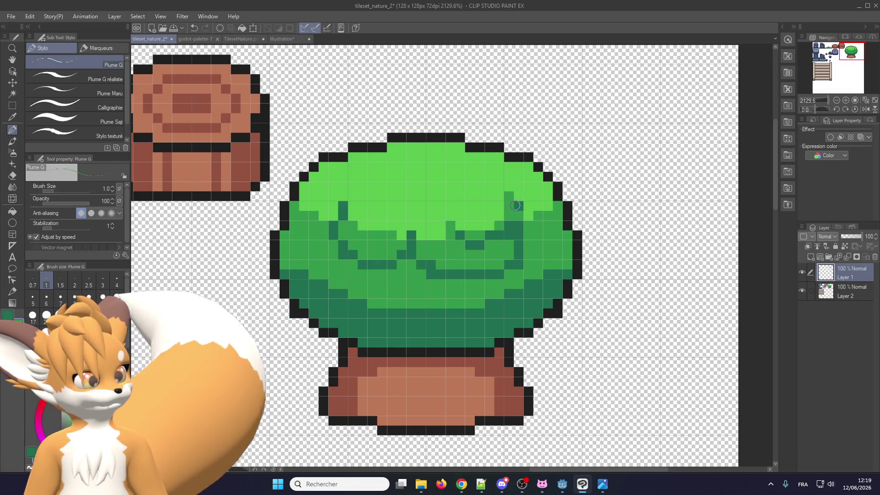
{"action": "left_click", "coordinate": [353, 207]}
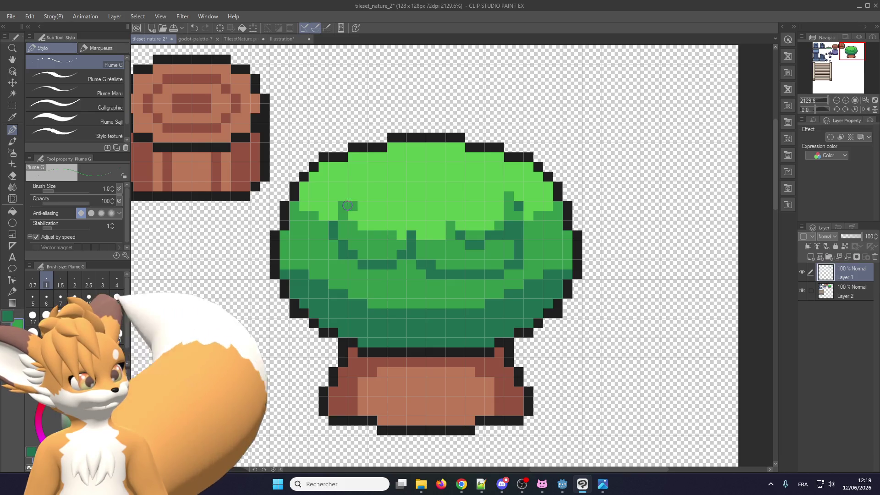
{"action": "scroll", "coordinate": [386, 253], "scroll_direction": "up", "scroll_amount": 1}
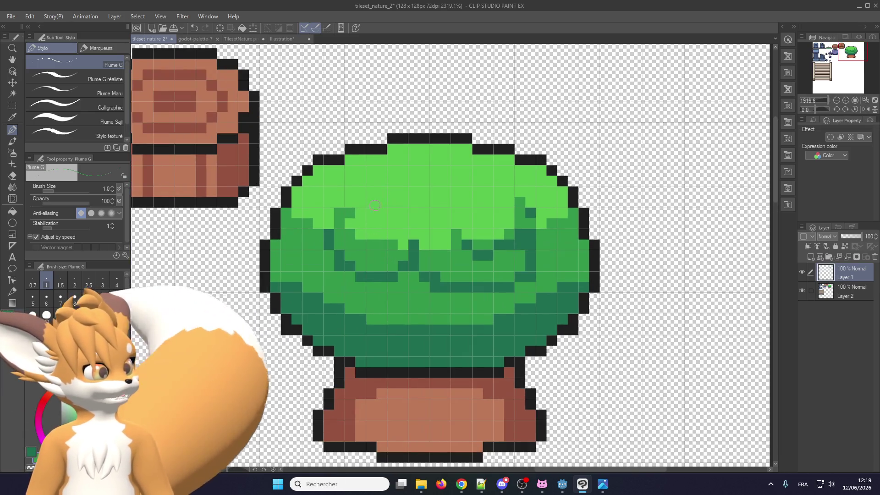
{"action": "key", "text": "ctrl+z"}
{"action": "key", "text": "ctrl+z"}
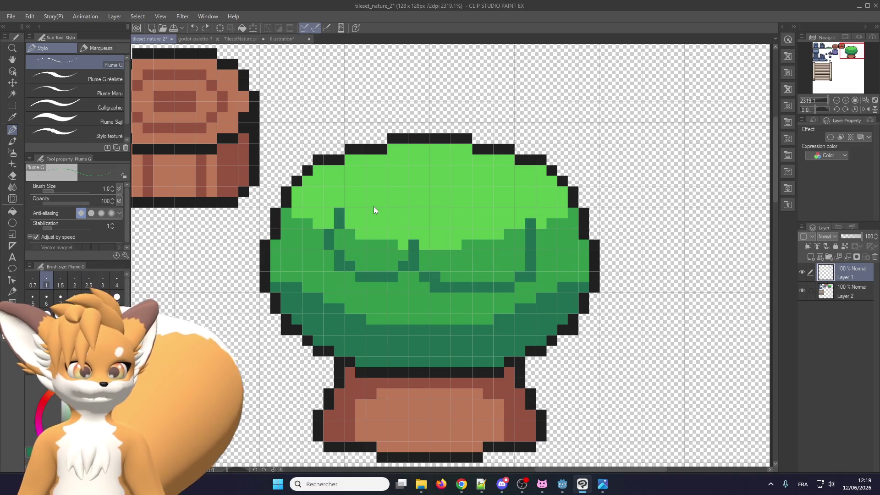
{"action": "key", "text": "ctrl+z"}
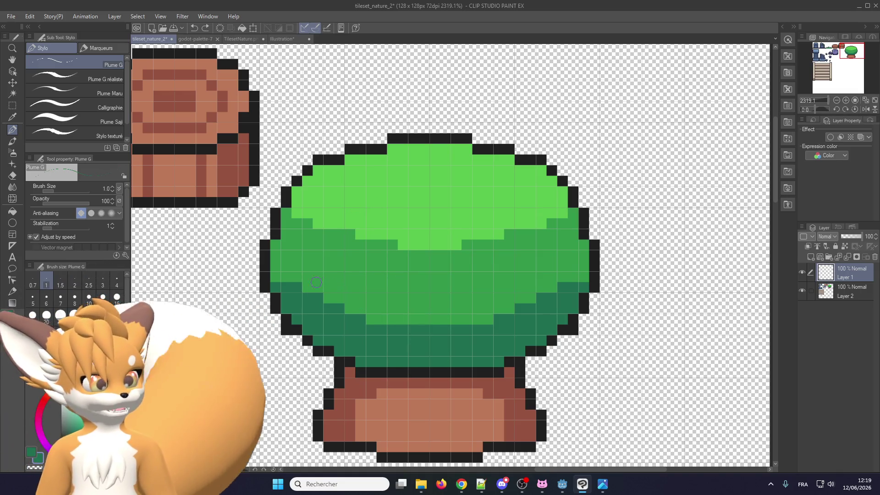
- Dot dark-green shading pixels on the canopy's left and upper left, plus one mid-green pixel
{"action": "left_click_drag", "start_coordinate": [307, 288], "coordinate": [312, 261]}
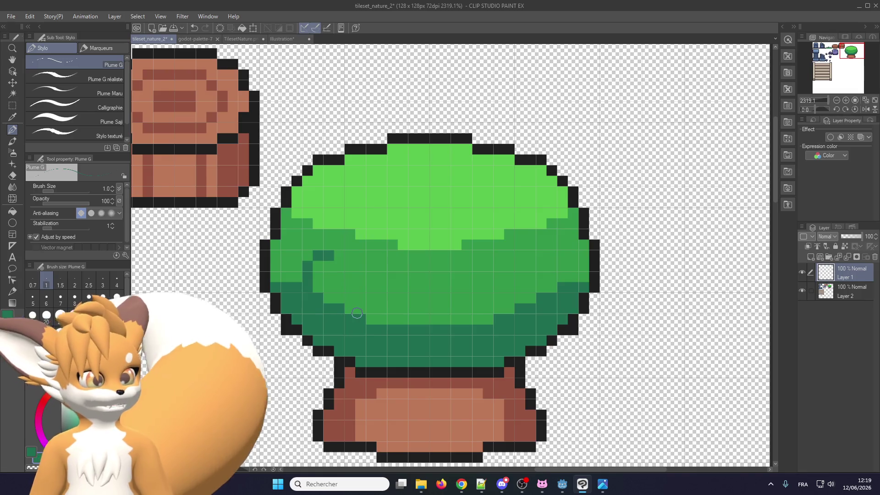
{"action": "scroll", "coordinate": [367, 314], "scroll_direction": "up", "scroll_amount": 1}
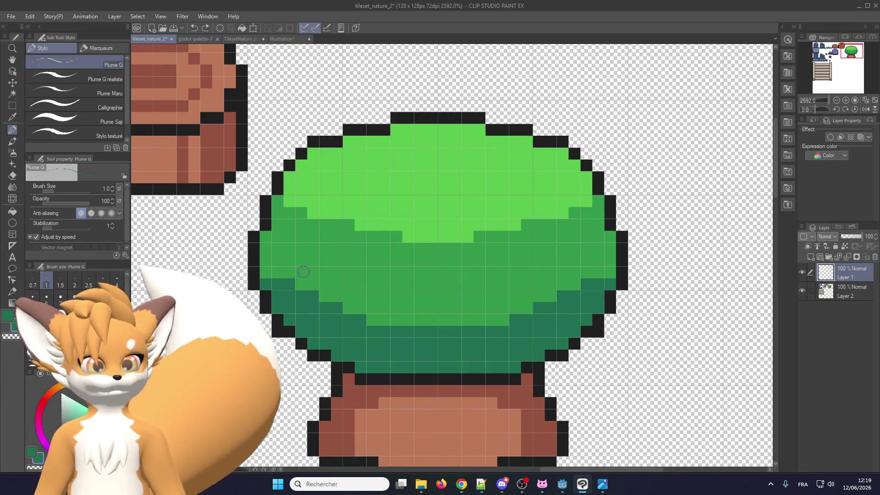
{"action": "key", "text": "ctrl+z"}
{"action": "left_click_drag", "start_coordinate": [290, 275], "coordinate": [296, 250]}
{"action": "left_click", "coordinate": [299, 249]}
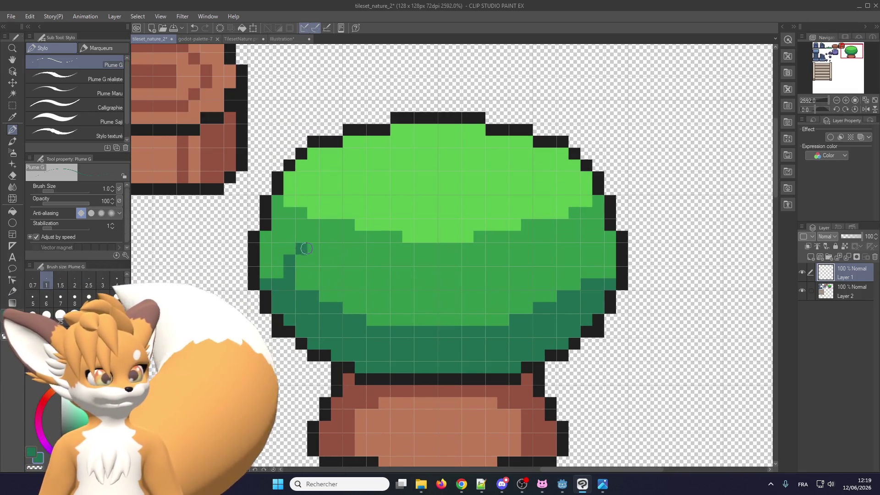
{"action": "left_click", "coordinate": [362, 273]}
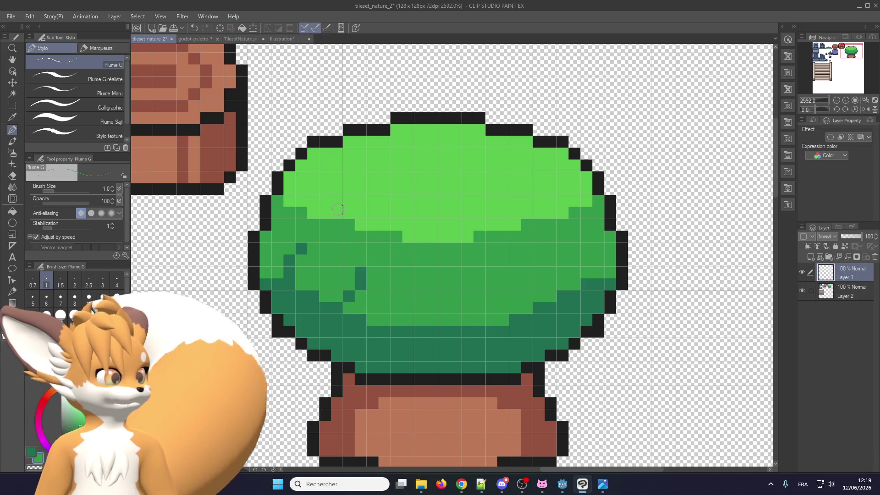
{"action": "left_click", "coordinate": [325, 201]}
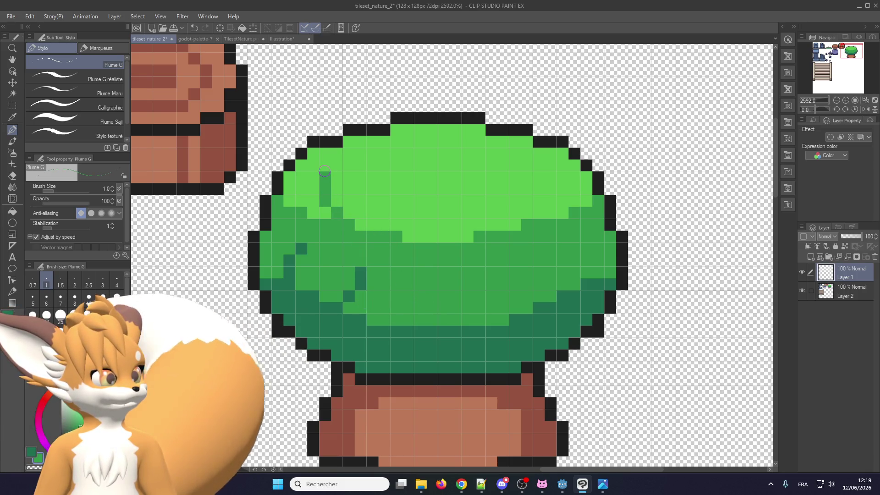
{"action": "left_click", "coordinate": [385, 225]}
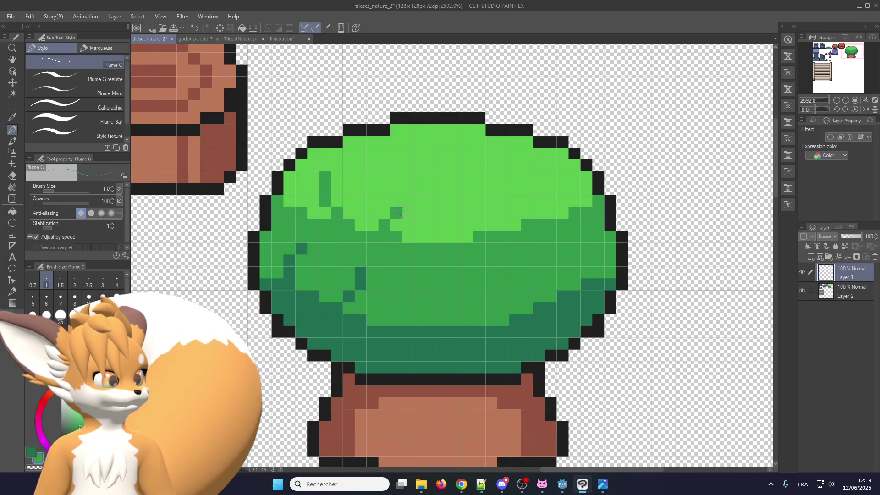
- Zoom out over the tree tileset and open the Edit menu to find canvas resizing
{"action": "scroll", "coordinate": [401, 213], "scroll_direction": "down", "scroll_amount": 1}
{"action": "scroll", "coordinate": [408, 232], "scroll_direction": "down", "scroll_amount": 1}
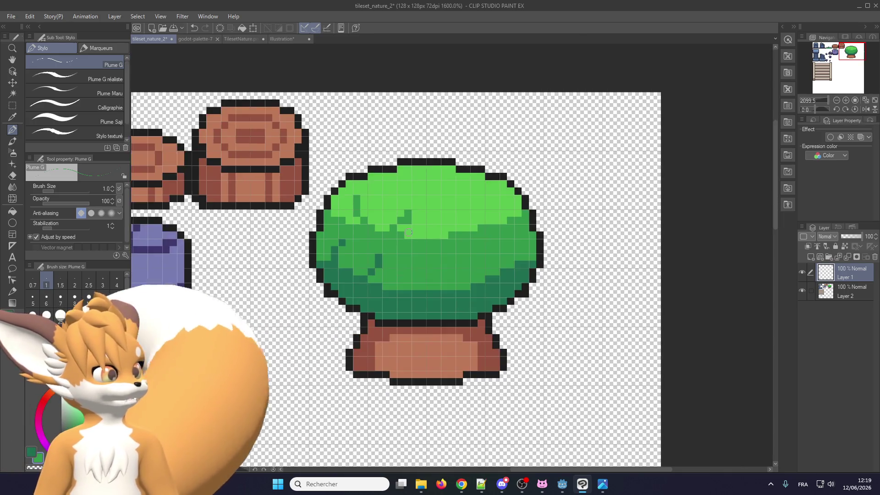
{"action": "scroll", "coordinate": [408, 232], "scroll_direction": "down", "scroll_amount": 2}
{"action": "scroll", "coordinate": [408, 232], "scroll_direction": "down", "scroll_amount": 1}
{"action": "scroll", "coordinate": [408, 233], "scroll_direction": "down", "scroll_amount": 2}
{"action": "scroll", "coordinate": [406, 268], "scroll_direction": "up", "scroll_amount": 2}
{"action": "scroll", "coordinate": [394, 259], "scroll_direction": "up", "scroll_amount": 1}
{"action": "scroll", "coordinate": [393, 260], "scroll_direction": "up", "scroll_amount": 1}
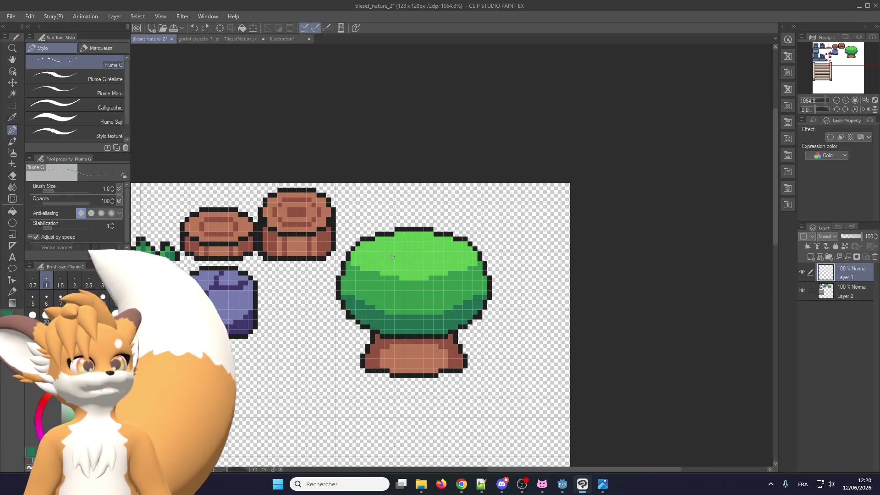
{"action": "scroll", "coordinate": [286, 263], "scroll_direction": "down", "scroll_amount": 4}
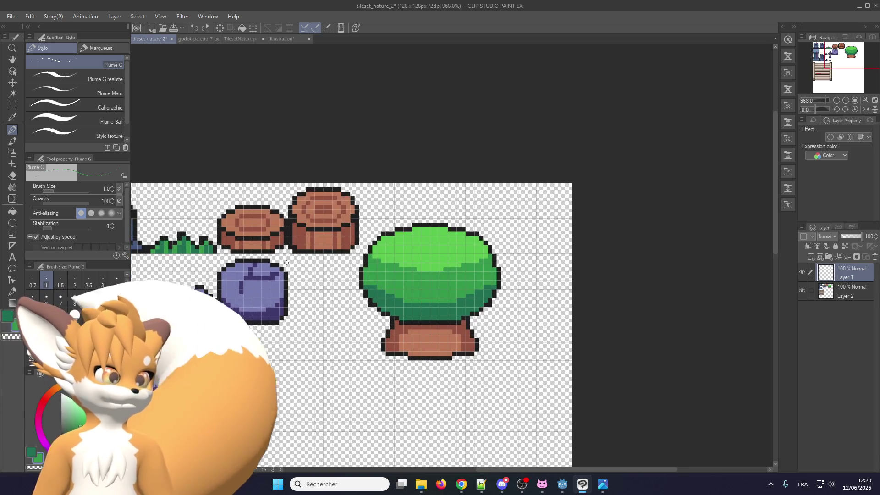
{"action": "left_click", "coordinate": [11, 16]}
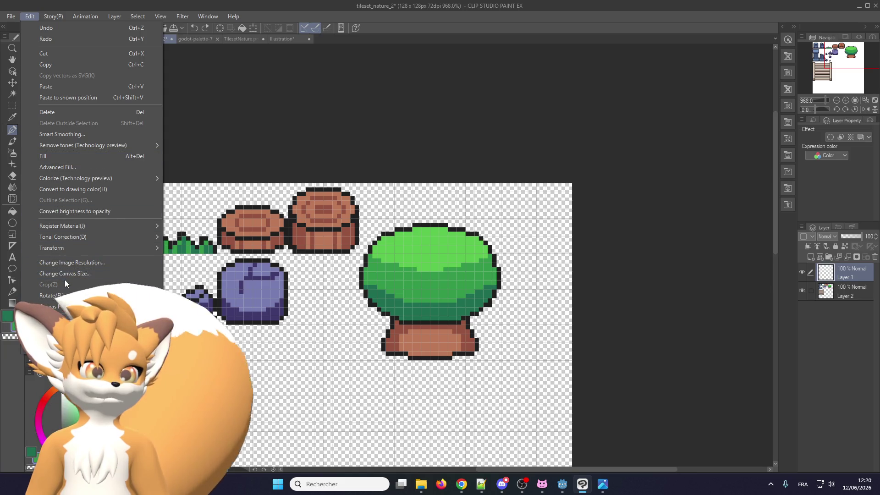
- Change the canvas width to 160 px, anchored at the left-middle reference point
{"action": "left_click", "coordinate": [65, 274]}
{"action": "left_click", "coordinate": [575, 202]}
{"action": "left_click", "coordinate": [542, 158]}
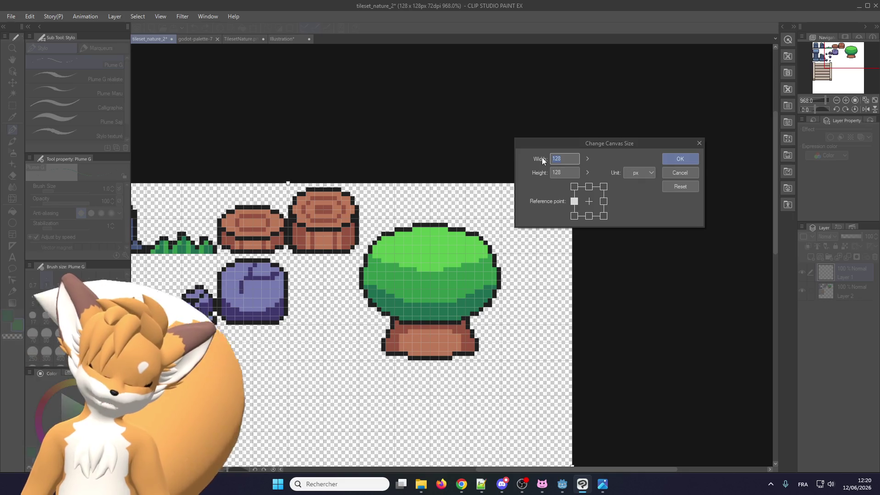
{"action": "type", "text": "160"}
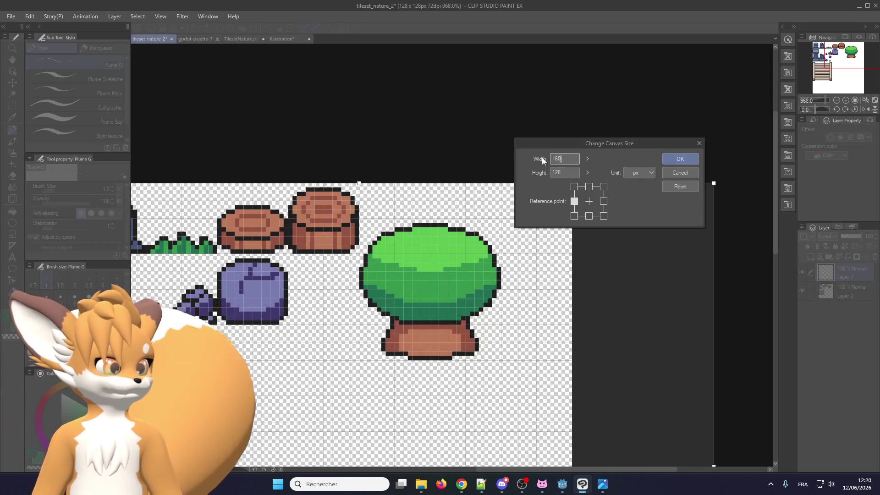
{"action": "key", "text": "Return"}
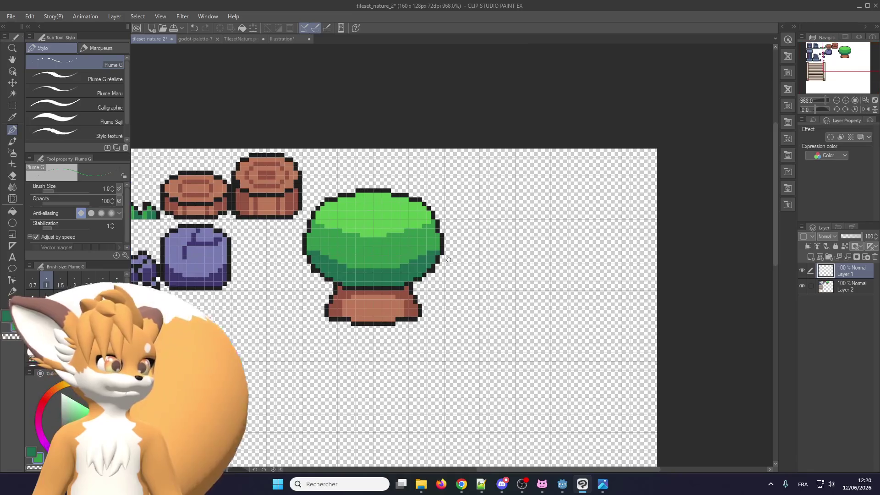
- Duplicate the tree's layer and move the copy to the right of the original
{"action": "key", "text": "m"}
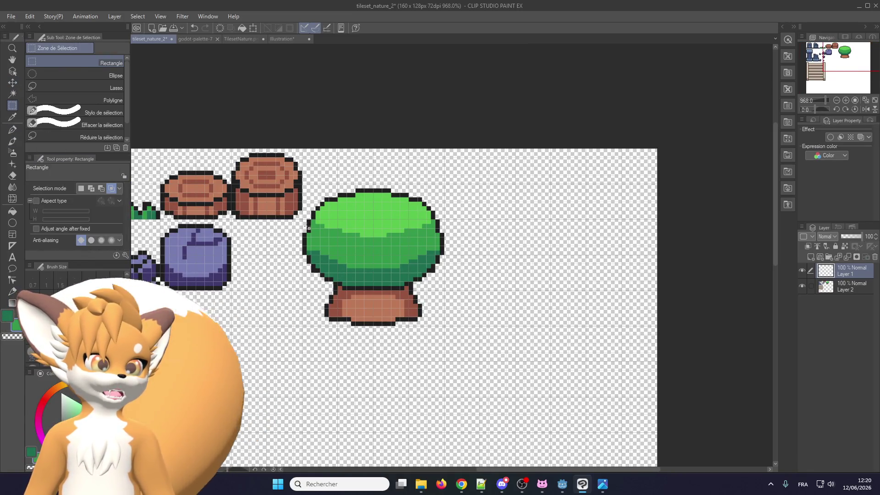
{"action": "scroll", "coordinate": [302, 224], "scroll_direction": "up", "scroll_amount": 2}
{"action": "left_click_drag", "start_coordinate": [499, 208], "coordinate": [505, 161]}
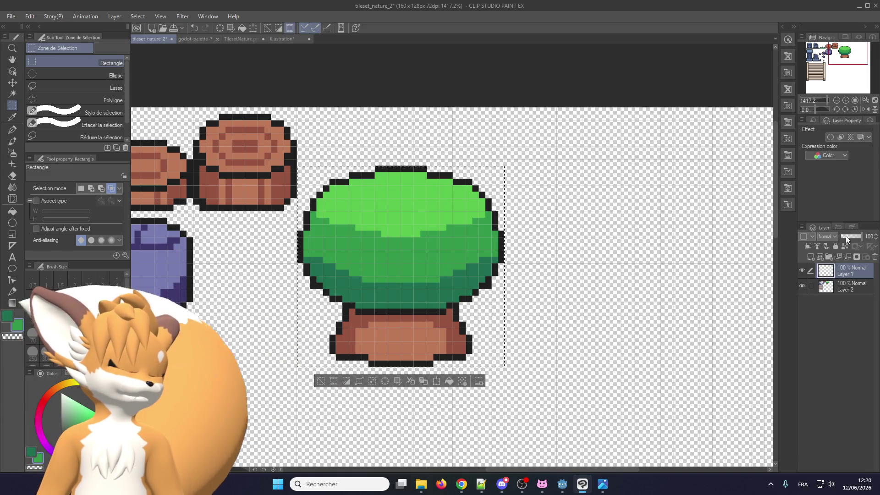
{"action": "left_click", "coordinate": [847, 256]}
{"action": "key", "text": "ctrl+j"}
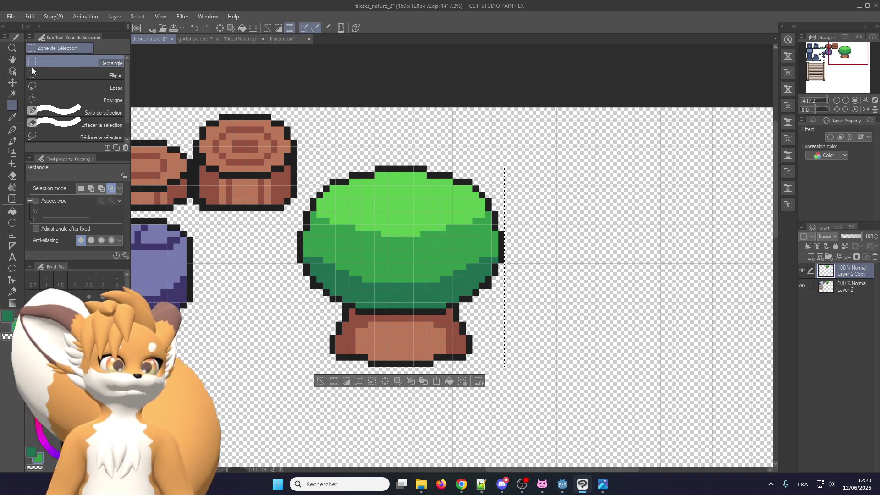
{"action": "key", "text": "k"}
{"action": "mouse_move", "coordinate": [393, 243]}
{"action": "left_mouse_down"}
{"action": "mouse_move", "coordinate": [608, 245]}
{"action": "mouse_move", "coordinate": [598, 244]}
{"action": "left_mouse_up"}
{"action": "scroll", "coordinate": [591, 197], "scroll_direction": "down", "scroll_amount": 1}
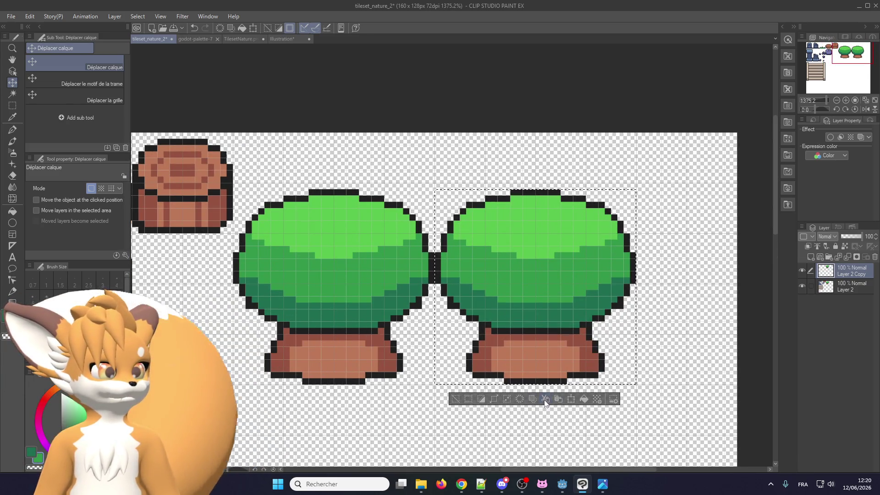
- Clear the selection and switch to the Plume G pen
{"action": "key", "text": "m"}
{"action": "key", "text": "ctrl+d"}
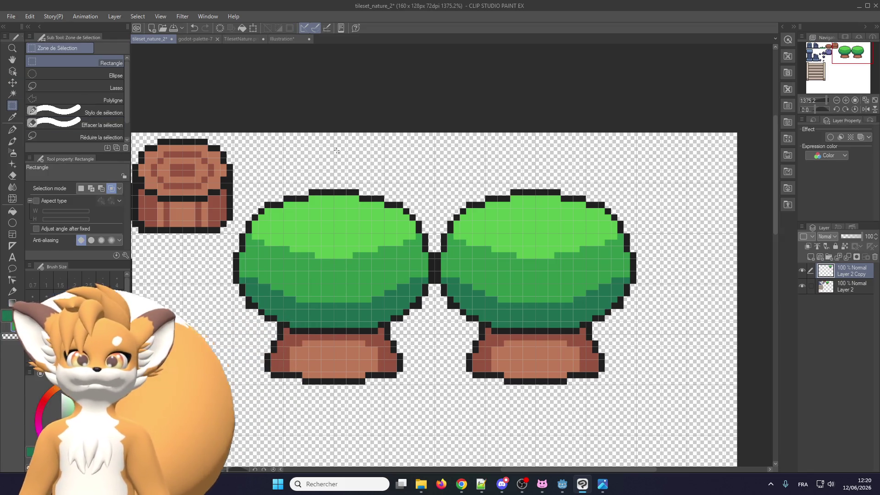
{"action": "key", "text": "alt+Tab"}
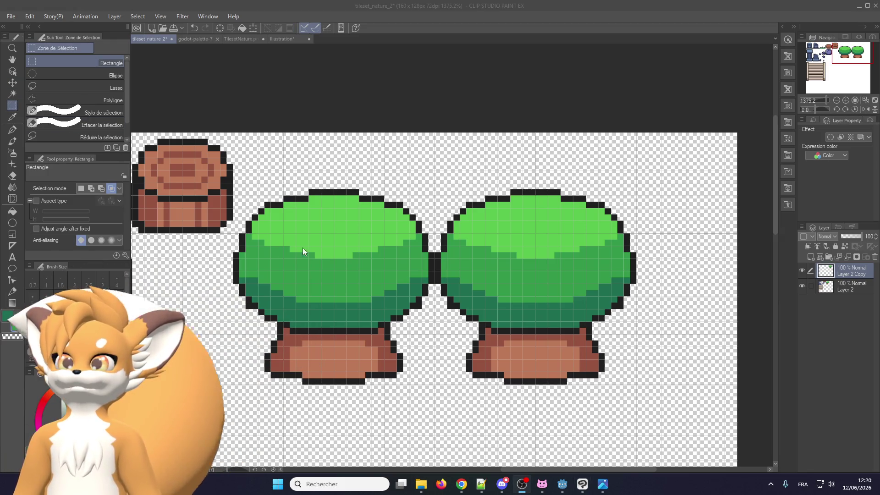
{"action": "scroll", "coordinate": [274, 251], "scroll_direction": "down", "scroll_amount": 3}
{"action": "scroll", "coordinate": [447, 202], "scroll_direction": "up", "scroll_amount": 5}
{"action": "scroll", "coordinate": [439, 200], "scroll_direction": "up", "scroll_amount": 1}
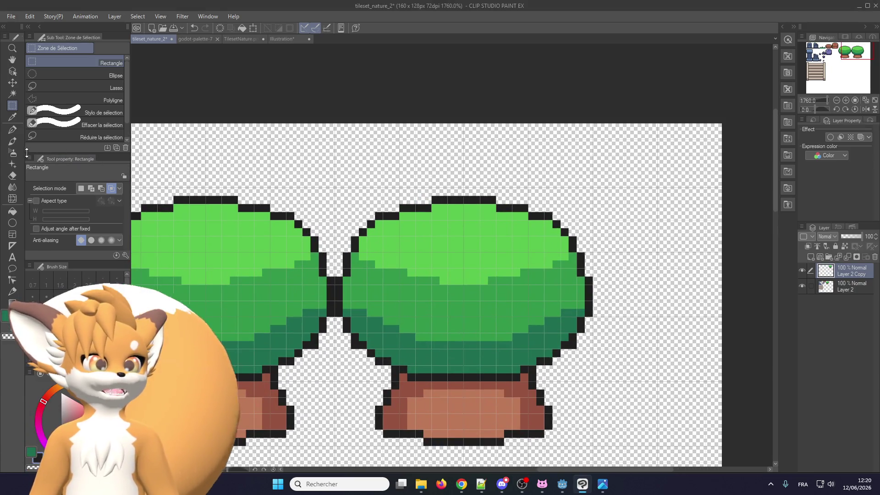
{"action": "key", "text": "p"}
{"action": "scroll", "coordinate": [352, 190], "scroll_direction": "up", "scroll_amount": 2}
- Try diagonal side lines above the right bush, then undo them
{"action": "mouse_move", "coordinate": [358, 266]}
{"action": "left_mouse_down"}
{"action": "mouse_move", "coordinate": [427, 142]}
{"action": "mouse_move", "coordinate": [475, 93]}
{"action": "left_mouse_up"}
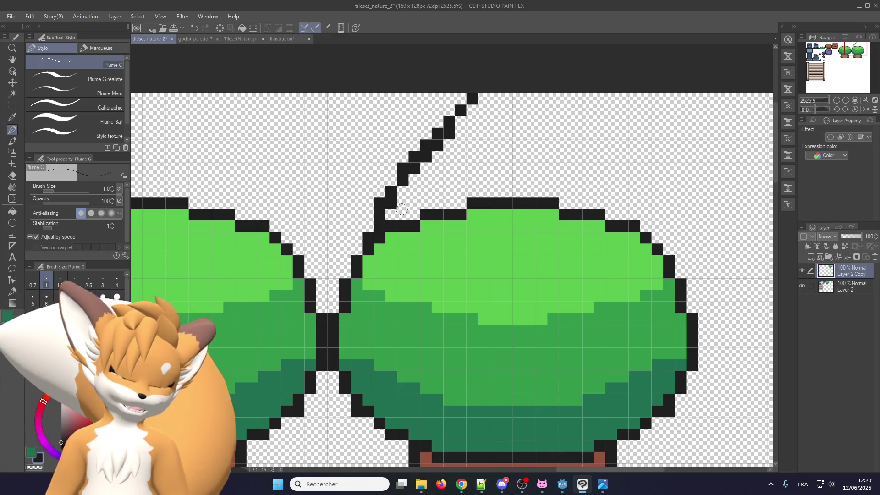
{"action": "key", "text": "ctrl+z"}
{"action": "left_click_drag", "start_coordinate": [392, 215], "coordinate": [450, 139]}
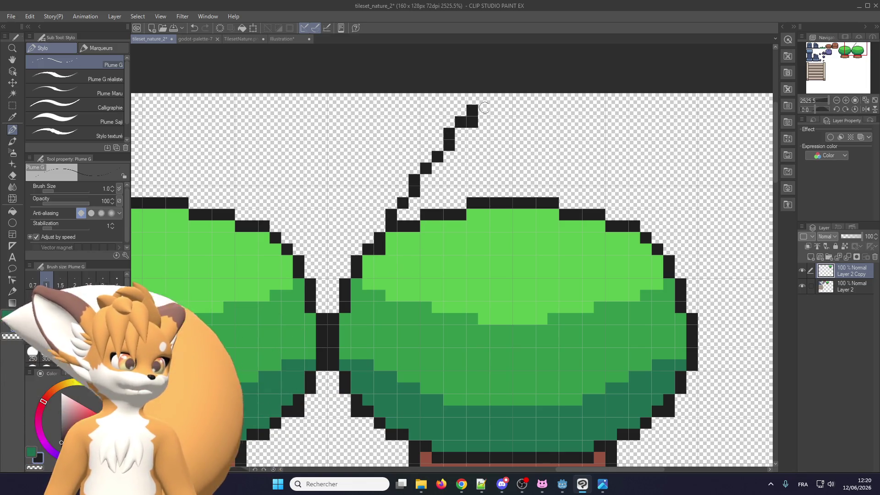
{"action": "left_click_drag", "start_coordinate": [541, 99], "coordinate": [685, 273]}
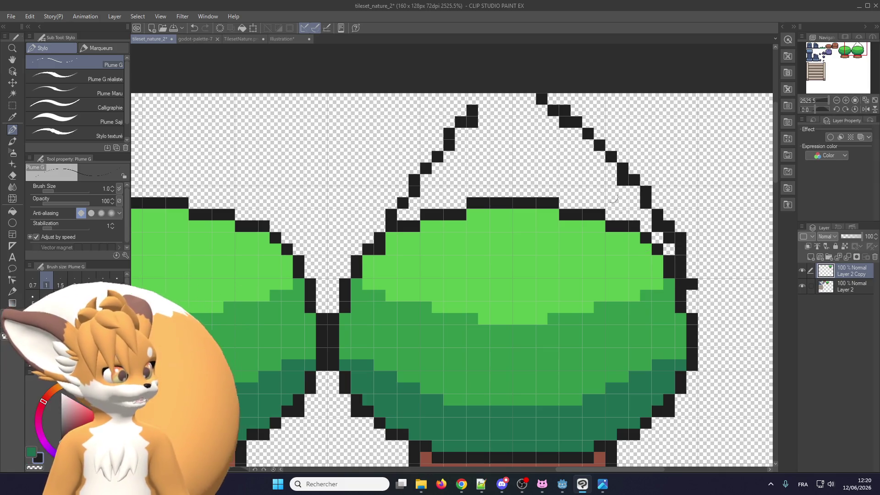
{"action": "scroll", "coordinate": [504, 156], "scroll_direction": "up", "scroll_amount": 1}
{"action": "key", "text": "ctrl+z"}
{"action": "key", "text": "ctrl+z"}
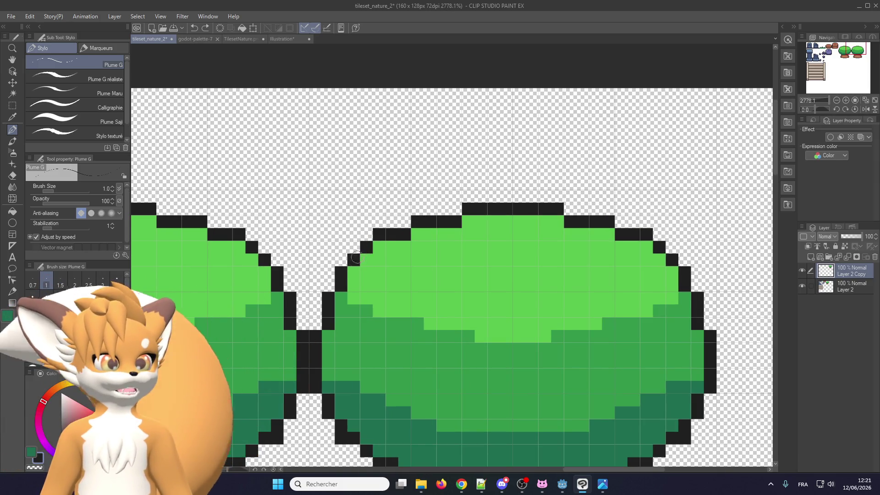
{"action": "scroll", "coordinate": [332, 276], "scroll_direction": "down", "scroll_amount": 3}
- Select the top half of the right bush and raise it upward
{"action": "key", "text": "m"}
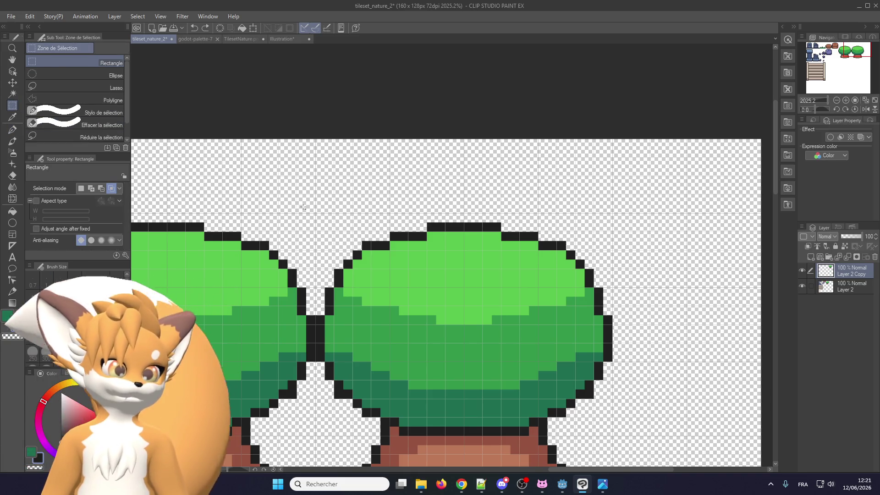
{"action": "scroll", "coordinate": [287, 204], "scroll_direction": "up", "scroll_amount": 1}
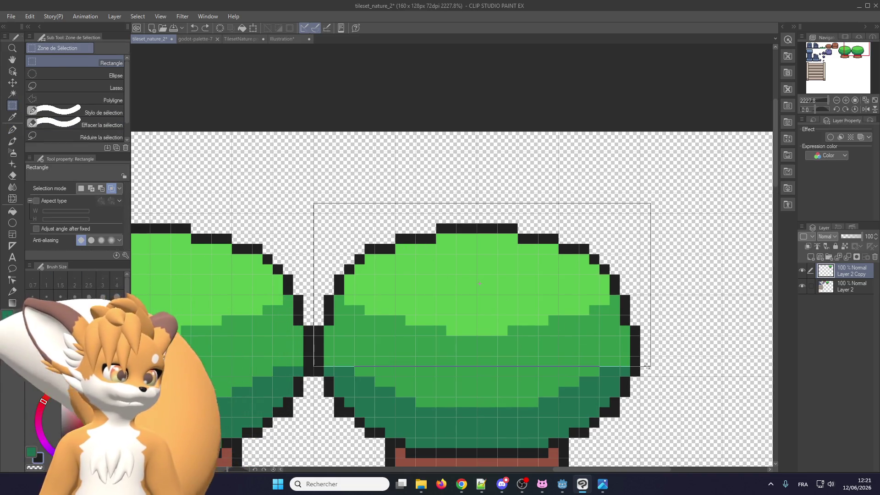
{"action": "left_click_drag", "start_coordinate": [648, 367], "coordinate": [650, 355]}
{"action": "left_click", "coordinate": [517, 372]}
{"action": "mouse_move", "coordinate": [492, 290]}
{"action": "left_mouse_down"}
{"action": "mouse_move", "coordinate": [482, 209]}
{"action": "mouse_move", "coordinate": [492, 217]}
{"action": "left_mouse_up"}
{"action": "left_click", "coordinate": [468, 300]}
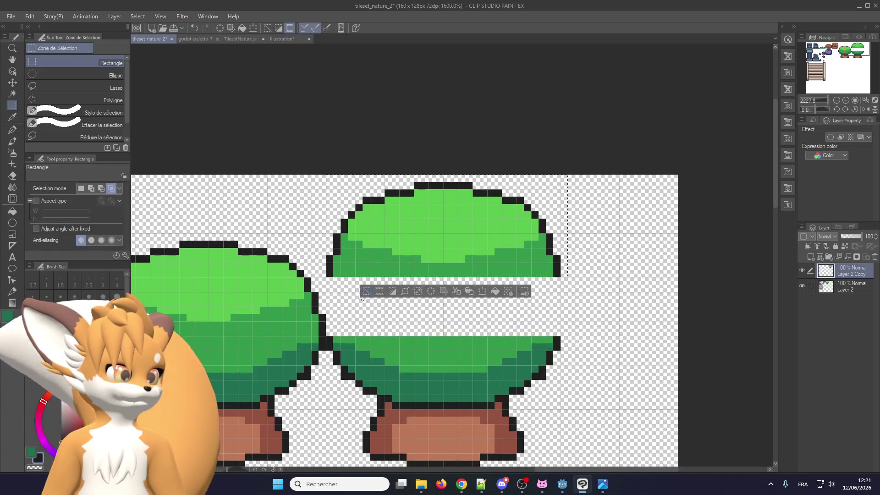
{"action": "key", "text": "ctrl+d"}
- Fill the empty band in the raised canopy with mid green
{"action": "scroll", "coordinate": [369, 413], "scroll_direction": "up", "scroll_amount": 1}
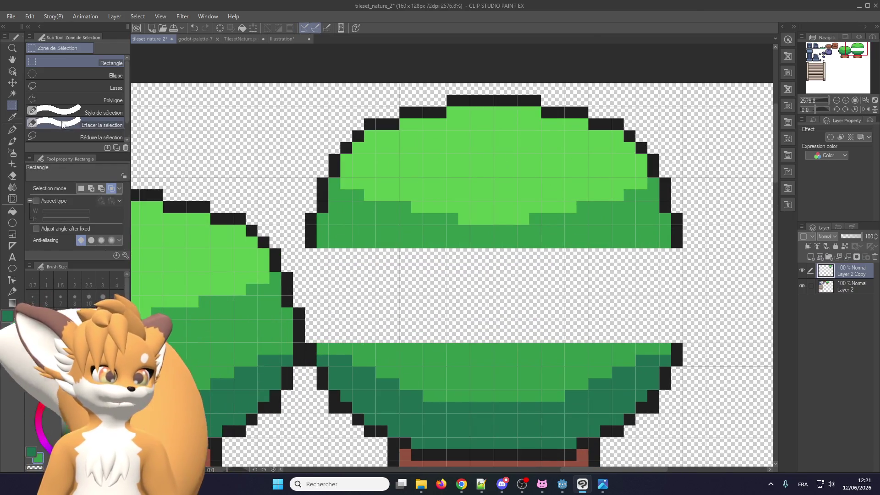
{"action": "left_click", "coordinate": [11, 131]}
{"action": "scroll", "coordinate": [356, 281], "scroll_direction": "up", "scroll_amount": 1}
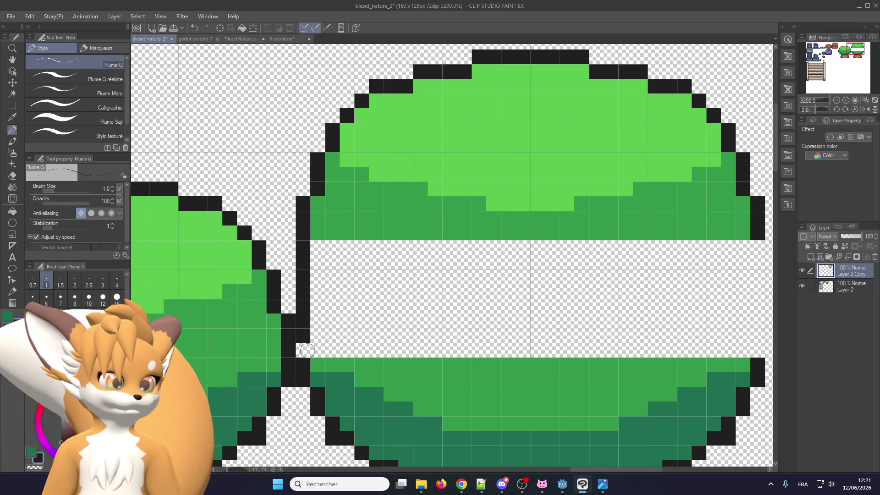
{"action": "scroll", "coordinate": [308, 350], "scroll_direction": "down", "scroll_amount": 2}
{"action": "scroll", "coordinate": [321, 320], "scroll_direction": "down", "scroll_amount": 1}
{"action": "scroll", "coordinate": [459, 298], "scroll_direction": "down", "scroll_amount": 2}
{"action": "scroll", "coordinate": [541, 282], "scroll_direction": "up", "scroll_amount": 2}
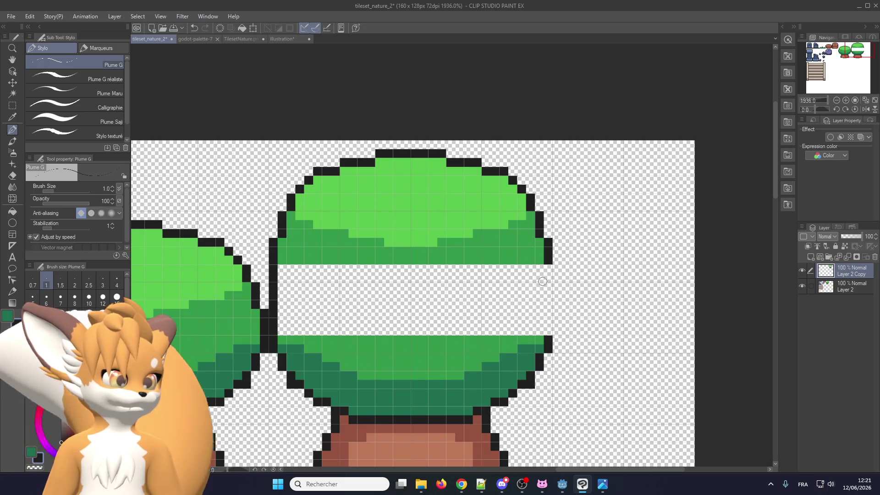
{"action": "scroll", "coordinate": [548, 334], "scroll_direction": "down", "scroll_amount": 4}
{"action": "scroll", "coordinate": [387, 256], "scroll_direction": "up", "scroll_amount": 1}
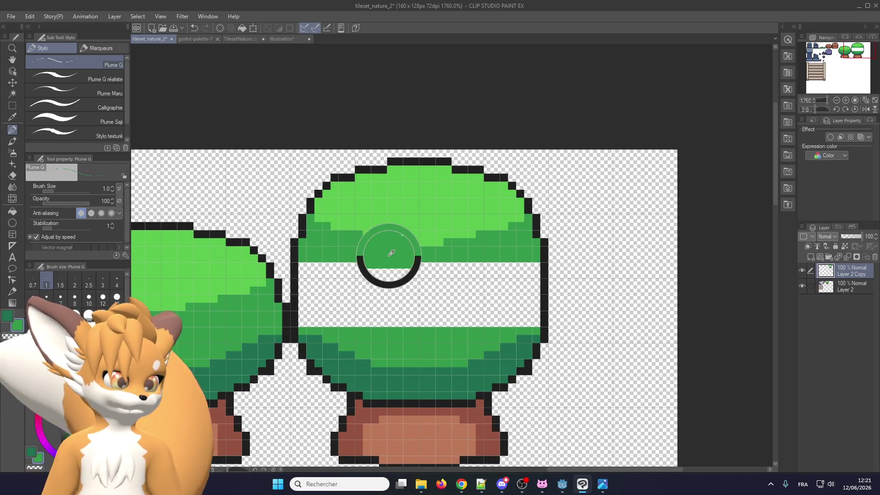
{"action": "scroll", "coordinate": [387, 256], "scroll_direction": "up", "scroll_amount": 2}
{"action": "left_click", "coordinate": [13, 211]}
{"action": "left_click", "coordinate": [431, 284]}
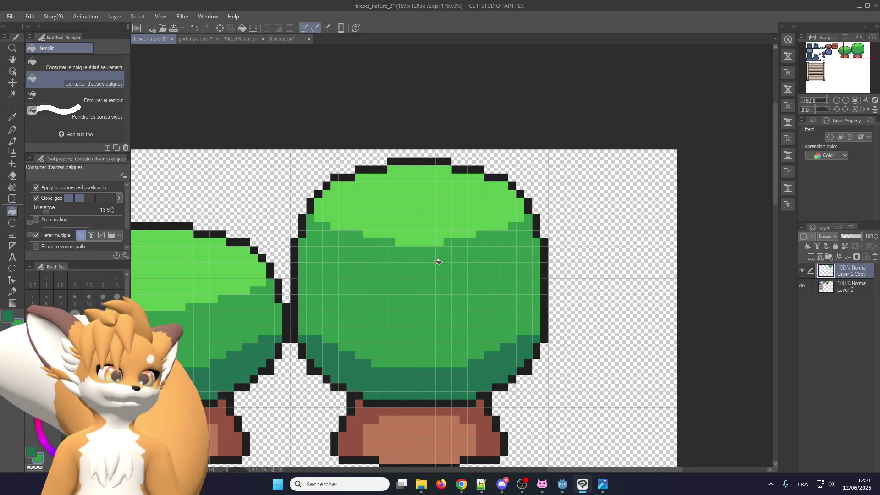
{"action": "scroll", "coordinate": [458, 231], "scroll_direction": "down", "scroll_amount": 2}
{"action": "scroll", "coordinate": [431, 236], "scroll_direction": "down", "scroll_amount": 2}
{"action": "scroll", "coordinate": [421, 285], "scroll_direction": "up", "scroll_amount": 1}
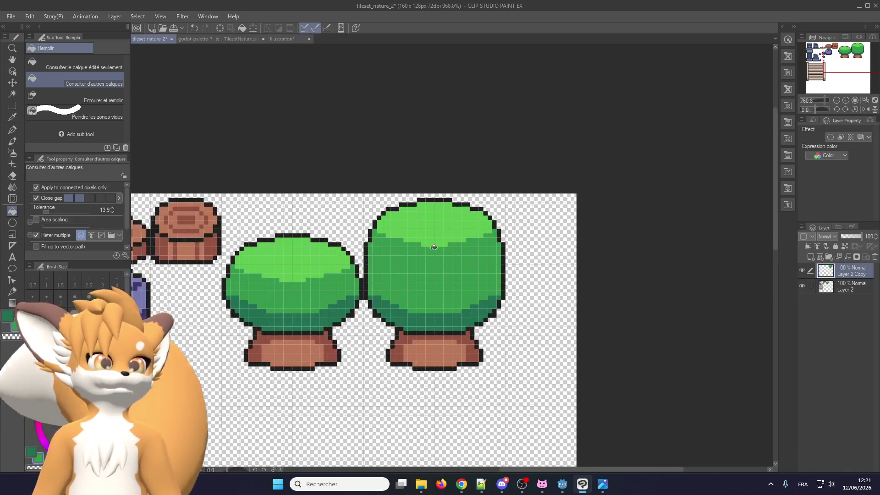
{"action": "scroll", "coordinate": [409, 315], "scroll_direction": "up", "scroll_amount": 1}
{"action": "scroll", "coordinate": [412, 334], "scroll_direction": "up", "scroll_amount": 1}
{"action": "scroll", "coordinate": [424, 329], "scroll_direction": "down", "scroll_amount": 2}
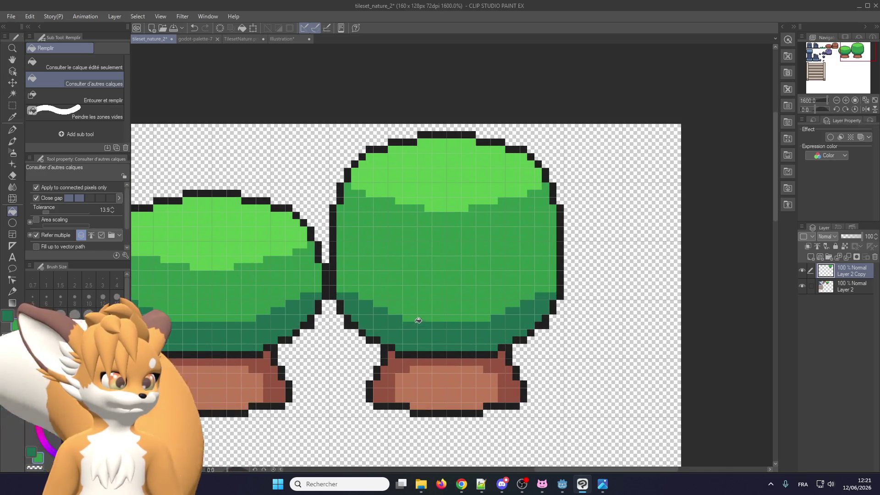
{"action": "scroll", "coordinate": [406, 287], "scroll_direction": "down", "scroll_amount": 3}
{"action": "scroll", "coordinate": [389, 248], "scroll_direction": "up", "scroll_amount": 1}
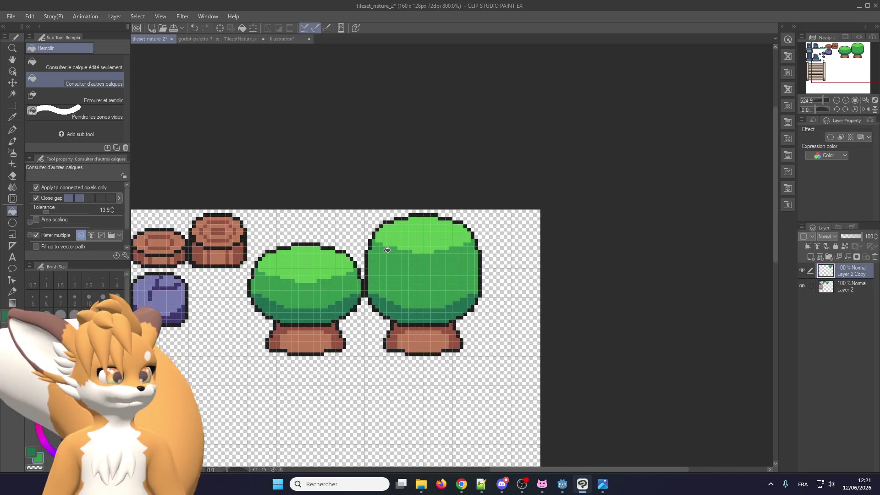
{"action": "scroll", "coordinate": [396, 231], "scroll_direction": "up", "scroll_amount": 1}
{"action": "scroll", "coordinate": [406, 216], "scroll_direction": "up", "scroll_amount": 1}
{"action": "scroll", "coordinate": [418, 196], "scroll_direction": "up", "scroll_amount": 1}
{"action": "scroll", "coordinate": [418, 195], "scroll_direction": "up", "scroll_amount": 1}
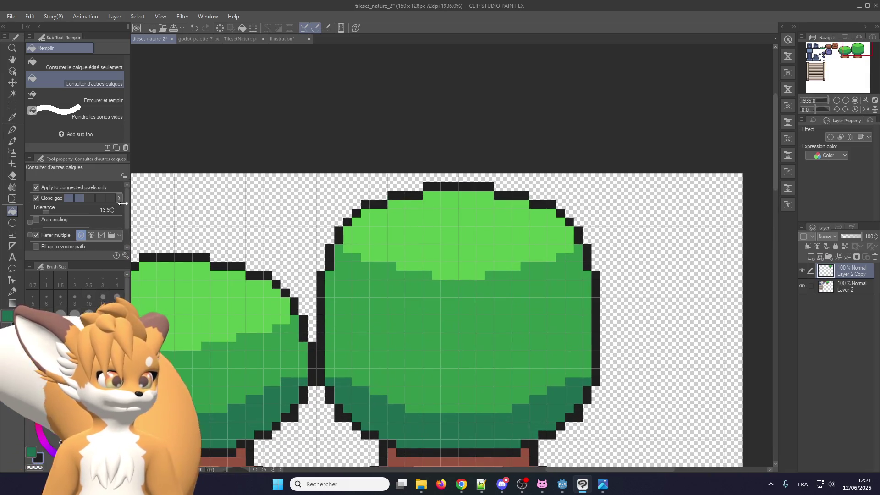
- Merge Layer 2 Copy down into Layer 2
{"action": "left_click", "coordinate": [14, 131]}
{"action": "scroll", "coordinate": [367, 236], "scroll_direction": "up", "scroll_amount": 1}
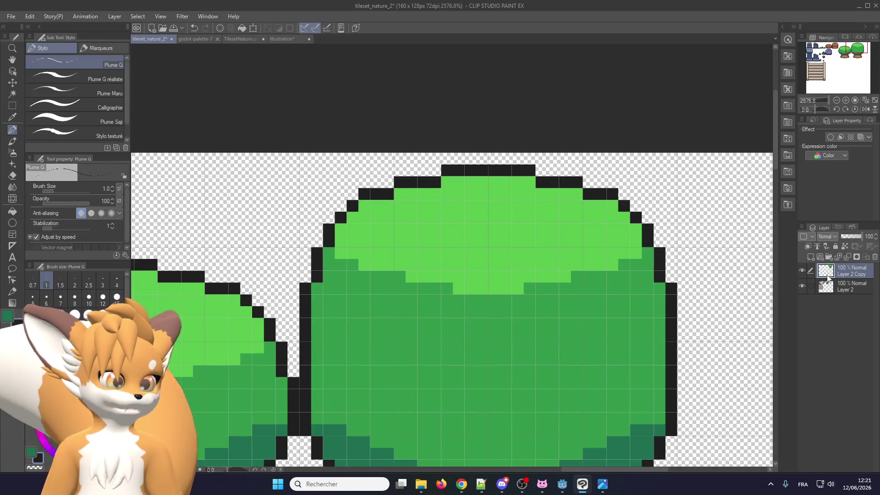
{"action": "left_click", "coordinate": [843, 259]}
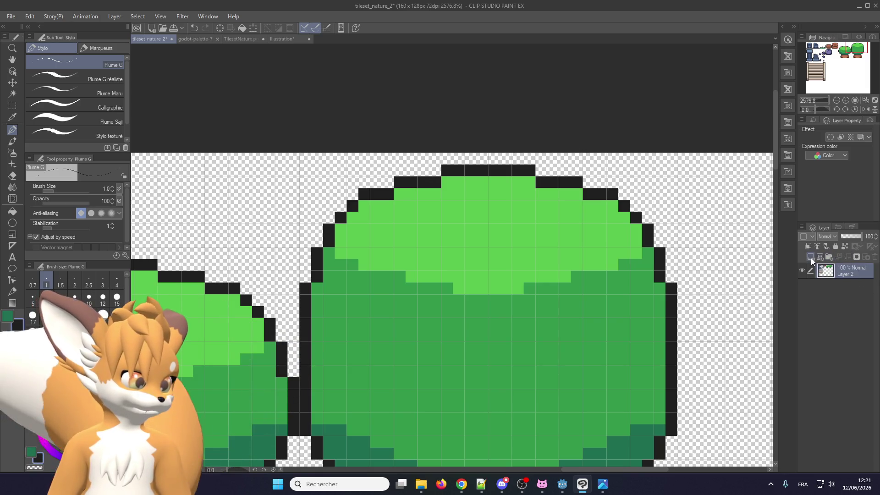
- On a new layer, draw a left clump outline and black pixels along the right outline
{"action": "left_click", "coordinate": [810, 257]}
{"action": "left_click_drag", "start_coordinate": [318, 342], "coordinate": [376, 257]}
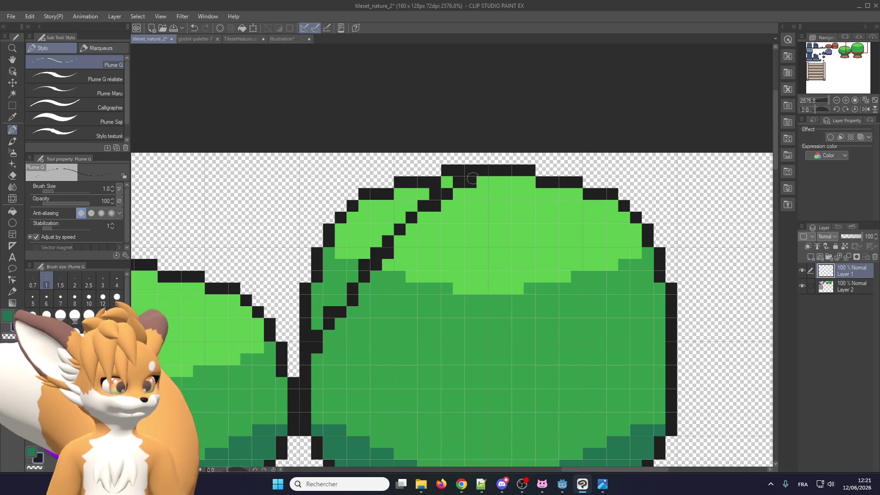
{"action": "scroll", "coordinate": [481, 174], "scroll_direction": "down", "scroll_amount": 3}
{"action": "scroll", "coordinate": [441, 227], "scroll_direction": "up", "scroll_amount": 1}
{"action": "scroll", "coordinate": [441, 227], "scroll_direction": "up", "scroll_amount": 1}
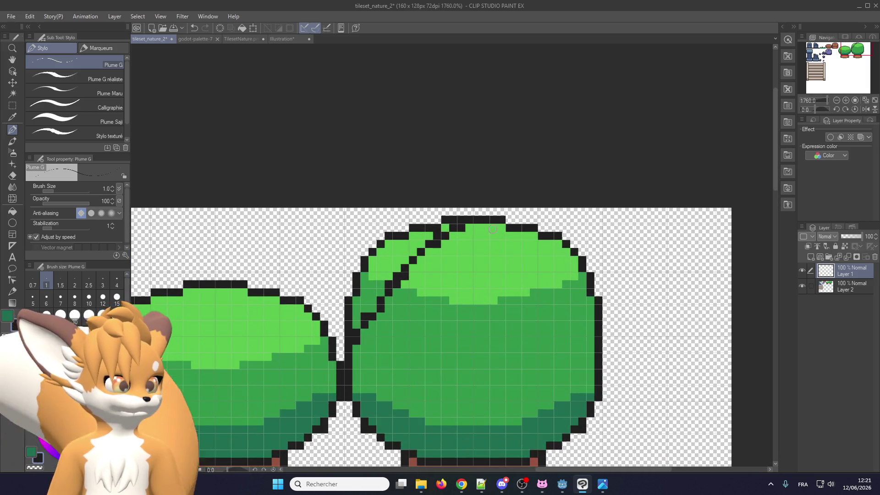
{"action": "scroll", "coordinate": [441, 226], "scroll_direction": "up", "scroll_amount": 1}
{"action": "scroll", "coordinate": [441, 226], "scroll_direction": "down", "scroll_amount": 2}
{"action": "scroll", "coordinate": [473, 325], "scroll_direction": "up", "scroll_amount": 3}
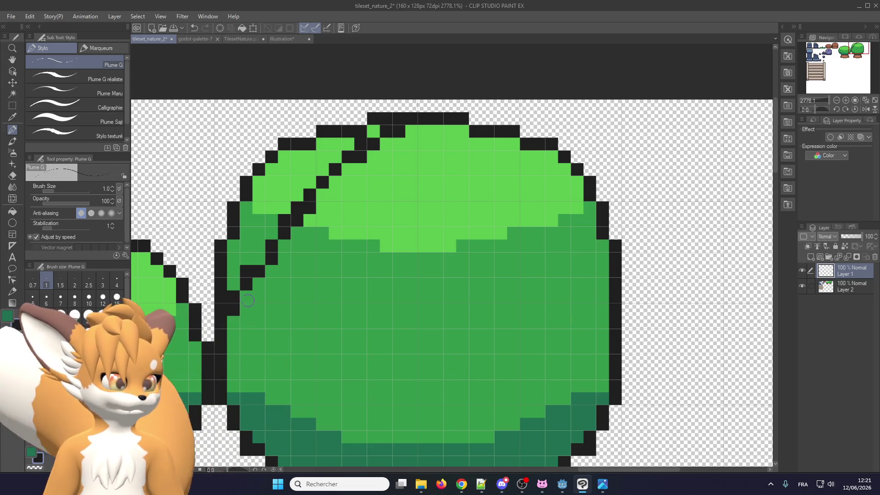
{"action": "left_click", "coordinate": [604, 308]}
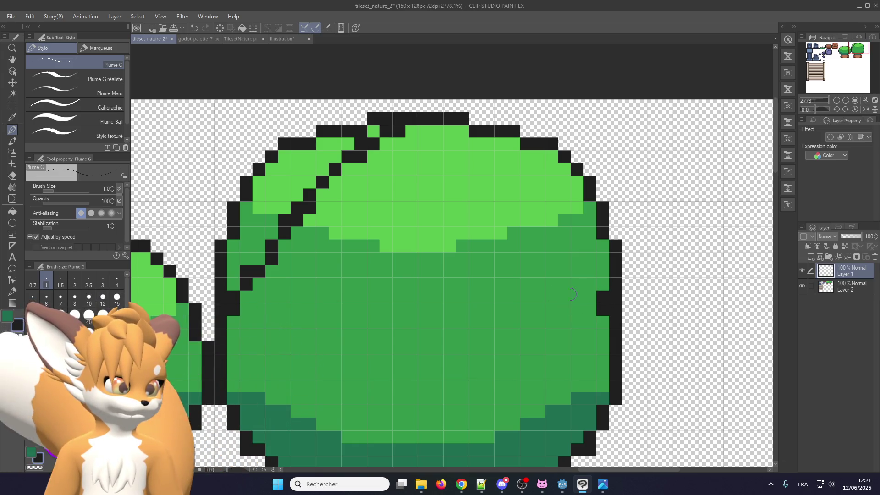
{"action": "left_click", "coordinate": [258, 272]}
{"action": "left_click_drag", "start_coordinate": [590, 283], "coordinate": [589, 271]}
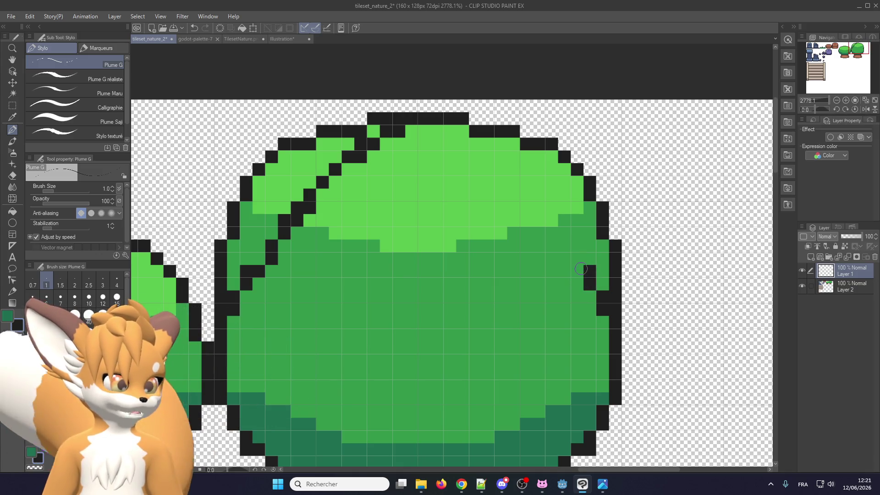
{"action": "left_click", "coordinate": [575, 268]}
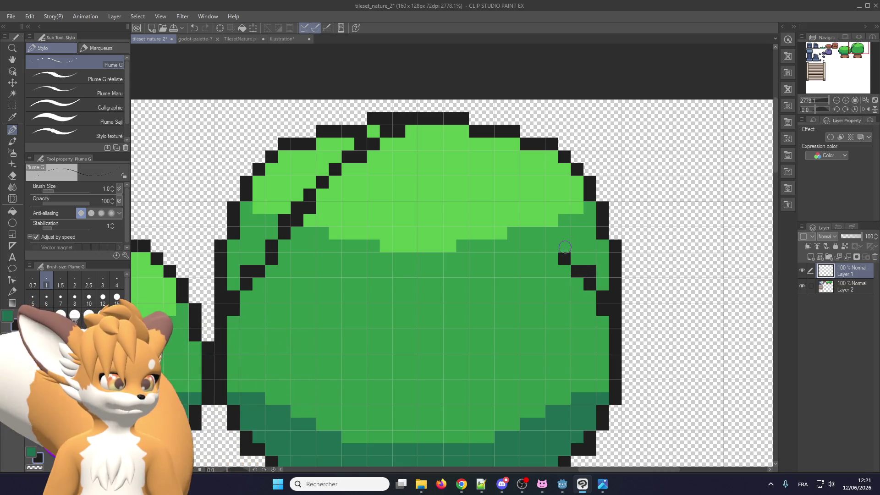
- Outline the right-side and top clumps in black and merge the outline layer into Layer 2
{"action": "left_click_drag", "start_coordinate": [550, 219], "coordinate": [501, 169]}
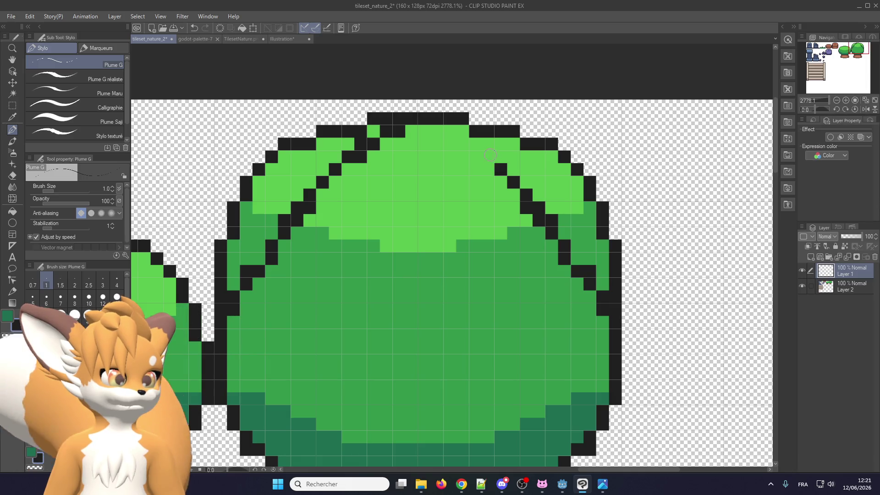
{"action": "left_click_drag", "start_coordinate": [490, 156], "coordinate": [475, 156]}
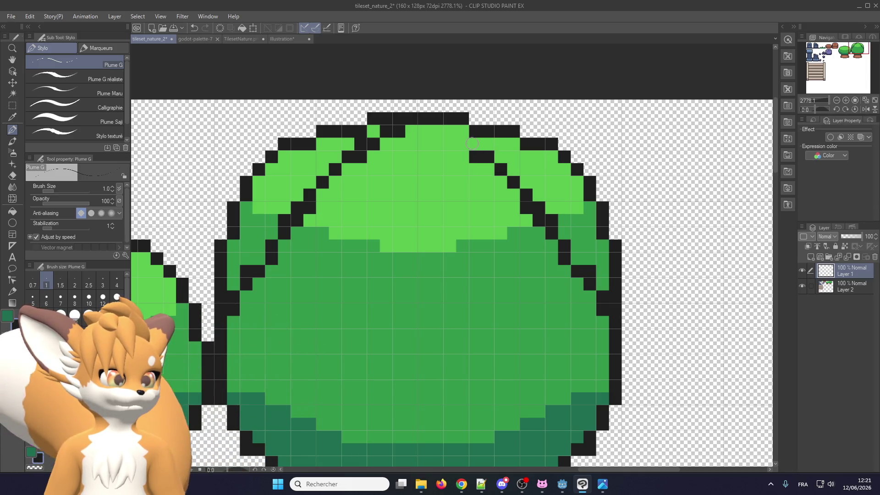
{"action": "left_click", "coordinate": [449, 132]}
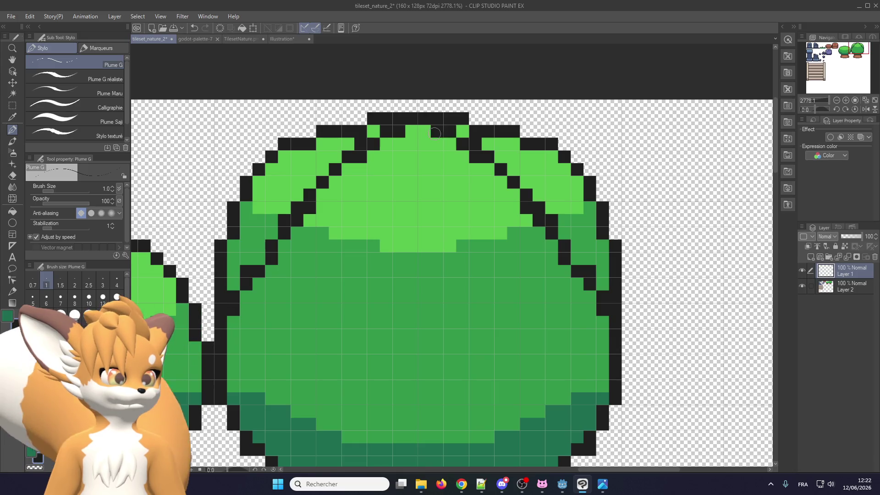
{"action": "scroll", "coordinate": [367, 161], "scroll_direction": "down", "scroll_amount": 3}
{"action": "scroll", "coordinate": [344, 170], "scroll_direction": "up", "scroll_amount": 1}
{"action": "scroll", "coordinate": [333, 175], "scroll_direction": "up", "scroll_amount": 1}
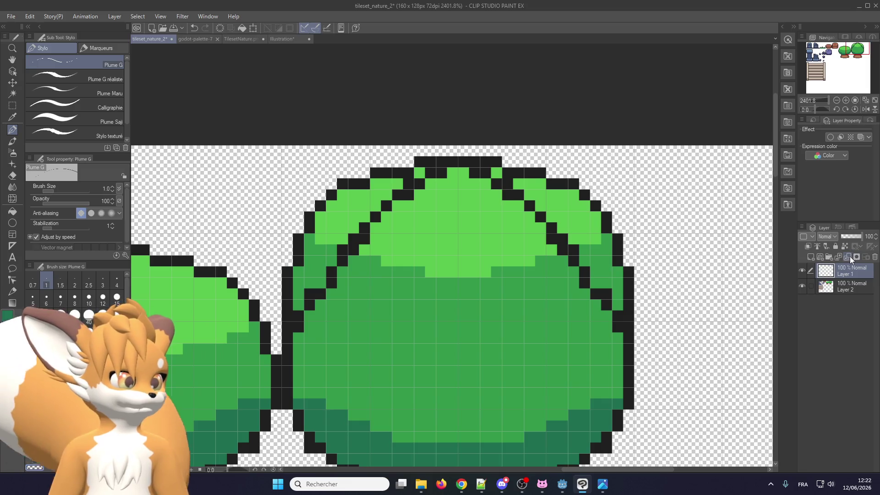
{"action": "left_click", "coordinate": [851, 257]}
{"action": "scroll", "coordinate": [310, 222], "scroll_direction": "up", "scroll_amount": 1}
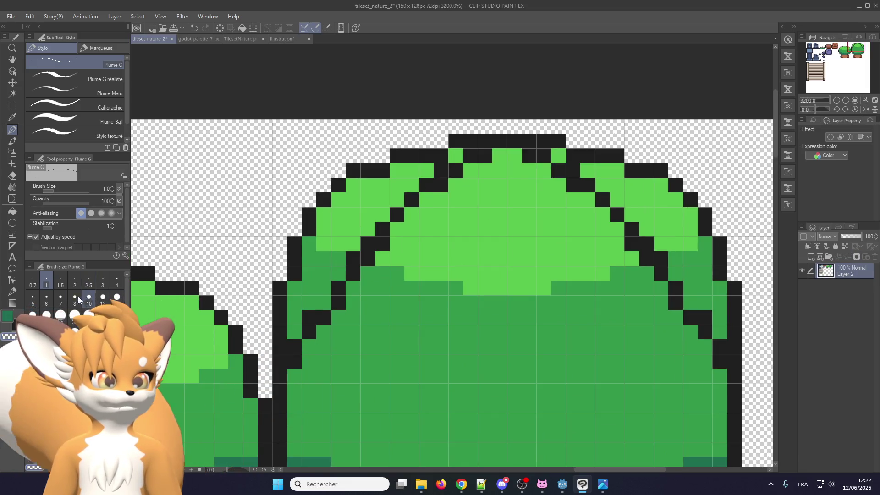
{"action": "left_click", "coordinate": [32, 298]}
- Set the pen to 1 px and erase stray outline pixels on the bush's upper-left and left edges
{"action": "left_click_drag", "start_coordinate": [321, 183], "coordinate": [389, 119]}
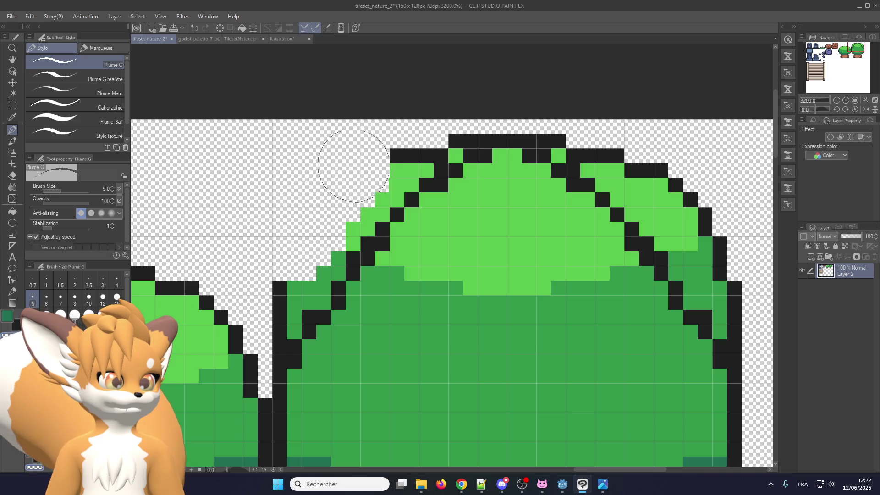
{"action": "scroll", "coordinate": [172, 244], "scroll_direction": "down", "scroll_amount": 1}
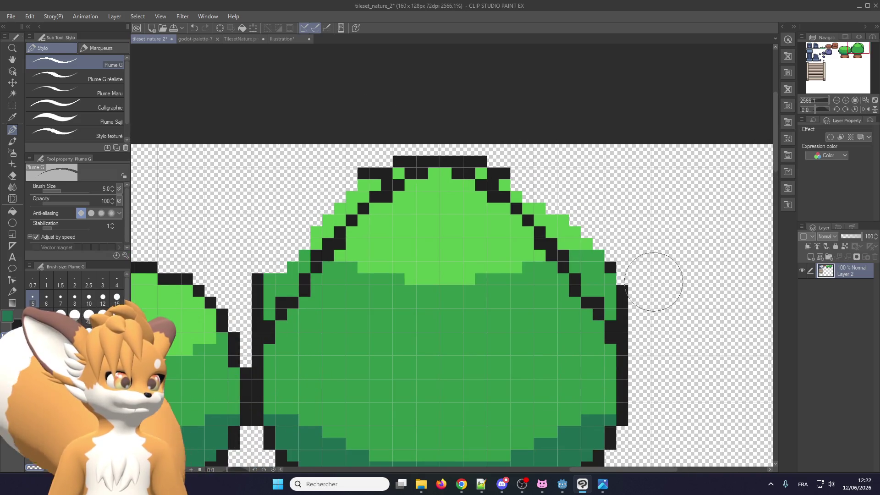
{"action": "scroll", "coordinate": [343, 204], "scroll_direction": "up", "scroll_amount": 1}
{"action": "left_click", "coordinate": [46, 280]}
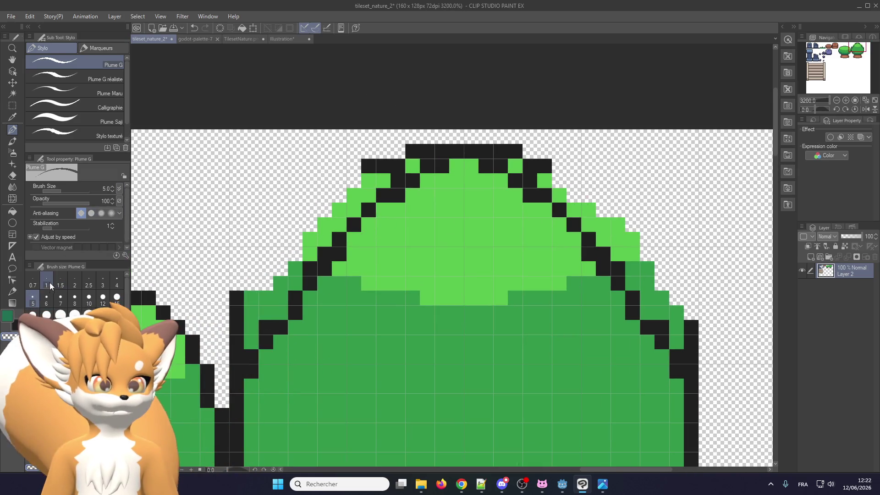
{"action": "left_click_drag", "start_coordinate": [247, 298], "coordinate": [236, 321]}
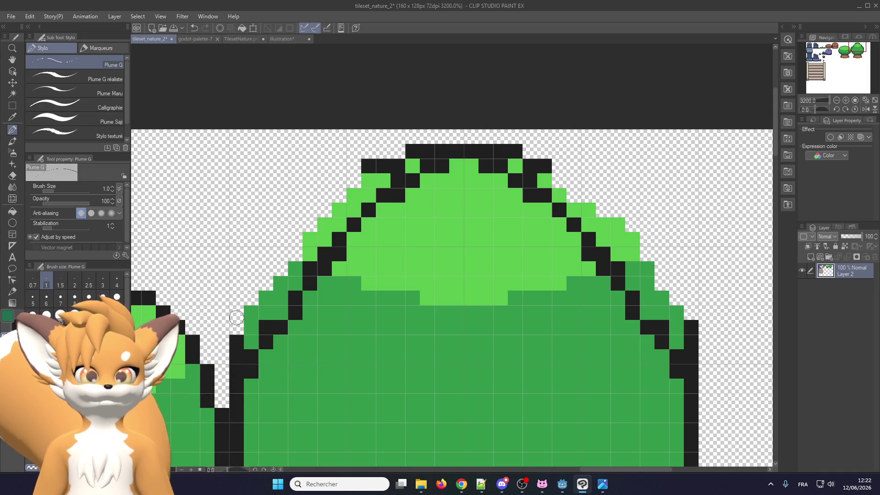
{"action": "left_click_drag", "start_coordinate": [236, 351], "coordinate": [236, 372]}
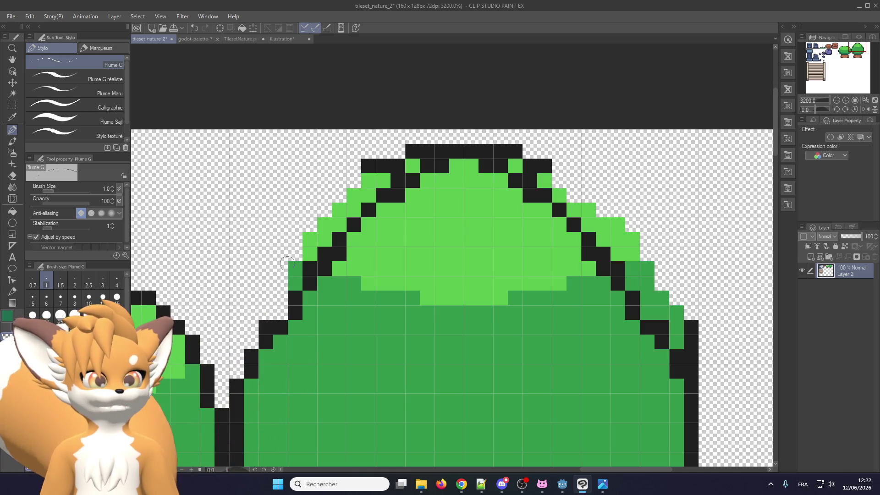
- Clear green edge pixels at the upper-left and erase the bush's flat-top outline
{"action": "left_click_drag", "start_coordinate": [266, 312], "coordinate": [296, 268]}
{"action": "mouse_move", "coordinate": [294, 228]}
{"action": "left_mouse_down"}
{"action": "mouse_move", "coordinate": [357, 177]}
{"action": "mouse_move", "coordinate": [355, 197]}
{"action": "mouse_move", "coordinate": [408, 164]}
{"action": "left_mouse_up"}
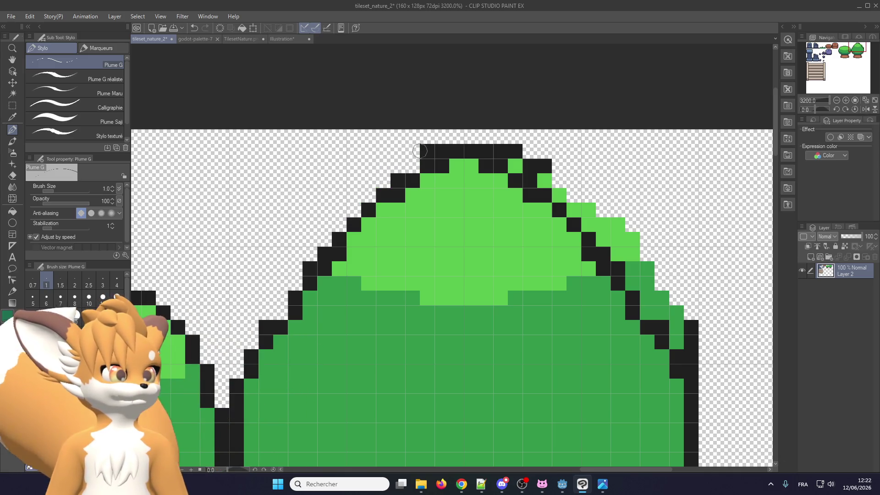
{"action": "left_click", "coordinate": [440, 152]}
{"action": "mouse_move", "coordinate": [486, 151]}
{"action": "left_mouse_down"}
{"action": "mouse_move", "coordinate": [522, 149]}
{"action": "mouse_move", "coordinate": [578, 206]}
{"action": "left_mouse_up"}
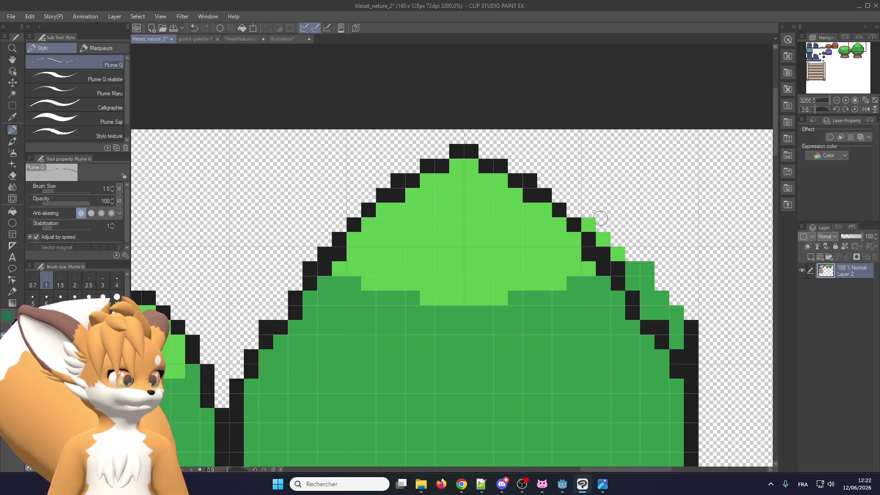
- Trim the green edge pixels along the bush's right slope
{"action": "mouse_move", "coordinate": [608, 235]}
{"action": "left_mouse_down"}
{"action": "mouse_move", "coordinate": [634, 288]}
{"action": "mouse_move", "coordinate": [690, 324]}
{"action": "mouse_move", "coordinate": [677, 323]}
{"action": "left_mouse_up"}
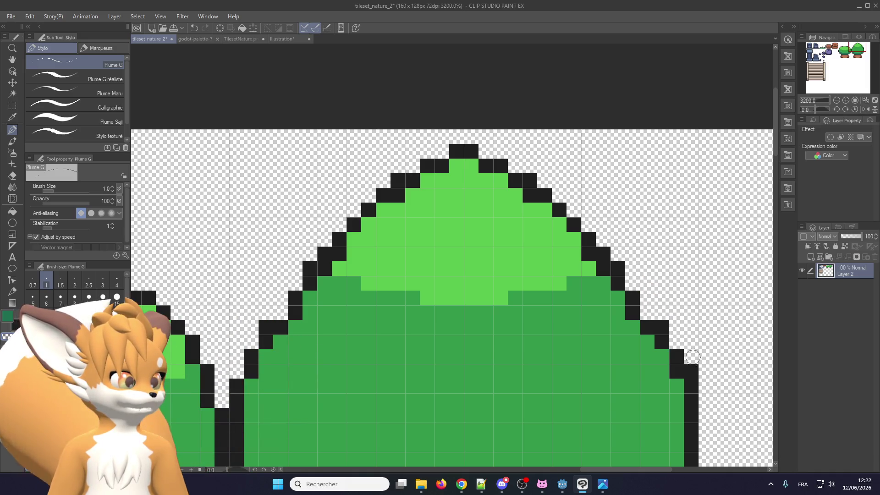
{"action": "scroll", "coordinate": [690, 347], "scroll_direction": "down", "scroll_amount": 3}
{"action": "scroll", "coordinate": [300, 280], "scroll_direction": "up", "scroll_amount": 3}
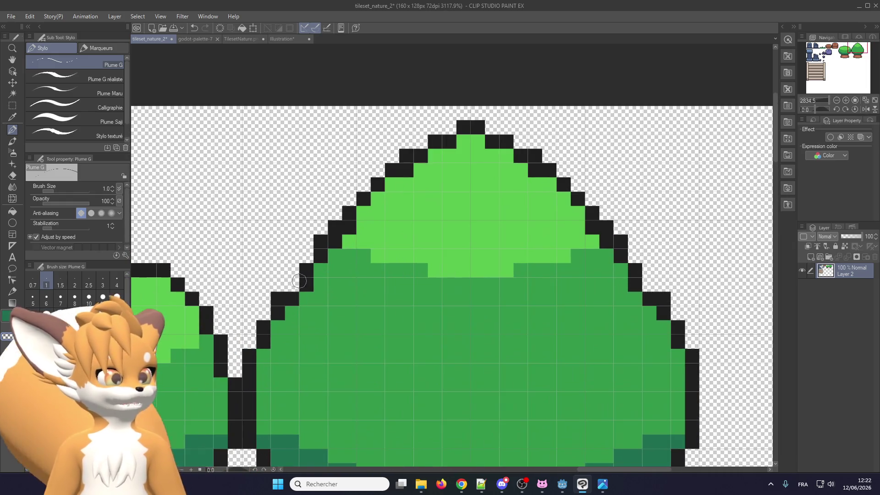
{"action": "scroll", "coordinate": [294, 287], "scroll_direction": "down", "scroll_amount": 3}
{"action": "scroll", "coordinate": [525, 289], "scroll_direction": "up", "scroll_amount": 3}
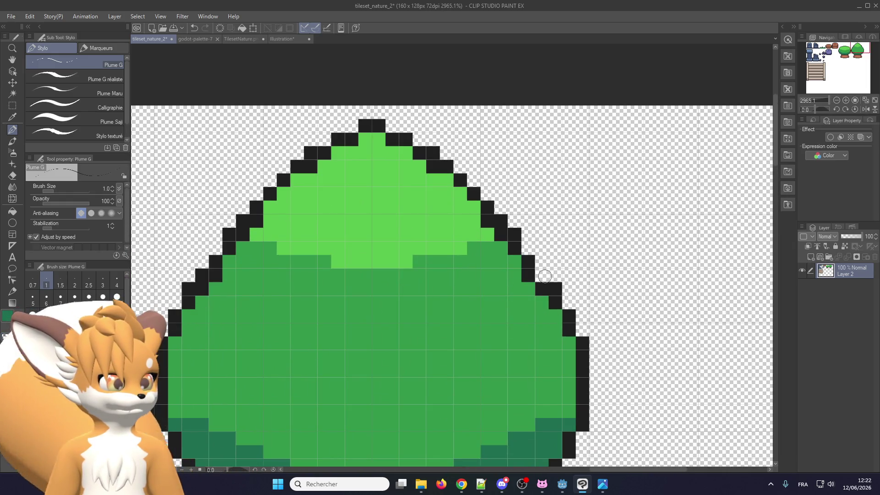
{"action": "scroll", "coordinate": [540, 275], "scroll_direction": "down", "scroll_amount": 3}
{"action": "scroll", "coordinate": [336, 269], "scroll_direction": "up", "scroll_amount": 2}
{"action": "scroll", "coordinate": [351, 245], "scroll_direction": "up", "scroll_amount": 1}
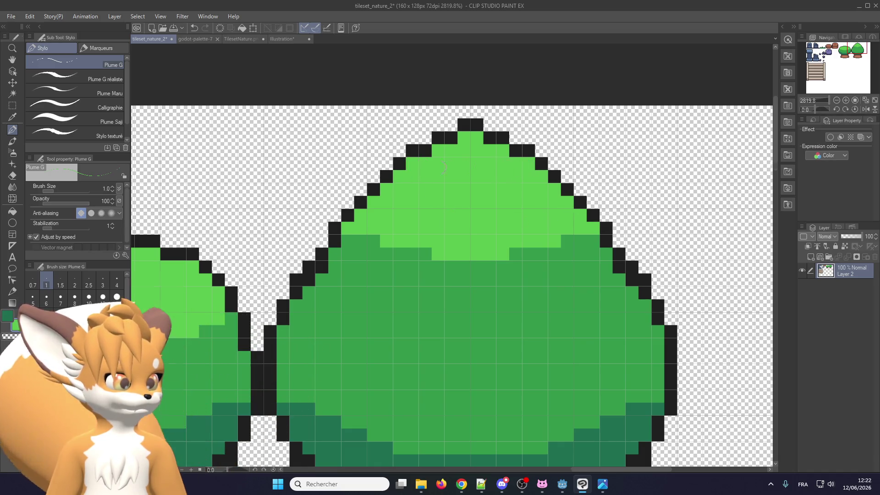
{"action": "scroll", "coordinate": [449, 166], "scroll_direction": "down", "scroll_amount": 5}
{"action": "scroll", "coordinate": [345, 238], "scroll_direction": "up", "scroll_amount": 5}
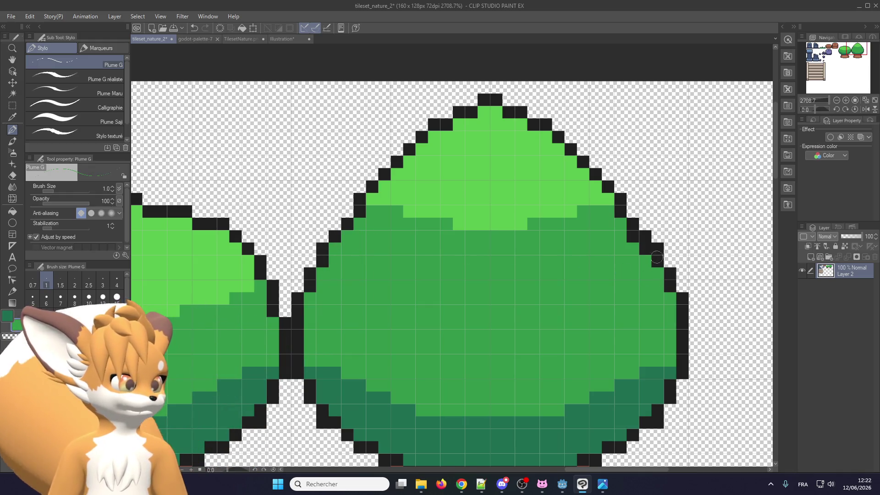
{"action": "scroll", "coordinate": [569, 287], "scroll_direction": "down", "scroll_amount": 3}
{"action": "scroll", "coordinate": [568, 287], "scroll_direction": "down", "scroll_amount": 1}
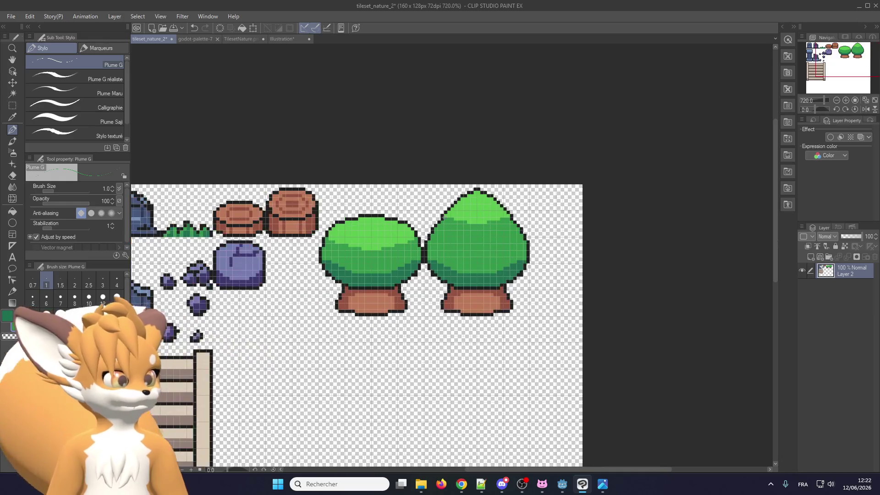
- Undo the extra outline pixels at the bush's upper-left
{"action": "scroll", "coordinate": [442, 218], "scroll_direction": "up", "scroll_amount": 1}
{"action": "scroll", "coordinate": [442, 218], "scroll_direction": "up", "scroll_amount": 3}
{"action": "scroll", "coordinate": [442, 218], "scroll_direction": "up", "scroll_amount": 1}
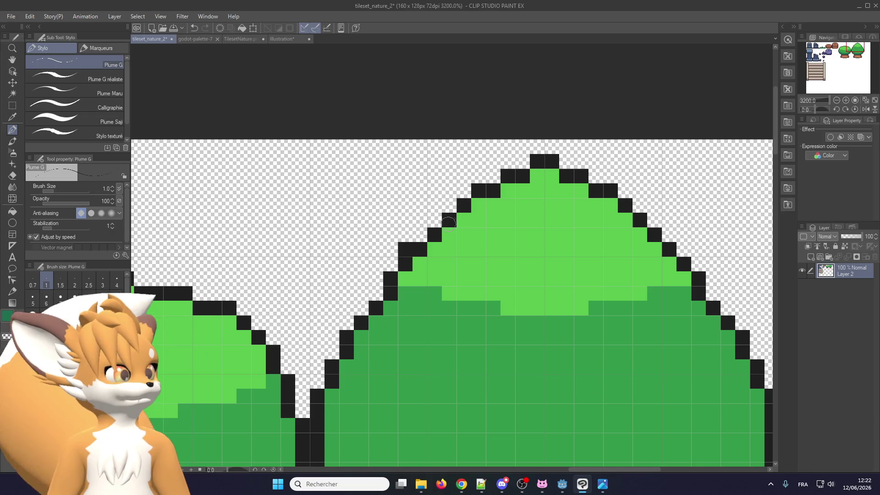
{"action": "scroll", "coordinate": [436, 237], "scroll_direction": "down", "scroll_amount": 2}
{"action": "scroll", "coordinate": [418, 232], "scroll_direction": "up", "scroll_amount": 1}
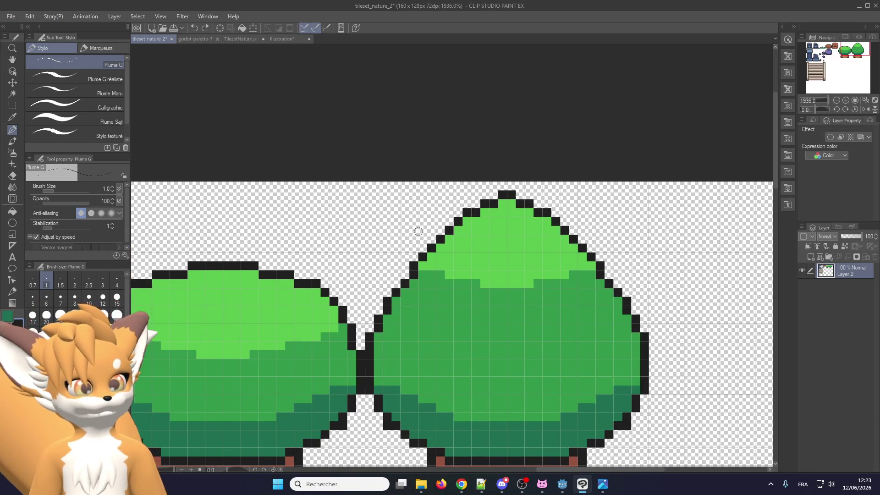
{"action": "scroll", "coordinate": [419, 232], "scroll_direction": "up", "scroll_amount": 2}
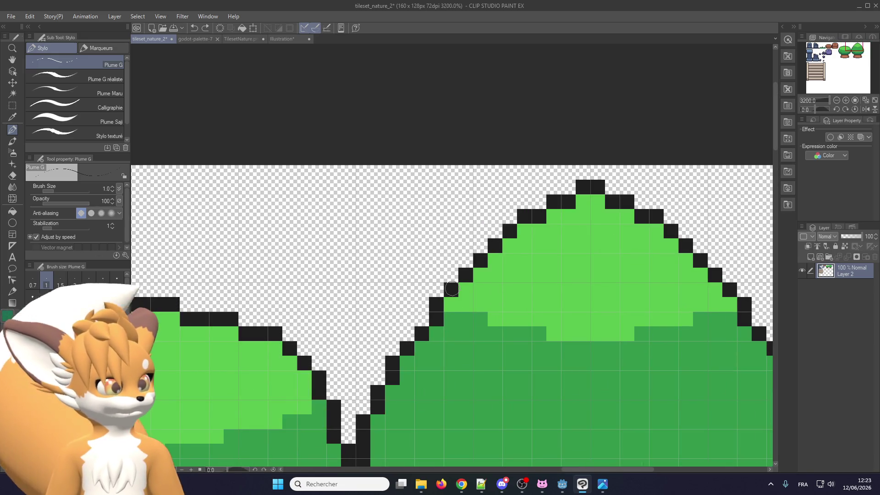
{"action": "scroll", "coordinate": [524, 214], "scroll_direction": "down", "scroll_amount": 2}
{"action": "scroll", "coordinate": [495, 229], "scroll_direction": "down", "scroll_amount": 1}
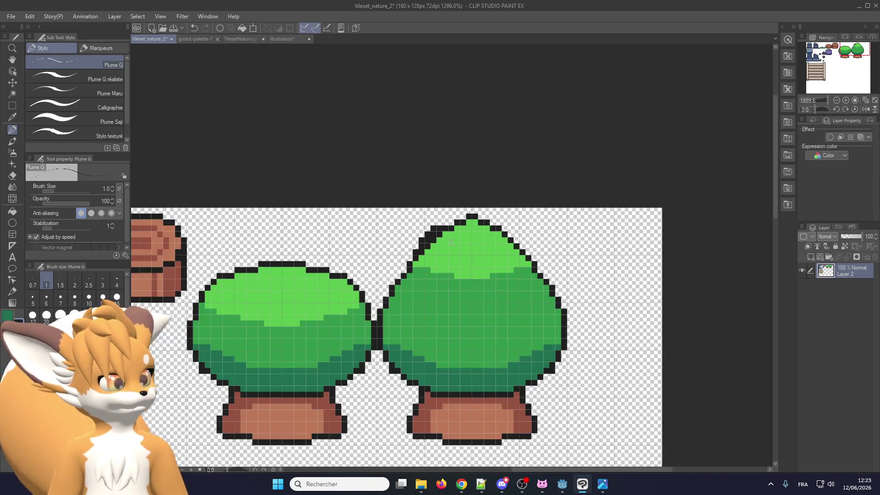
{"action": "scroll", "coordinate": [464, 244], "scroll_direction": "up", "scroll_amount": 1}
{"action": "key", "text": "ctrl+z"}
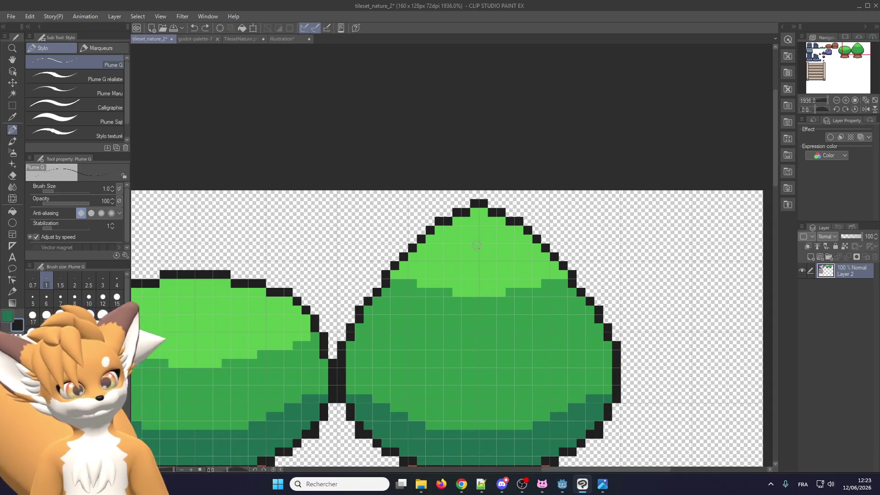
- Save the tileset file with Ctrl+S
{"action": "scroll", "coordinate": [475, 245], "scroll_direction": "up", "scroll_amount": 1}
{"action": "scroll", "coordinate": [440, 247], "scroll_direction": "up", "scroll_amount": 1}
{"action": "scroll", "coordinate": [408, 251], "scroll_direction": "up", "scroll_amount": 1}
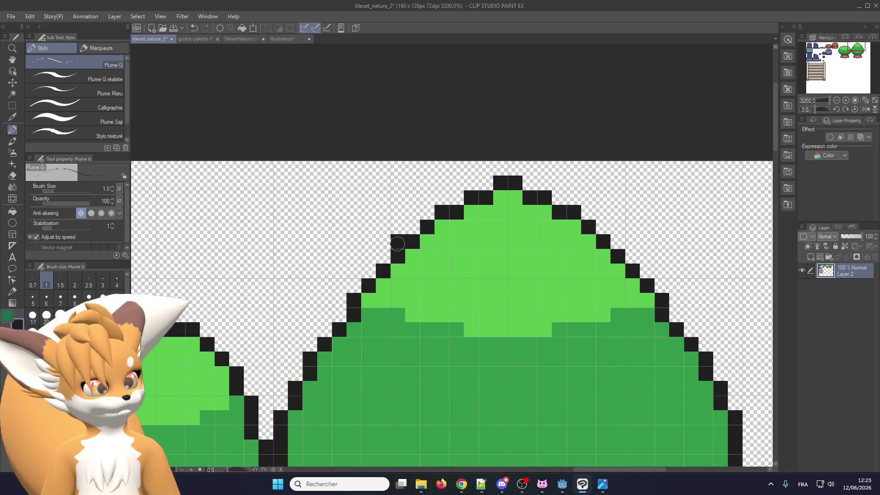
{"action": "scroll", "coordinate": [396, 241], "scroll_direction": "down", "scroll_amount": 2}
{"action": "scroll", "coordinate": [422, 245], "scroll_direction": "down", "scroll_amount": 1}
{"action": "scroll", "coordinate": [443, 250], "scroll_direction": "down", "scroll_amount": 2}
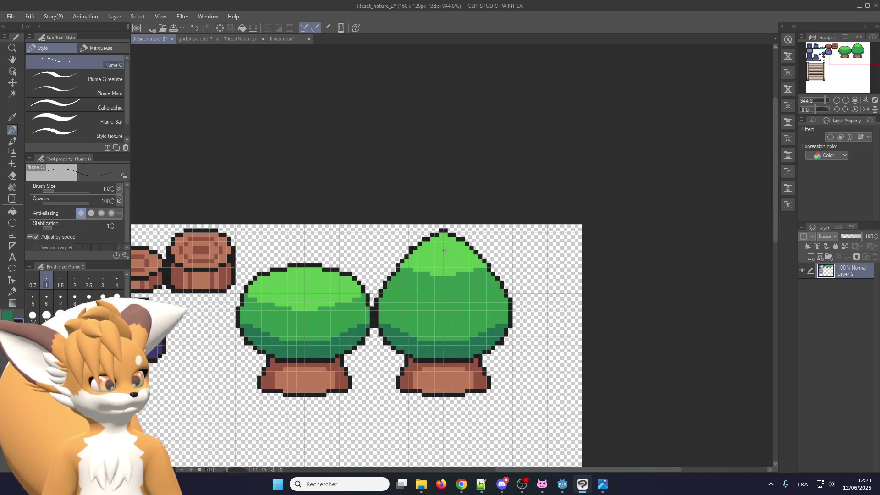
{"action": "scroll", "coordinate": [445, 251], "scroll_direction": "up", "scroll_amount": 2}
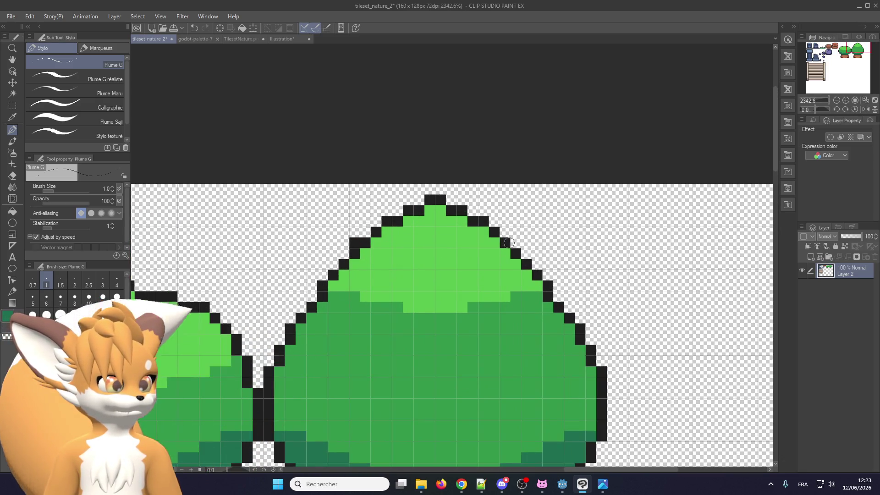
{"action": "scroll", "coordinate": [509, 243], "scroll_direction": "up", "scroll_amount": 1}
{"action": "scroll", "coordinate": [494, 255], "scroll_direction": "down", "scroll_amount": 2}
{"action": "scroll", "coordinate": [432, 259], "scroll_direction": "down", "scroll_amount": 2}
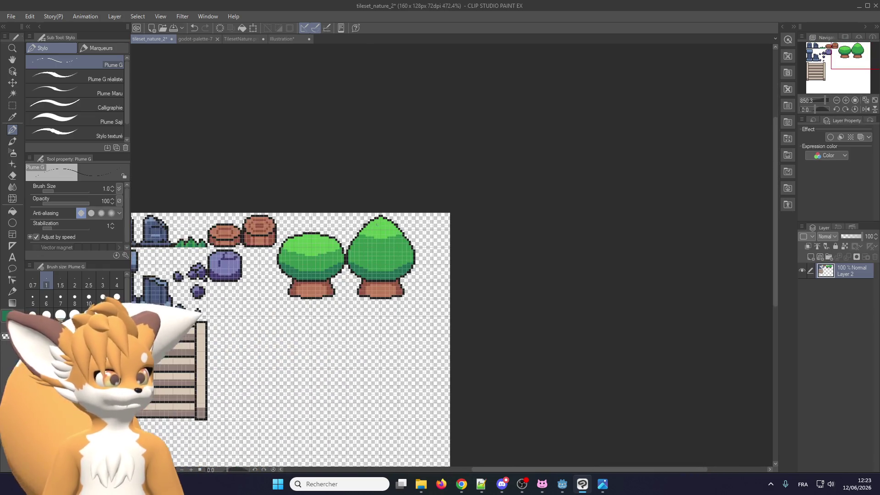
{"action": "scroll", "coordinate": [382, 246], "scroll_direction": "up", "scroll_amount": 1}
{"action": "scroll", "coordinate": [363, 227], "scroll_direction": "up", "scroll_amount": 2}
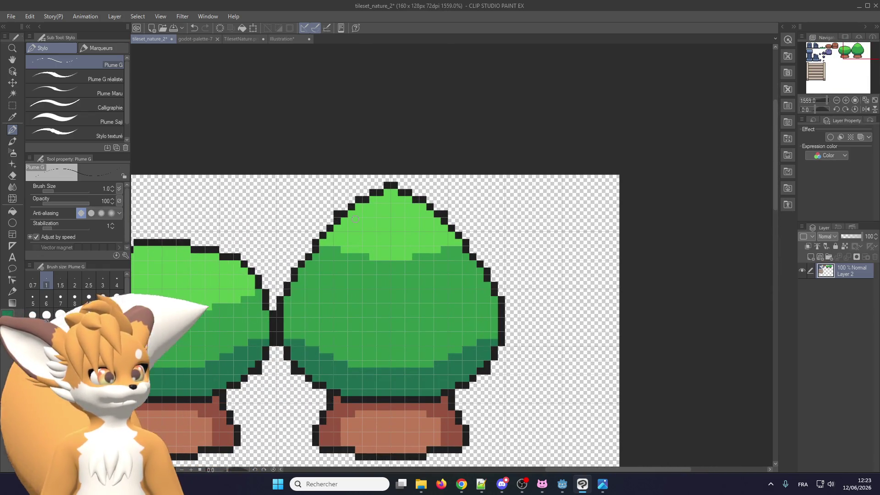
{"action": "scroll", "coordinate": [359, 222], "scroll_direction": "down", "scroll_amount": 1}
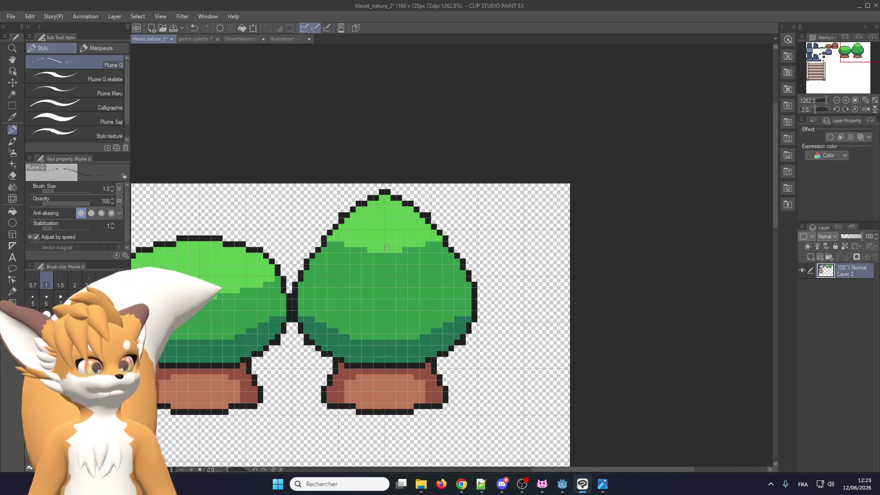
{"action": "scroll", "coordinate": [387, 248], "scroll_direction": "down", "scroll_amount": 2}
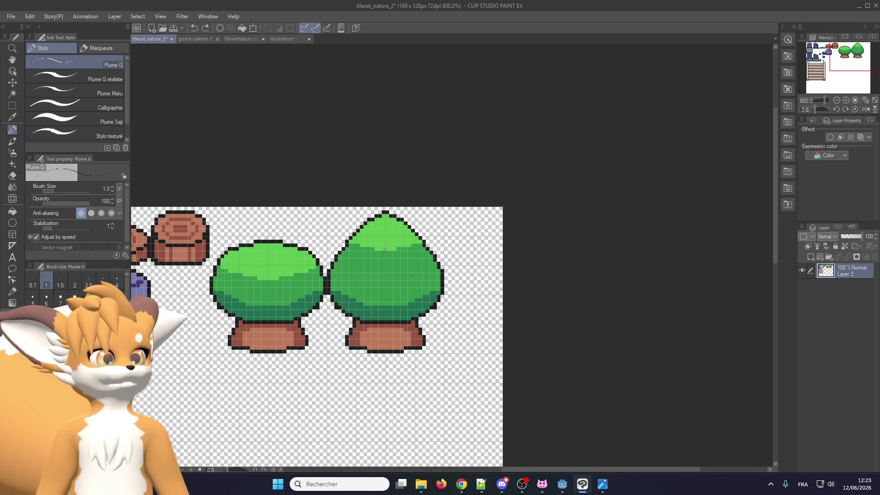
{"action": "scroll", "coordinate": [403, 265], "scroll_direction": "down", "scroll_amount": 1}
{"action": "scroll", "coordinate": [400, 254], "scroll_direction": "up", "scroll_amount": 1}
{"action": "scroll", "coordinate": [397, 247], "scroll_direction": "up", "scroll_amount": 1}
{"action": "scroll", "coordinate": [397, 246], "scroll_direction": "up", "scroll_amount": 1}
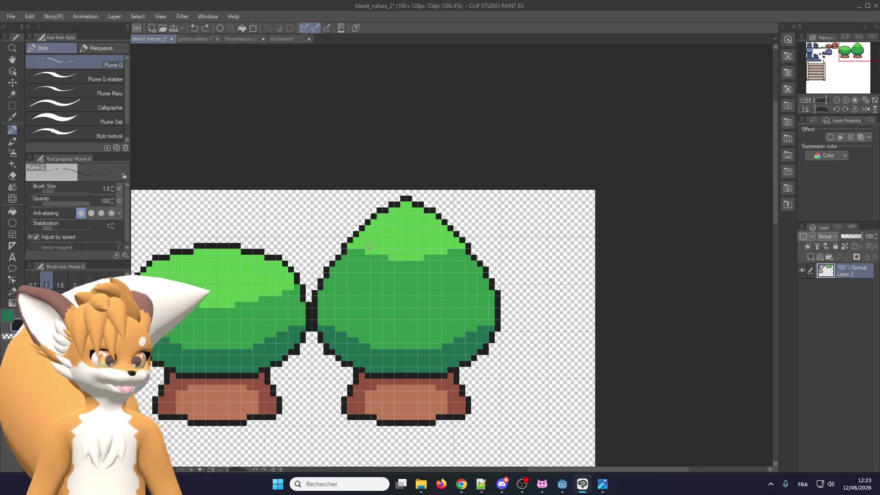
{"action": "key", "text": "ctrl+s"}
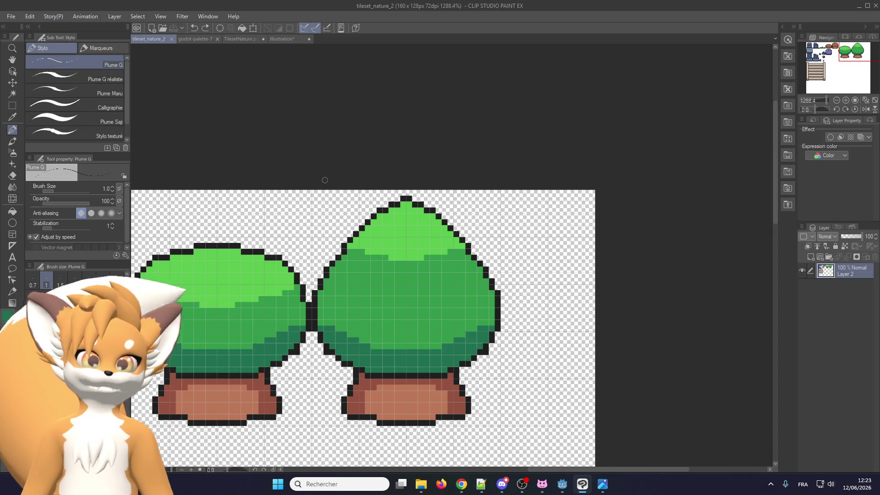
- Add a new empty raster layer, Layer 1, above Layer 2
{"action": "scroll", "coordinate": [390, 225], "scroll_direction": "down", "scroll_amount": 1}
{"action": "scroll", "coordinate": [391, 225], "scroll_direction": "up", "scroll_amount": 2}
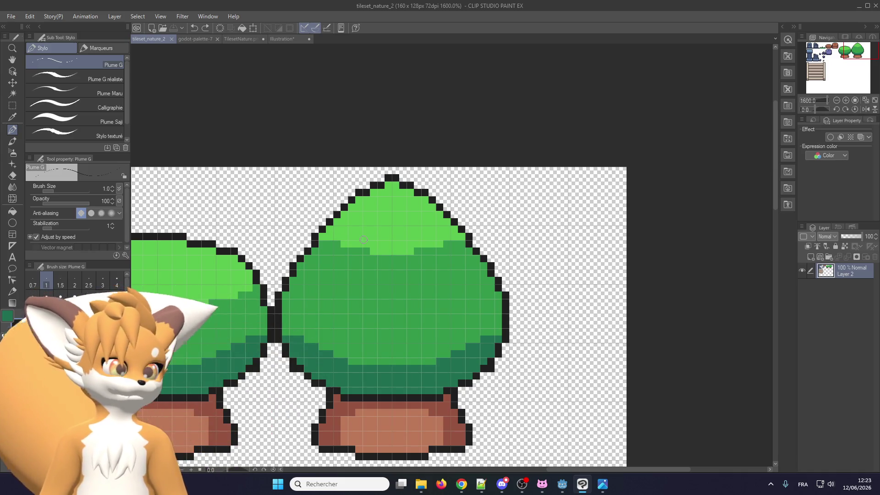
{"action": "key", "text": "ctrl+shift+n"}
{"action": "scroll", "coordinate": [369, 232], "scroll_direction": "up", "scroll_amount": 3}
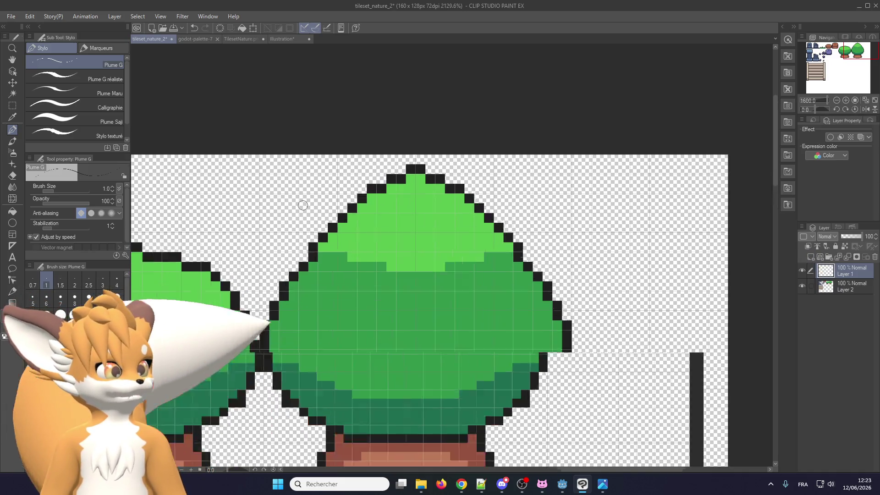
- Outline pointed ears on the bush's upper left and right, closing the left lobe's gap
{"action": "left_click_drag", "start_coordinate": [367, 207], "coordinate": [292, 298]}
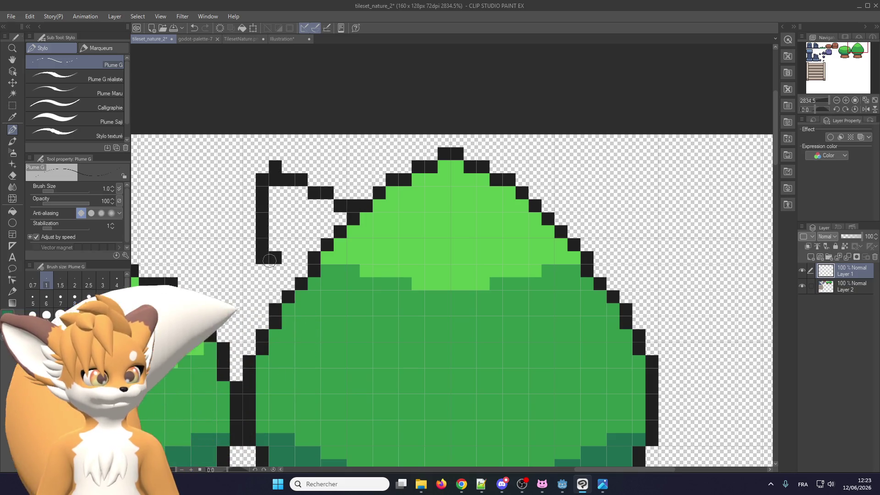
{"action": "left_click_drag", "start_coordinate": [536, 206], "coordinate": [672, 253]}
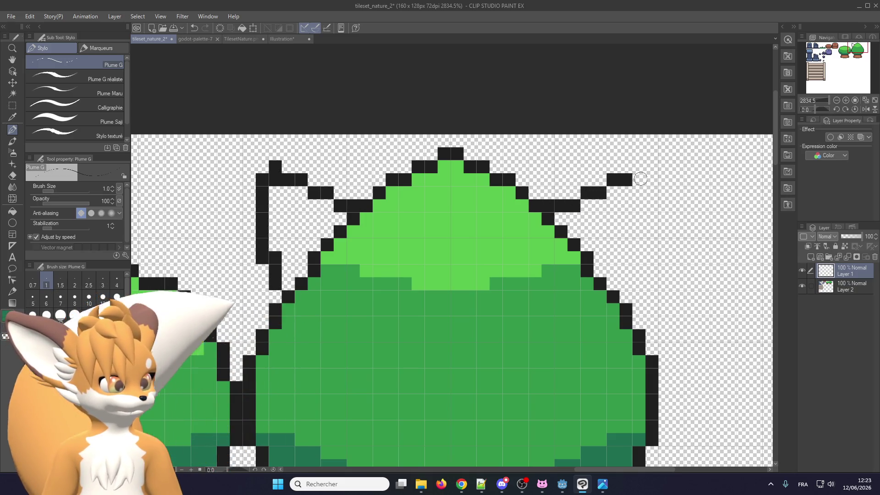
{"action": "scroll", "coordinate": [403, 198], "scroll_direction": "down", "scroll_amount": 3}
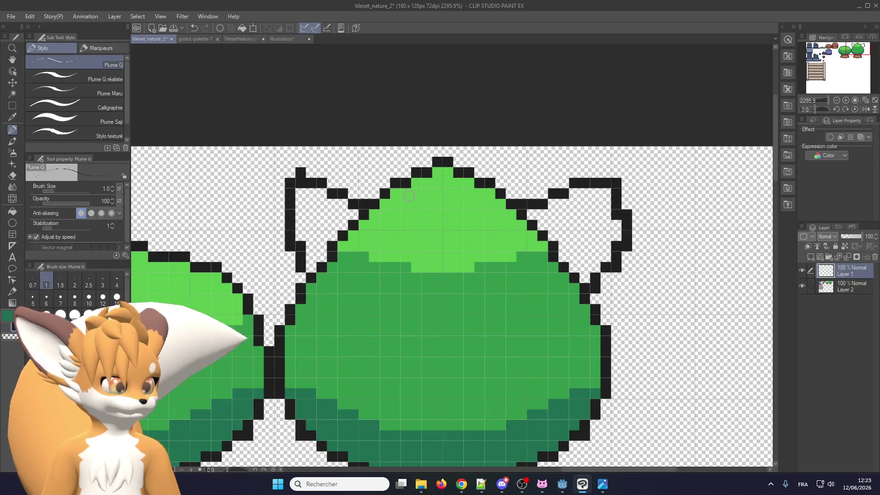
{"action": "scroll", "coordinate": [399, 202], "scroll_direction": "up", "scroll_amount": 1}
{"action": "scroll", "coordinate": [300, 223], "scroll_direction": "up", "scroll_amount": 1}
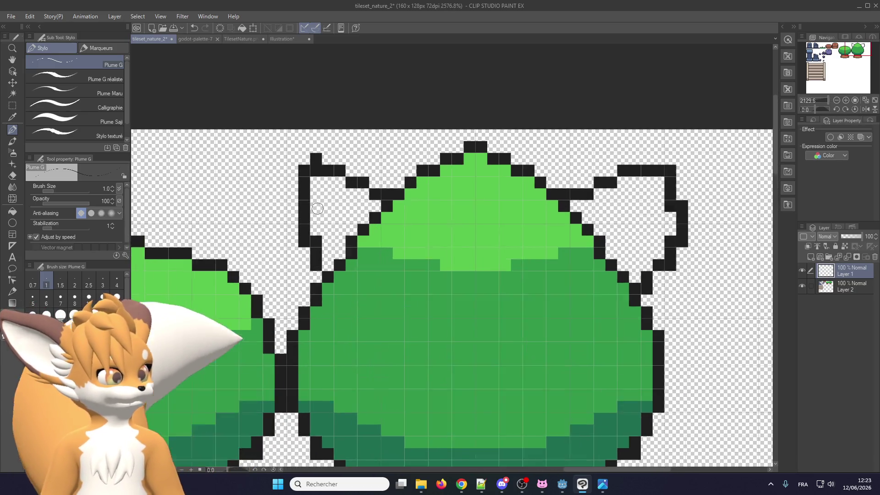
{"action": "mouse_move", "coordinate": [300, 223]}
{"action": "left_mouse_down"}
{"action": "mouse_move", "coordinate": [290, 178]}
{"action": "mouse_move", "coordinate": [303, 232]}
{"action": "left_mouse_up"}
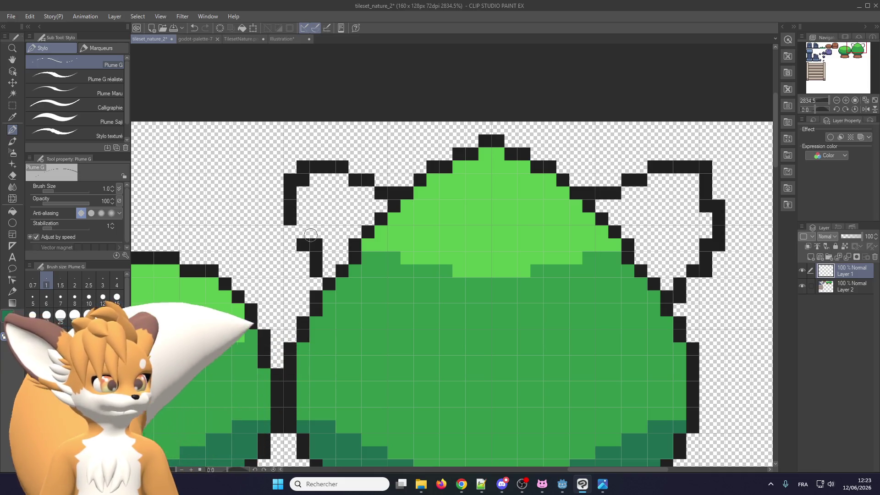
{"action": "left_click", "coordinate": [303, 232]}
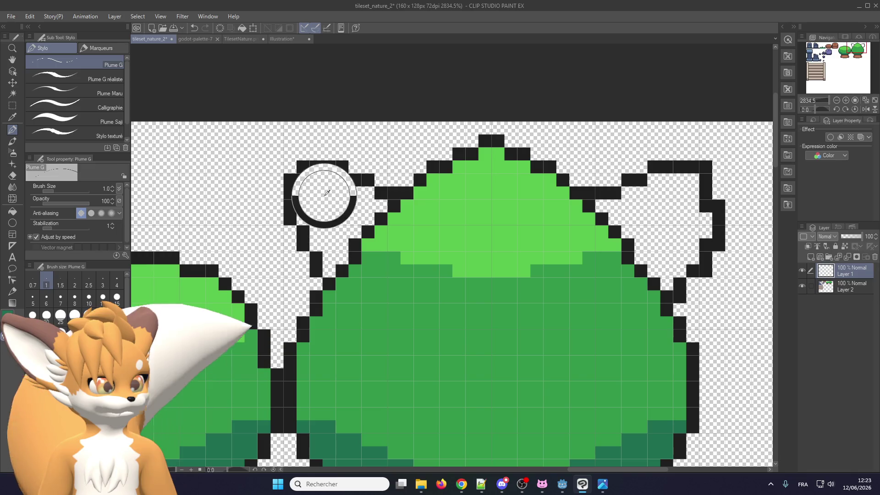
- Remove the stray pixel by the right lobe and extend its top outline row
{"action": "scroll", "coordinate": [314, 165], "scroll_direction": "down", "scroll_amount": 3}
{"action": "scroll", "coordinate": [541, 186], "scroll_direction": "up", "scroll_amount": 3}
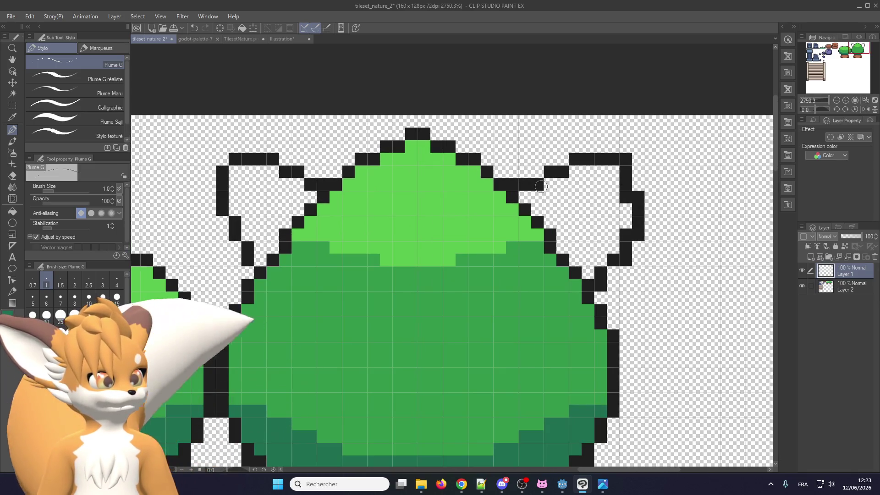
{"action": "key", "text": "ctrl+z"}
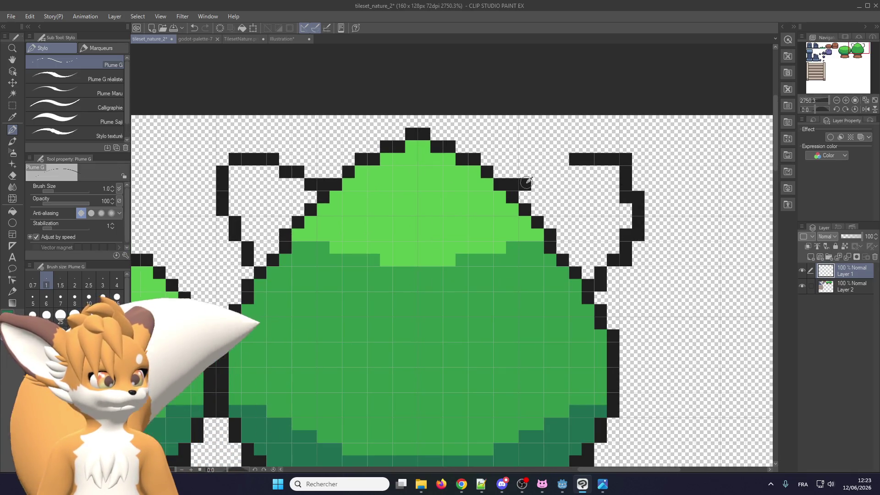
{"action": "left_click", "coordinate": [537, 171]}
{"action": "left_click_drag", "start_coordinate": [550, 171], "coordinate": [551, 159]}
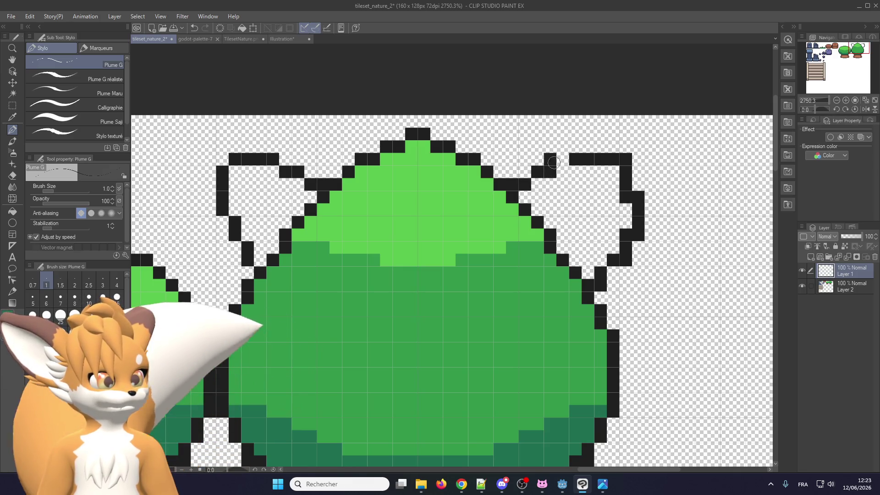
{"action": "left_click", "coordinate": [563, 159]}
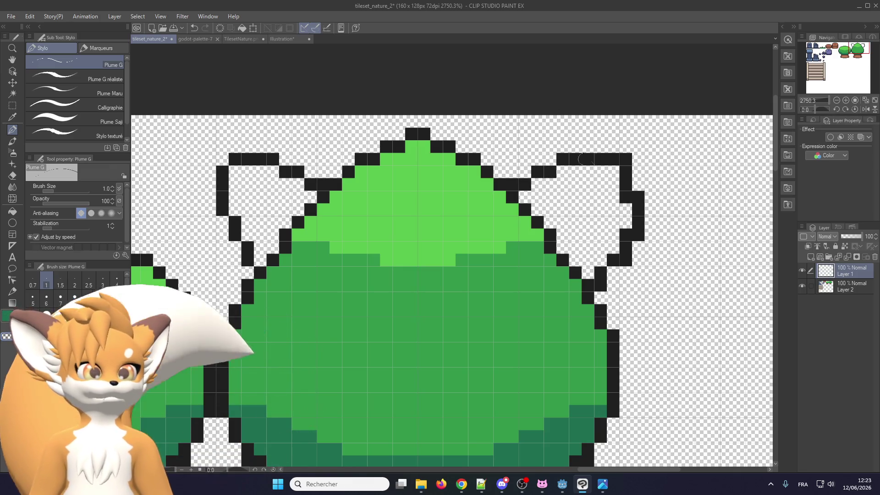
- Rework the right lobe's right and bottom edges, undoing the stray lower-edge strokes
{"action": "left_click_drag", "start_coordinate": [634, 156], "coordinate": [639, 234]}
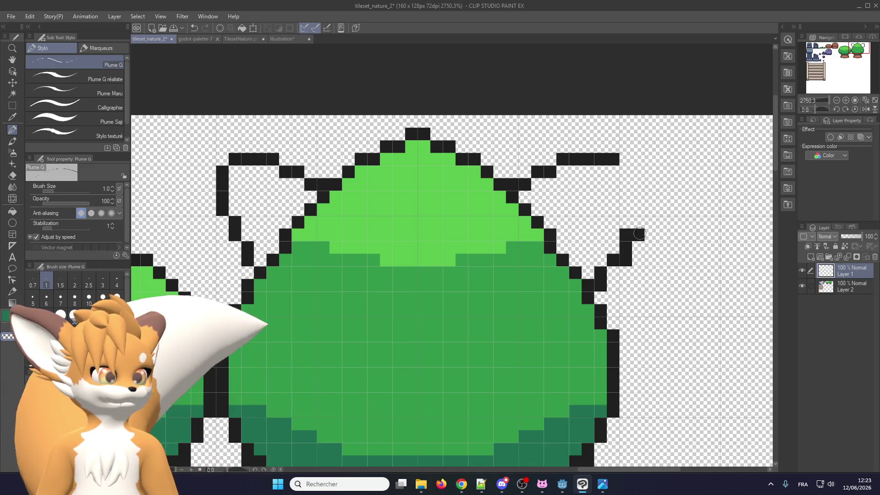
{"action": "left_click_drag", "start_coordinate": [624, 172], "coordinate": [626, 186]}
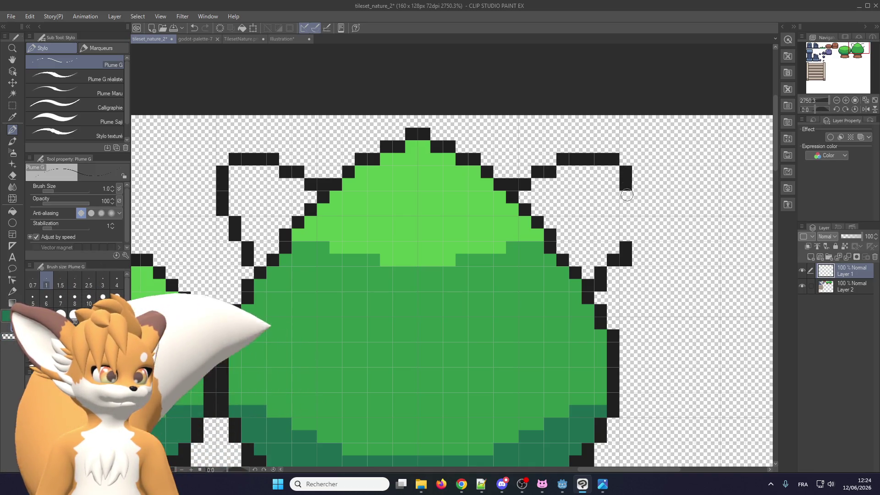
{"action": "left_click_drag", "start_coordinate": [614, 224], "coordinate": [587, 270]}
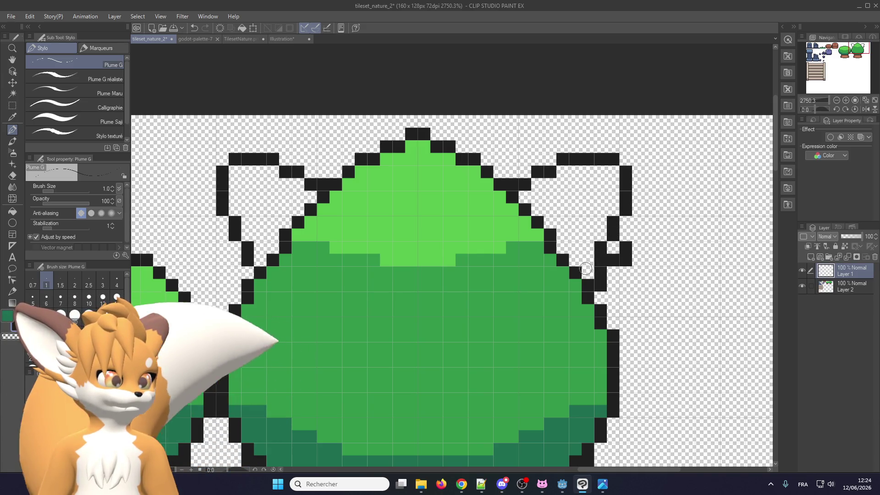
{"action": "key", "text": "ctrl+z"}
{"action": "key", "text": "ctrl+z"}
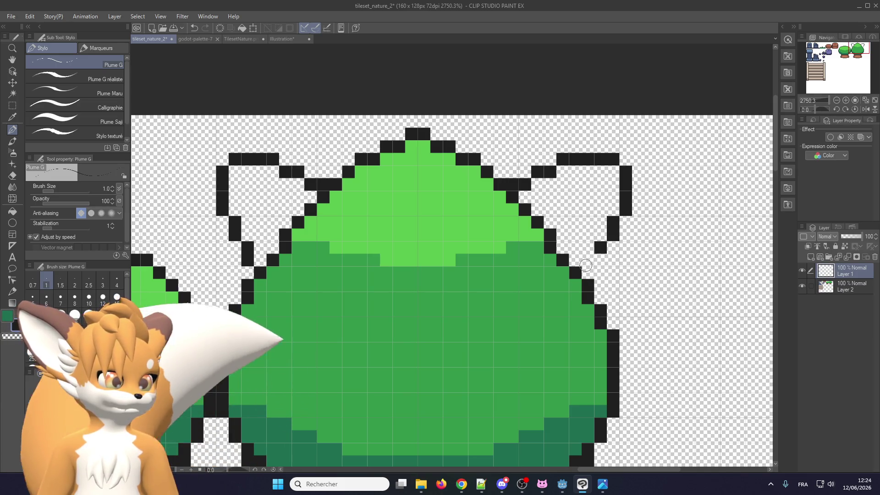
{"action": "left_click", "coordinate": [587, 248]}
{"action": "left_click", "coordinate": [601, 247]}
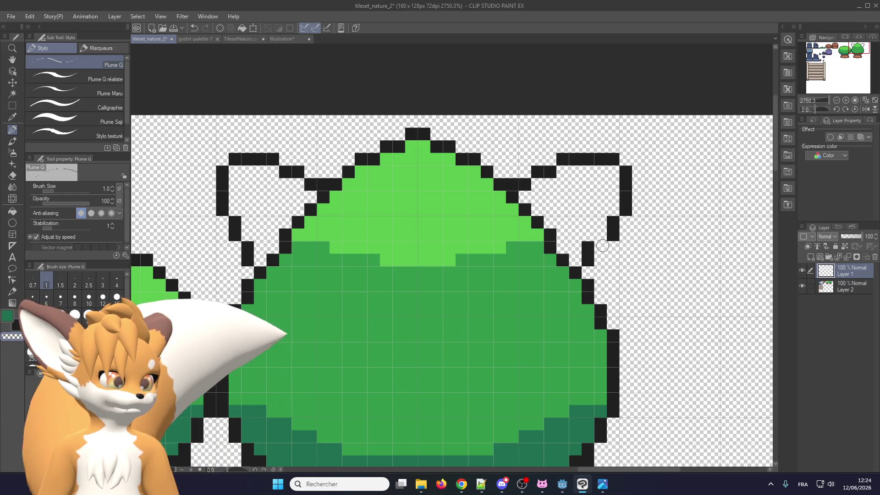
{"action": "key", "text": "m"}
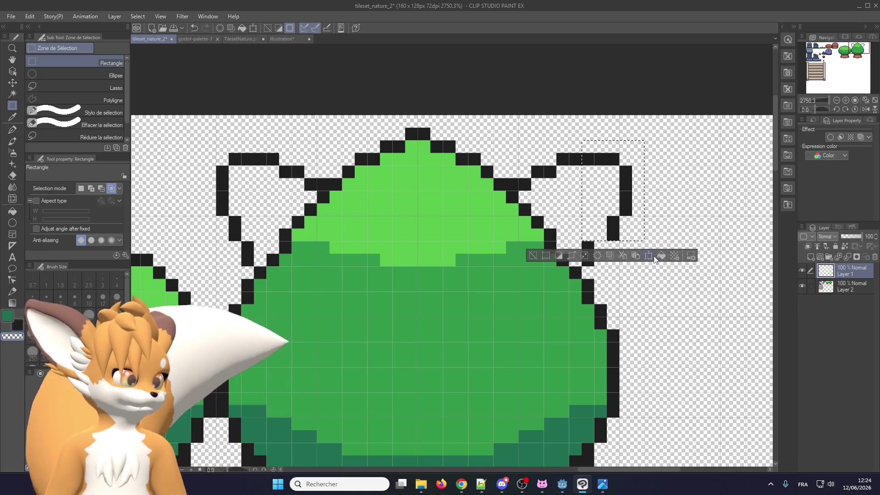
- Nudge the selected right-lobe outline one pixel left with a transform, confirm, and deselect
{"action": "left_click", "coordinate": [651, 257]}
{"action": "key", "text": "Left"}
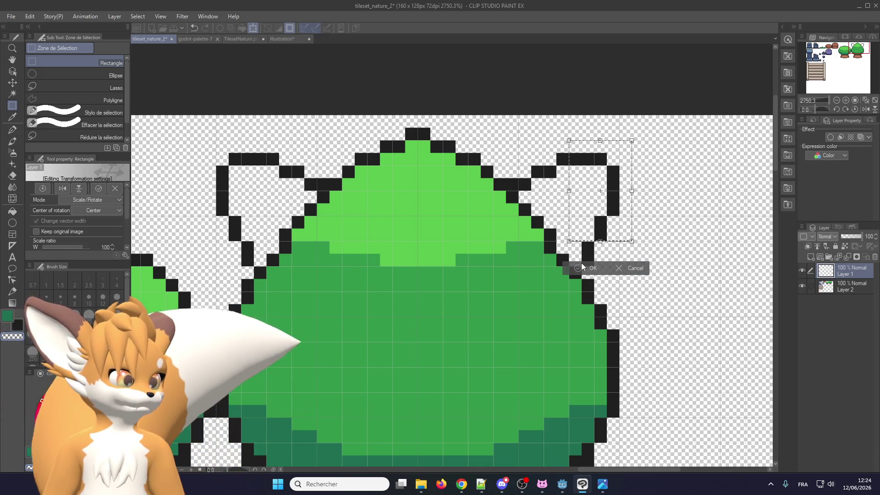
{"action": "left_click", "coordinate": [583, 267]}
{"action": "key", "text": "ctrl+d"}
{"action": "scroll", "coordinate": [573, 210], "scroll_direction": "down", "scroll_amount": 2}
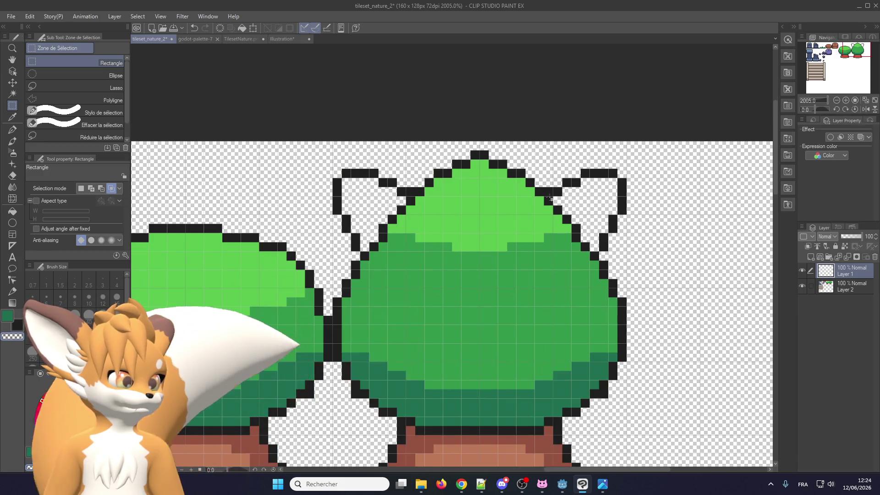
{"action": "scroll", "coordinate": [413, 185], "scroll_direction": "down", "scroll_amount": 1}
{"action": "scroll", "coordinate": [406, 200], "scroll_direction": "down", "scroll_amount": 2}
{"action": "scroll", "coordinate": [400, 215], "scroll_direction": "down", "scroll_amount": 2}
{"action": "scroll", "coordinate": [408, 219], "scroll_direction": "up", "scroll_amount": 1}
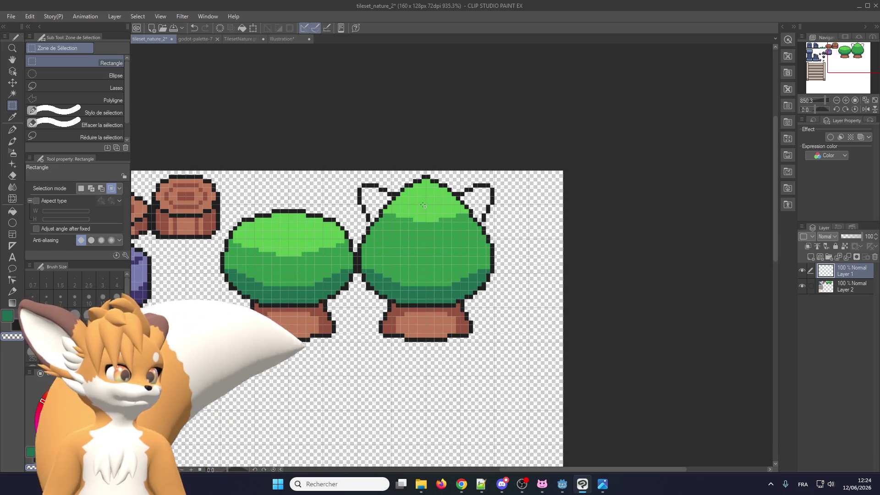
{"action": "scroll", "coordinate": [372, 209], "scroll_direction": "down", "scroll_amount": 1}
{"action": "scroll", "coordinate": [336, 198], "scroll_direction": "up", "scroll_amount": 1}
{"action": "scroll", "coordinate": [413, 188], "scroll_direction": "up", "scroll_amount": 1}
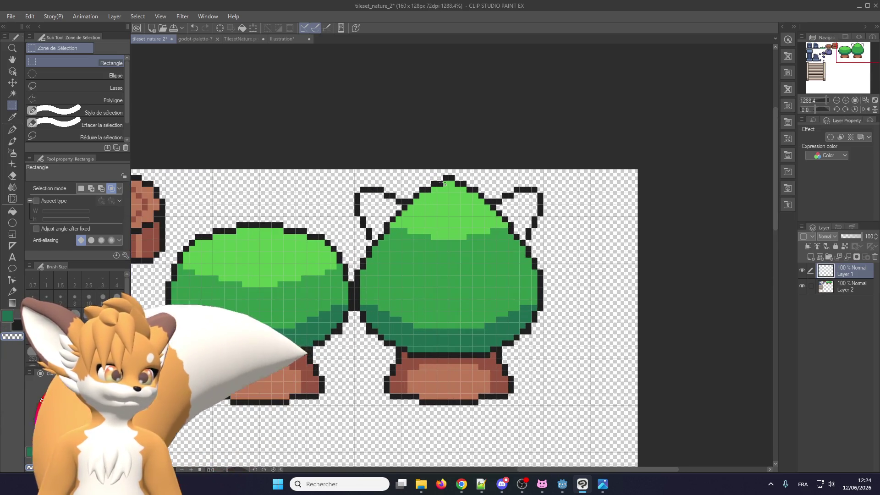
{"action": "scroll", "coordinate": [458, 199], "scroll_direction": "up", "scroll_amount": 1}
{"action": "scroll", "coordinate": [503, 210], "scroll_direction": "up", "scroll_amount": 1}
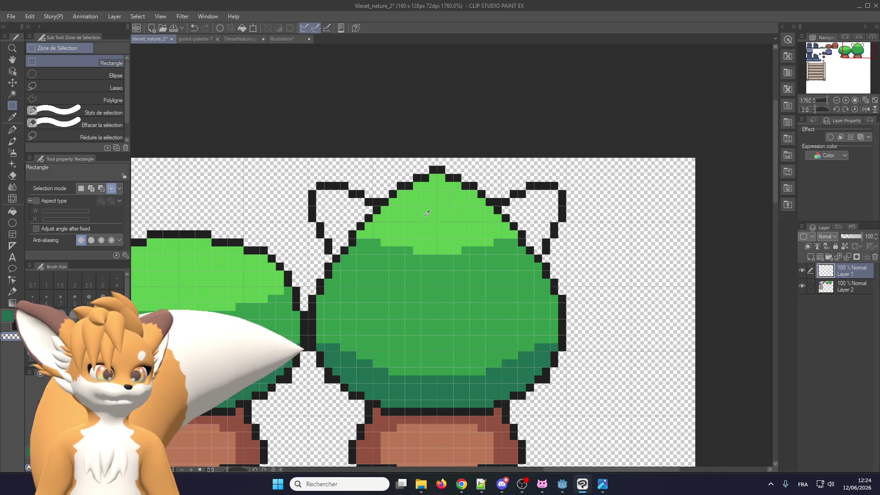
{"action": "scroll", "coordinate": [318, 196], "scroll_direction": "down", "scroll_amount": 1}
{"action": "scroll", "coordinate": [318, 200], "scroll_direction": "up", "scroll_amount": 1}
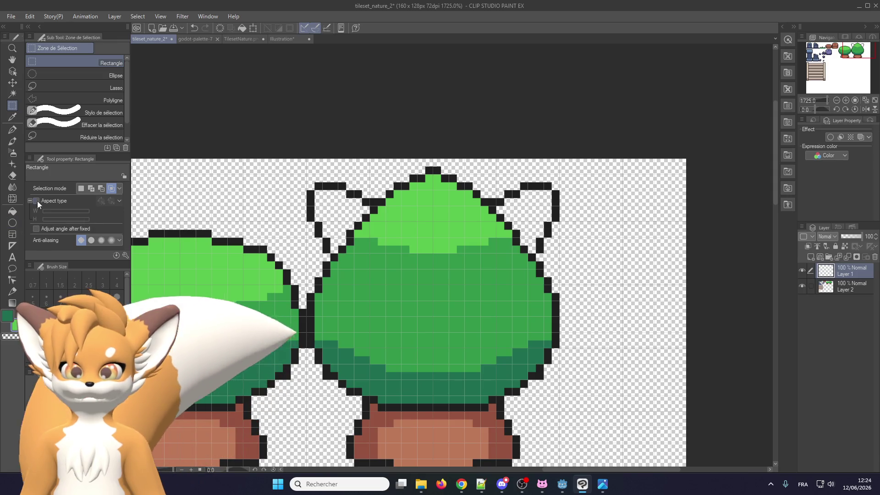
{"action": "key", "text": "p"}
{"action": "scroll", "coordinate": [403, 225], "scroll_direction": "up", "scroll_amount": 2}
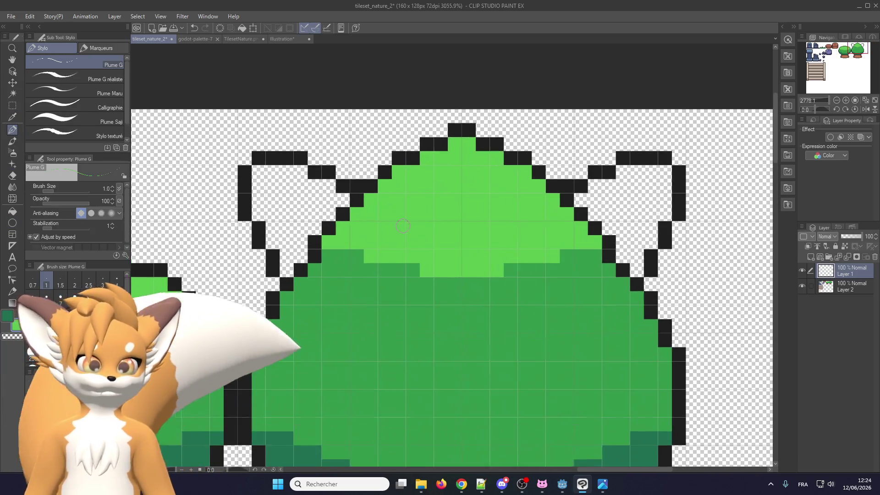
- On a new layer, fill the left lobe's interior with light green
{"action": "scroll", "coordinate": [404, 225], "scroll_direction": "up", "scroll_amount": 1}
{"action": "key", "text": "ctrl+shift+n"}
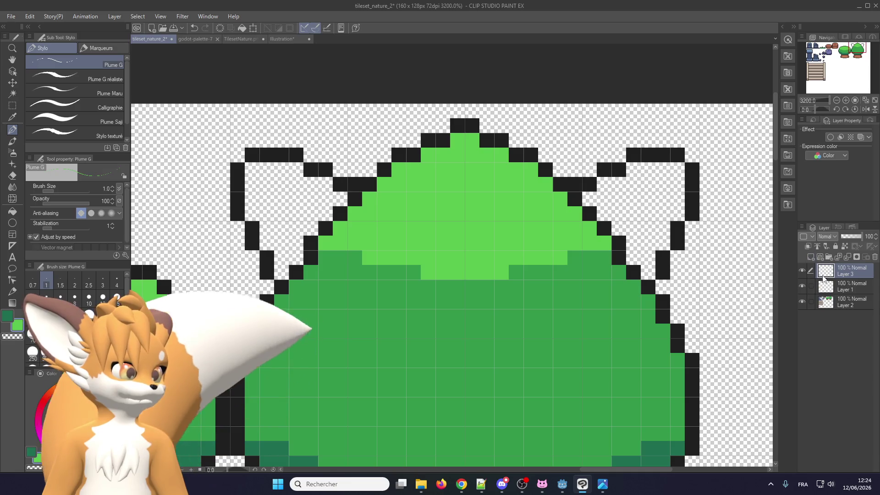
{"action": "mouse_move", "coordinate": [273, 197]}
{"action": "left_mouse_down"}
{"action": "mouse_move", "coordinate": [300, 223]}
{"action": "mouse_move", "coordinate": [342, 211]}
{"action": "left_mouse_up"}
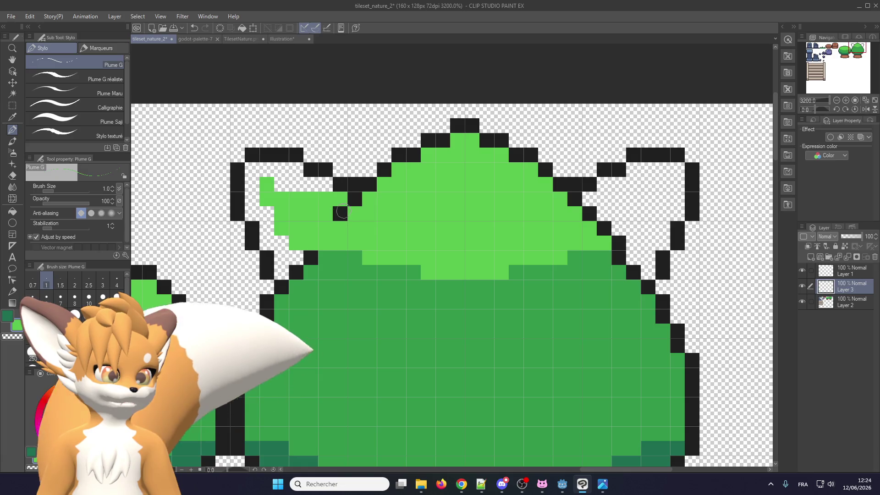
{"action": "left_click_drag", "start_coordinate": [284, 172], "coordinate": [291, 172]}
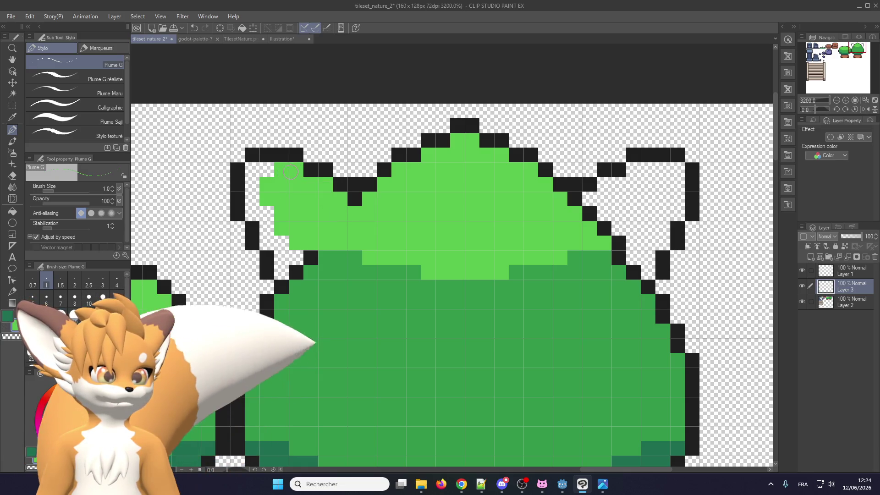
{"action": "left_click_drag", "start_coordinate": [267, 239], "coordinate": [298, 271]}
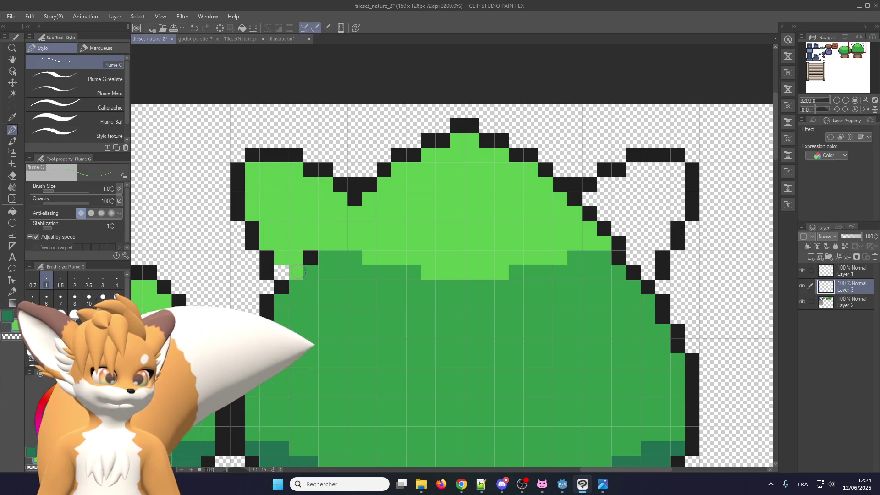
- Fill the right lobe light green and shade the lobe bases darker green
{"action": "scroll", "coordinate": [413, 206], "scroll_direction": "down", "scroll_amount": 1}
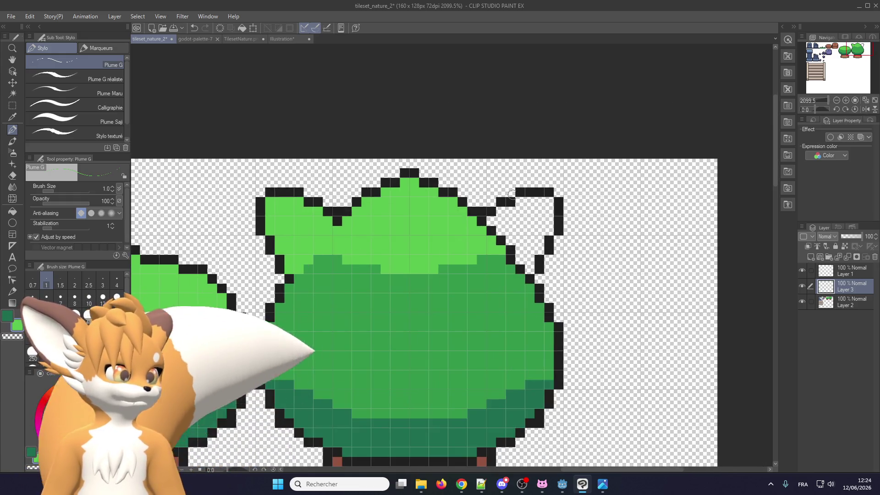
{"action": "scroll", "coordinate": [536, 233], "scroll_direction": "up", "scroll_amount": 1}
{"action": "left_click_drag", "start_coordinate": [476, 236], "coordinate": [544, 205]}
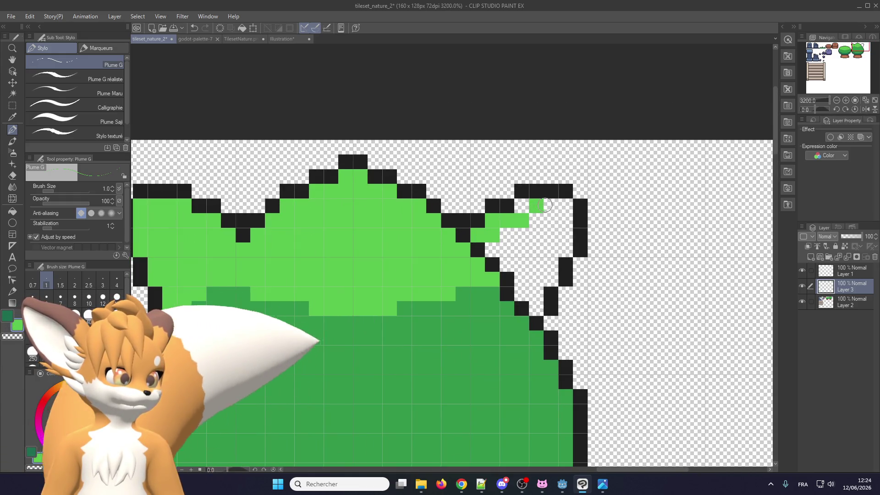
{"action": "mouse_move", "coordinate": [542, 239]}
{"action": "left_mouse_down"}
{"action": "mouse_move", "coordinate": [536, 248]}
{"action": "mouse_move", "coordinate": [549, 284]}
{"action": "left_mouse_up"}
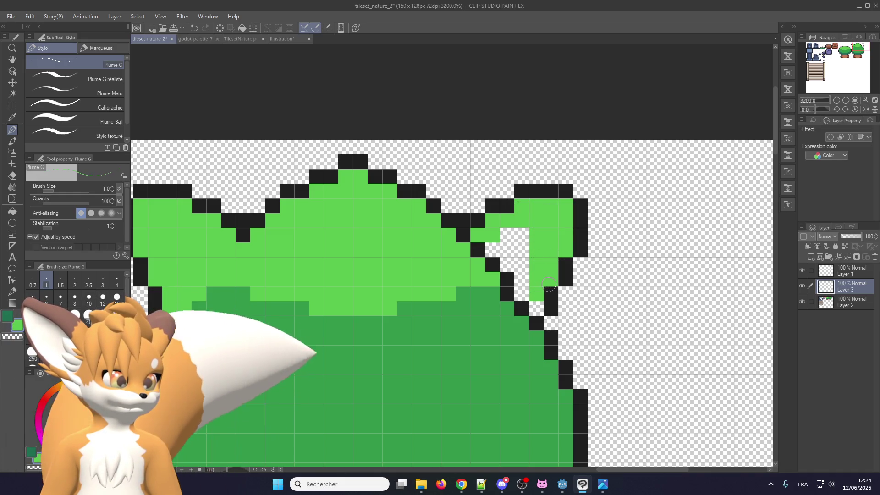
{"action": "left_click_drag", "start_coordinate": [472, 258], "coordinate": [508, 239]}
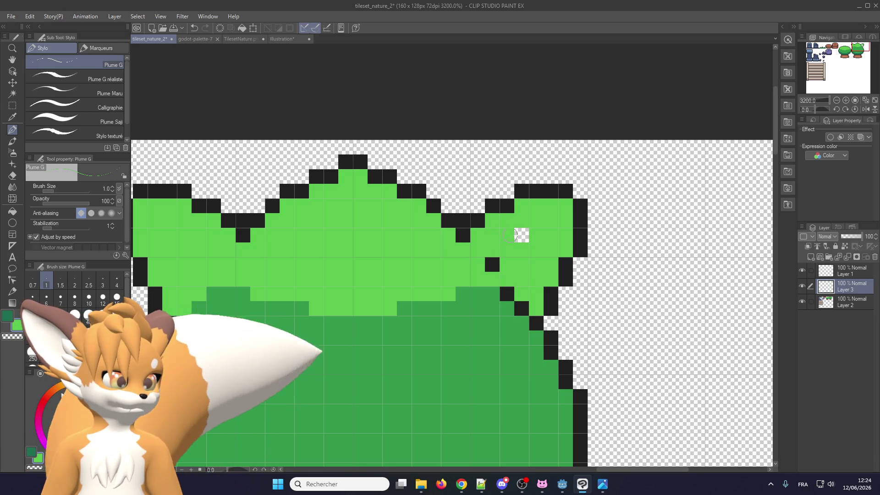
{"action": "scroll", "coordinate": [496, 269], "scroll_direction": "down", "scroll_amount": 1}
{"action": "scroll", "coordinate": [413, 266], "scroll_direction": "down", "scroll_amount": 2}
{"action": "scroll", "coordinate": [334, 265], "scroll_direction": "up", "scroll_amount": 2}
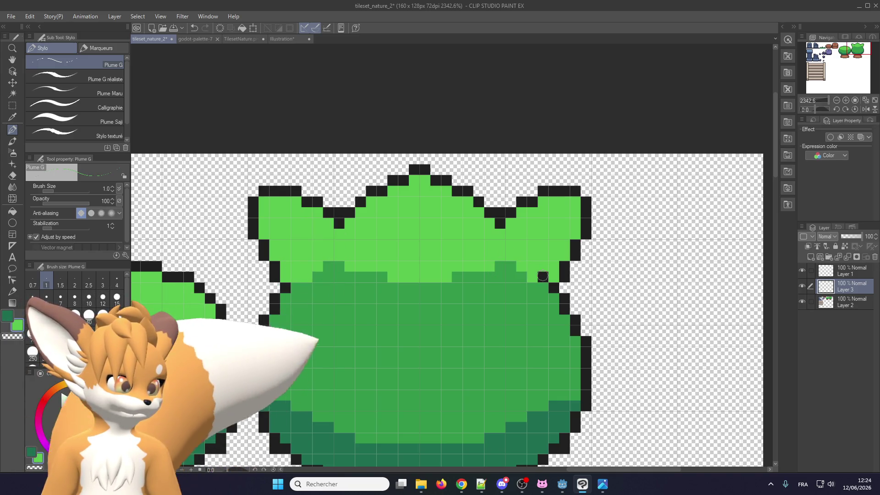
{"action": "scroll", "coordinate": [331, 282], "scroll_direction": "up", "scroll_amount": 1}
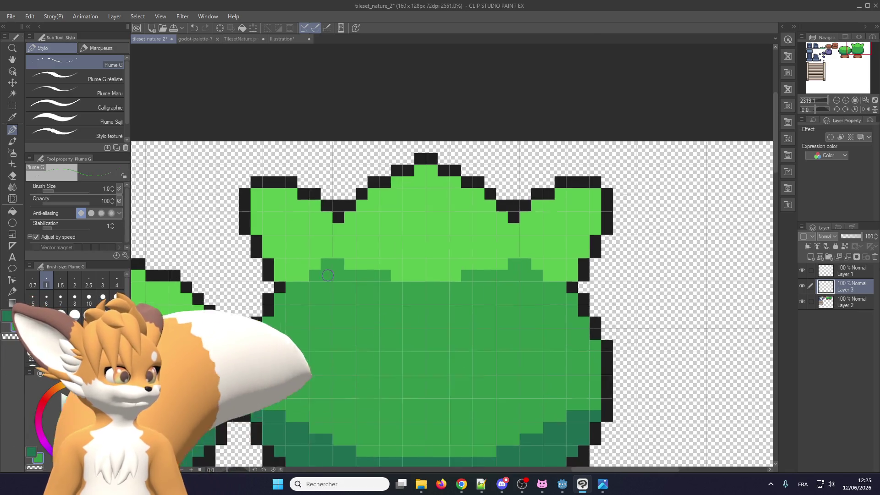
{"action": "left_click_drag", "start_coordinate": [274, 264], "coordinate": [281, 274]}
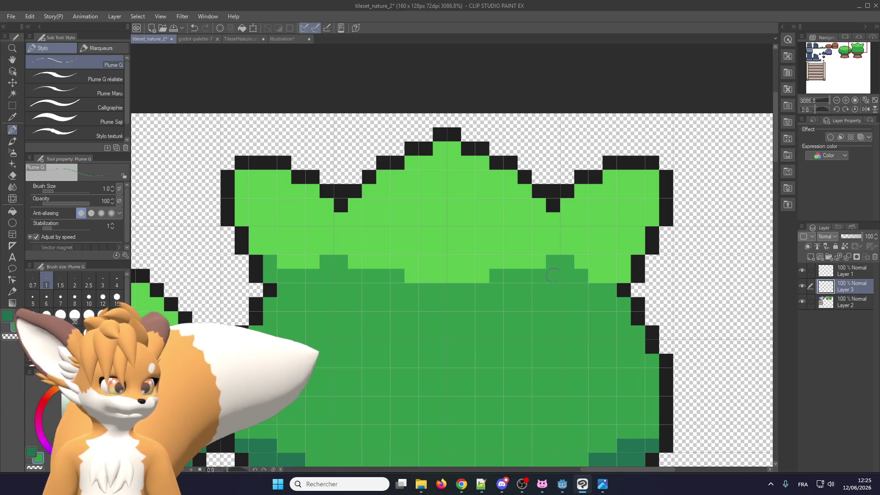
- Paint dark-green shading pixels and a diagonal run under both ears of the right tree
{"action": "scroll", "coordinate": [343, 402], "scroll_direction": "down", "scroll_amount": 1}
{"action": "scroll", "coordinate": [343, 402], "scroll_direction": "up", "scroll_amount": 1}
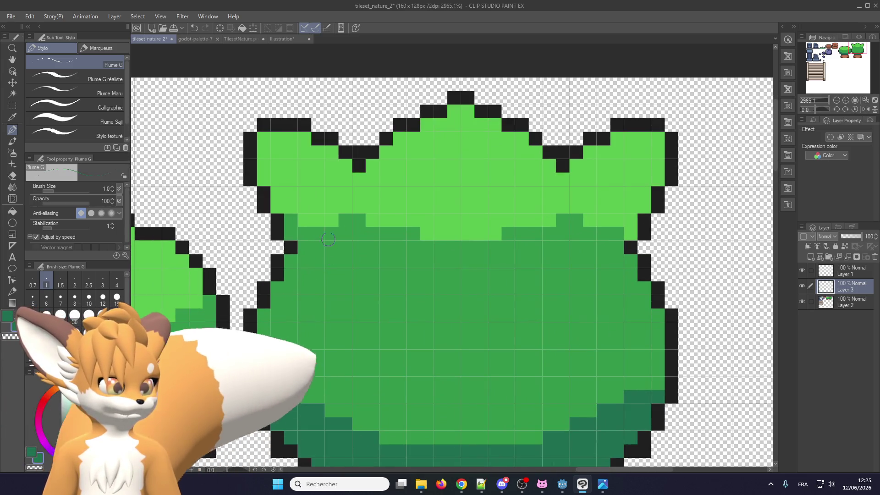
{"action": "left_click", "coordinate": [345, 194]}
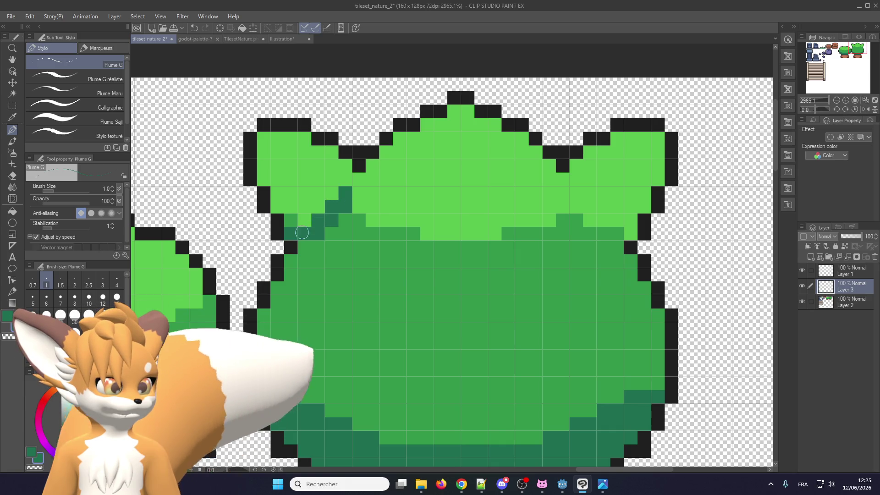
{"action": "left_click", "coordinate": [305, 245]}
{"action": "left_click_drag", "start_coordinate": [614, 234], "coordinate": [570, 211]}
{"action": "scroll", "coordinate": [604, 235], "scroll_direction": "down", "scroll_amount": 3}
{"action": "scroll", "coordinate": [617, 244], "scroll_direction": "up", "scroll_amount": 3}
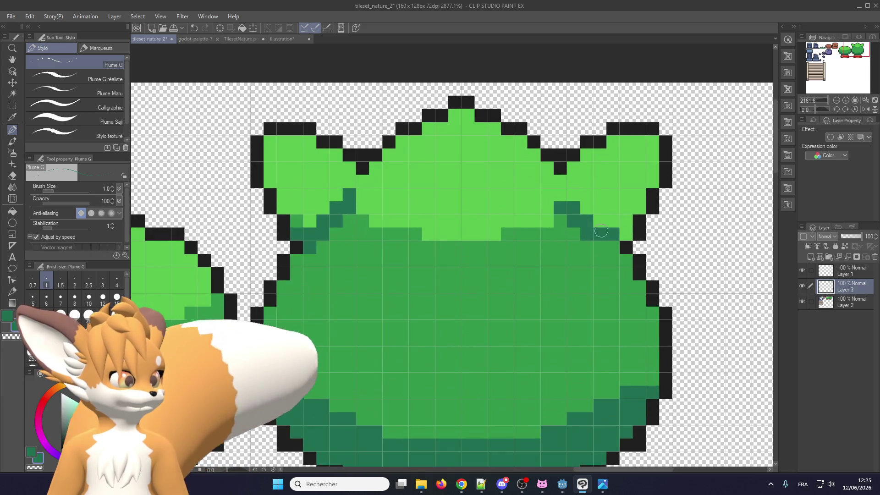
{"action": "left_click", "coordinate": [626, 235]}
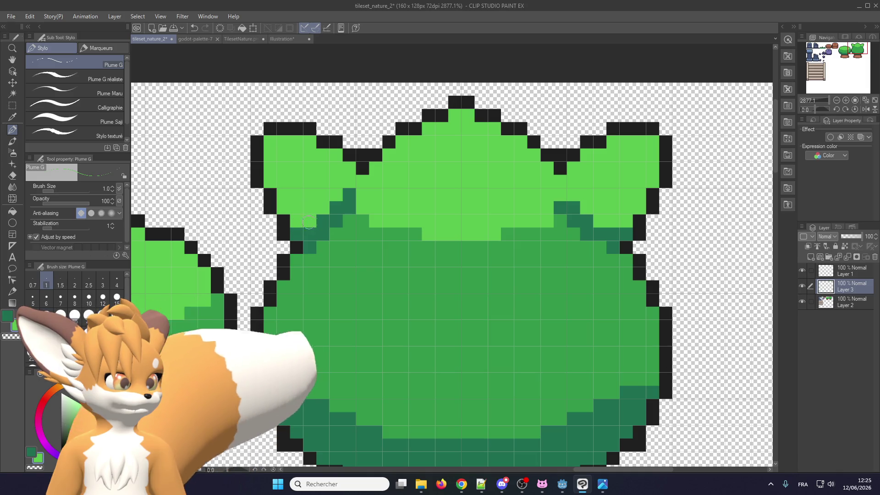
{"action": "left_click", "coordinate": [587, 220]}
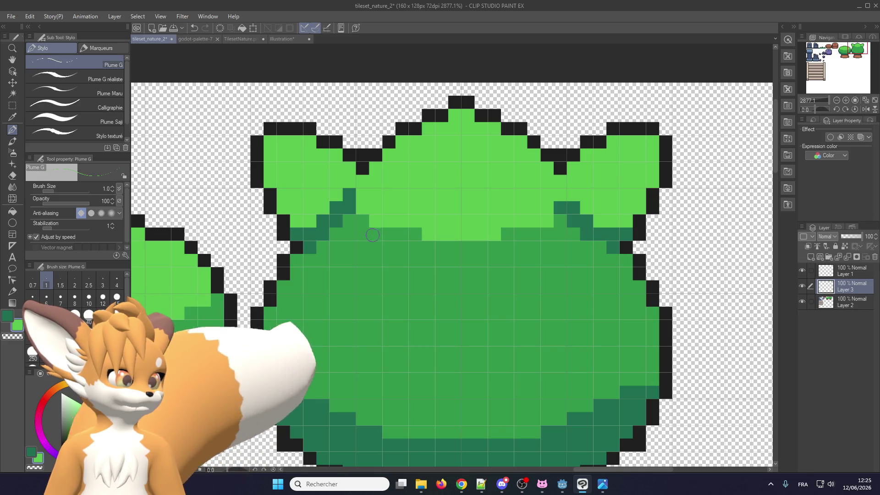
- Touch up the left-ear shading, turning stray dark pixels back to light green
{"action": "left_click", "coordinate": [322, 216]}
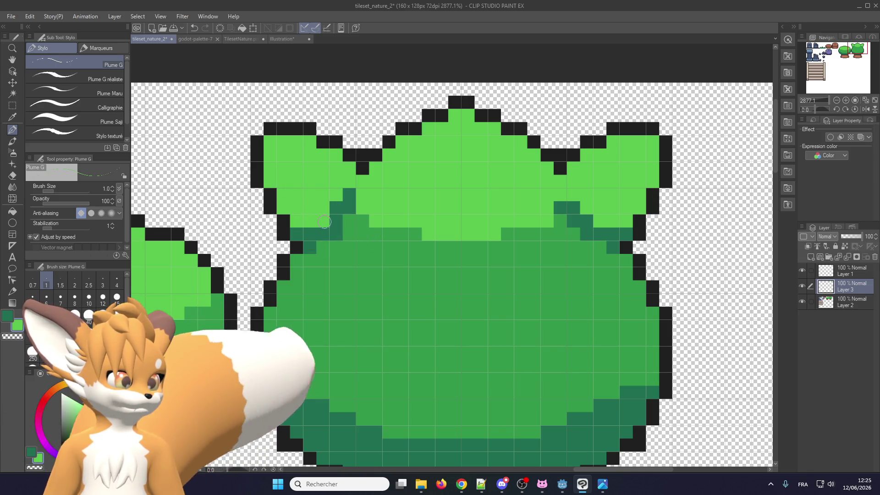
{"action": "left_click", "coordinate": [334, 202]}
{"action": "left_click", "coordinate": [350, 221]}
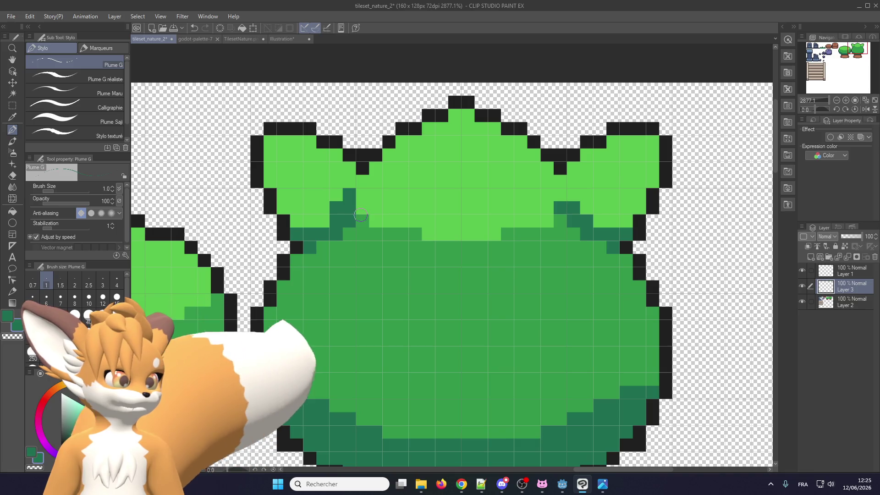
{"action": "left_click", "coordinate": [336, 209]}
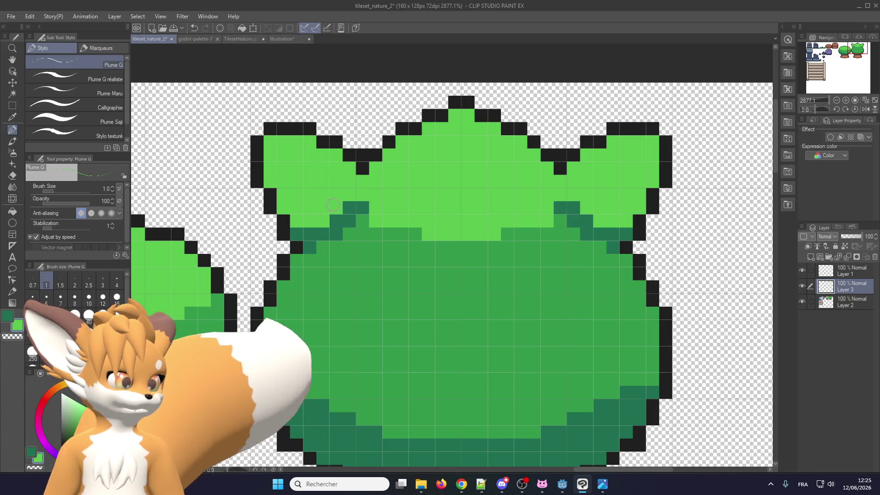
{"action": "scroll", "coordinate": [343, 206], "scroll_direction": "down", "scroll_amount": 2}
{"action": "scroll", "coordinate": [362, 188], "scroll_direction": "down", "scroll_amount": 3}
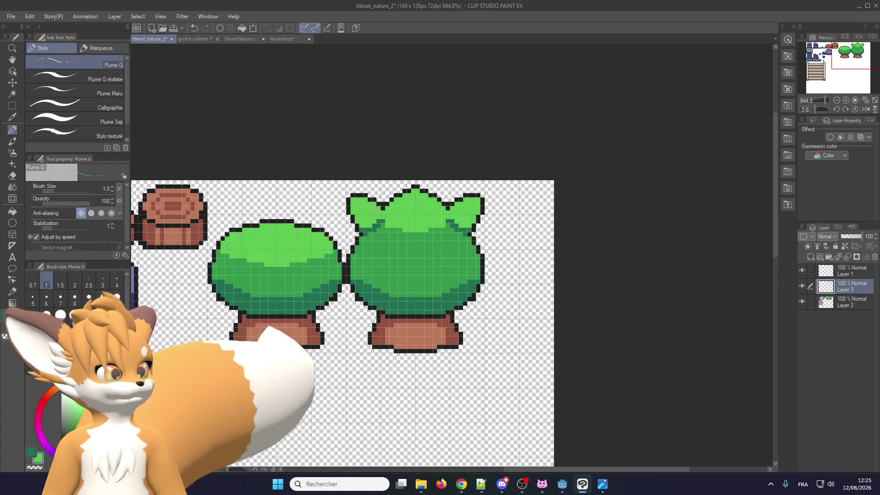
{"action": "scroll", "coordinate": [372, 172], "scroll_direction": "down", "scroll_amount": 1}
{"action": "scroll", "coordinate": [376, 211], "scroll_direction": "up", "scroll_amount": 3}
{"action": "scroll", "coordinate": [370, 204], "scroll_direction": "up", "scroll_amount": 3}
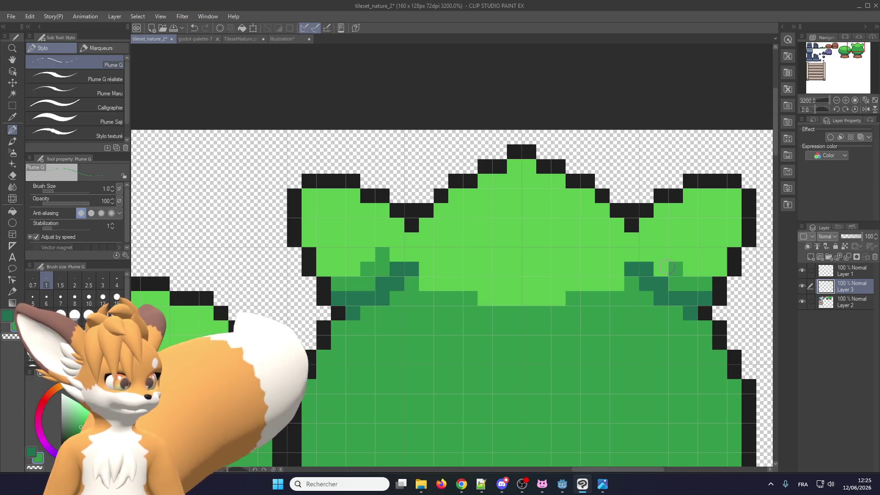
{"action": "scroll", "coordinate": [629, 252], "scroll_direction": "down", "scroll_amount": 1}
{"action": "scroll", "coordinate": [550, 250], "scroll_direction": "down", "scroll_amount": 1}
{"action": "scroll", "coordinate": [470, 247], "scroll_direction": "down", "scroll_amount": 1}
{"action": "scroll", "coordinate": [470, 247], "scroll_direction": "down", "scroll_amount": 1}
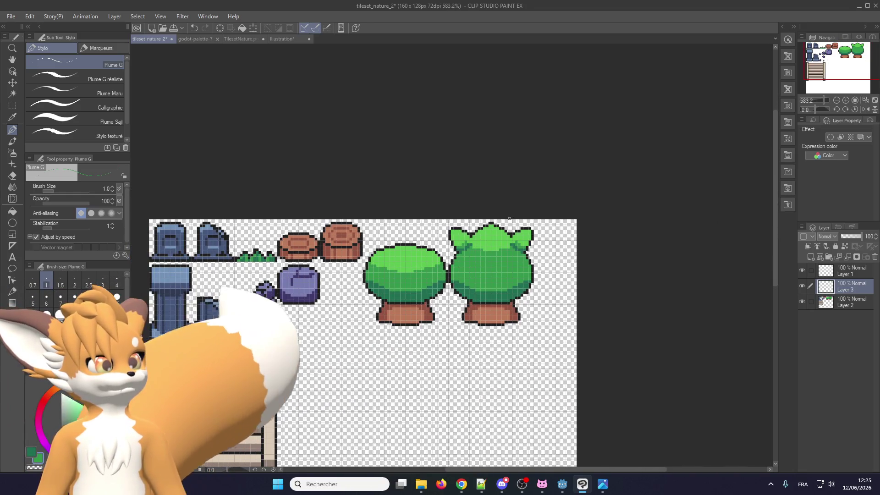
{"action": "scroll", "coordinate": [512, 211], "scroll_direction": "up", "scroll_amount": 1}
{"action": "scroll", "coordinate": [512, 210], "scroll_direction": "up", "scroll_amount": 1}
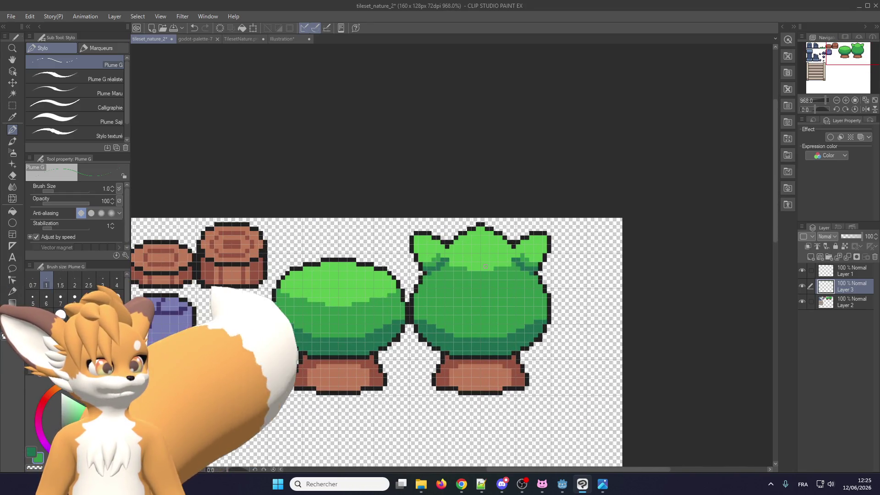
{"action": "scroll", "coordinate": [486, 266], "scroll_direction": "down", "scroll_amount": 1}
{"action": "scroll", "coordinate": [487, 251], "scroll_direction": "up", "scroll_amount": 1}
{"action": "scroll", "coordinate": [478, 250], "scroll_direction": "up", "scroll_amount": 1}
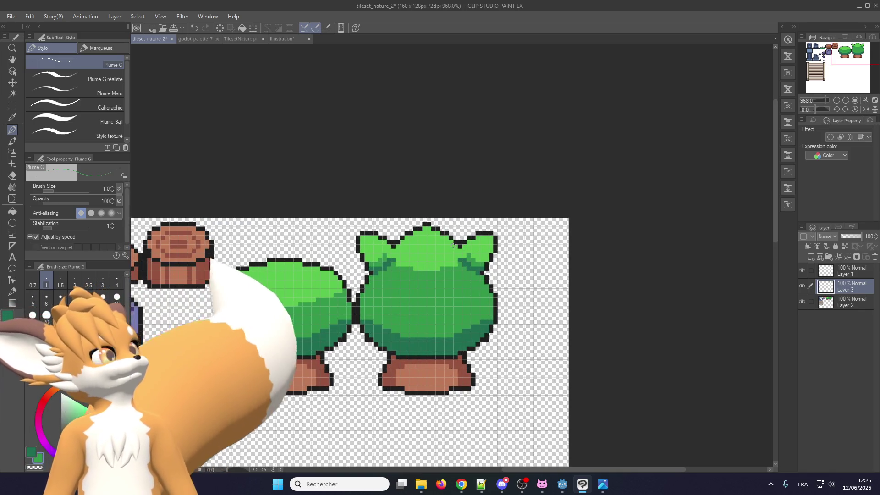
{"action": "scroll", "coordinate": [450, 246], "scroll_direction": "down", "scroll_amount": 1}
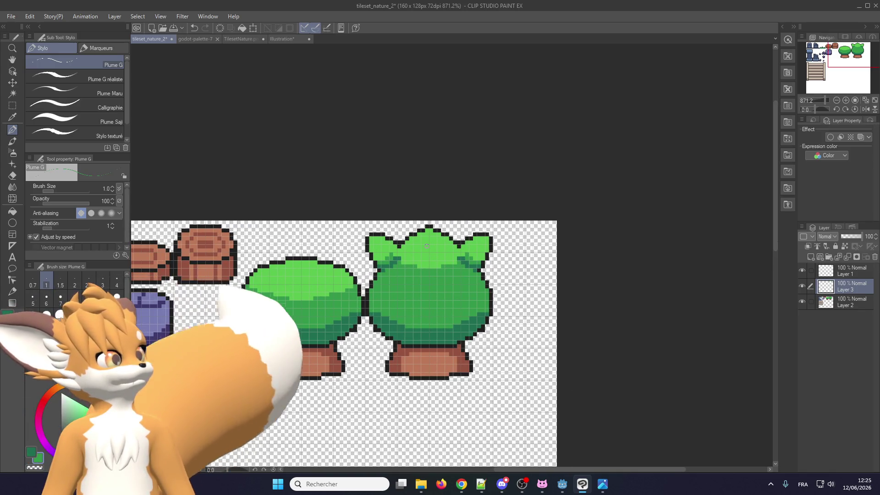
{"action": "scroll", "coordinate": [427, 247], "scroll_direction": "up", "scroll_amount": 2}
{"action": "scroll", "coordinate": [412, 255], "scroll_direction": "down", "scroll_amount": 5}
{"action": "scroll", "coordinate": [412, 261], "scroll_direction": "down", "scroll_amount": 3}
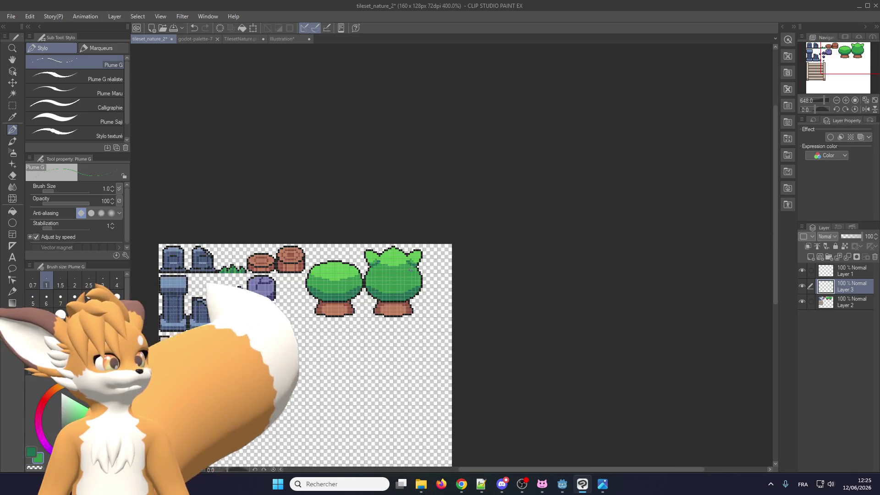
{"action": "scroll", "coordinate": [412, 275], "scroll_direction": "down", "scroll_amount": 8}
{"action": "scroll", "coordinate": [412, 275], "scroll_direction": "down", "scroll_amount": 3}
{"action": "scroll", "coordinate": [412, 275], "scroll_direction": "up", "scroll_amount": 3}
{"action": "scroll", "coordinate": [415, 266], "scroll_direction": "up", "scroll_amount": 7}
{"action": "scroll", "coordinate": [421, 248], "scroll_direction": "up", "scroll_amount": 7}
{"action": "scroll", "coordinate": [420, 248], "scroll_direction": "up", "scroll_amount": 1}
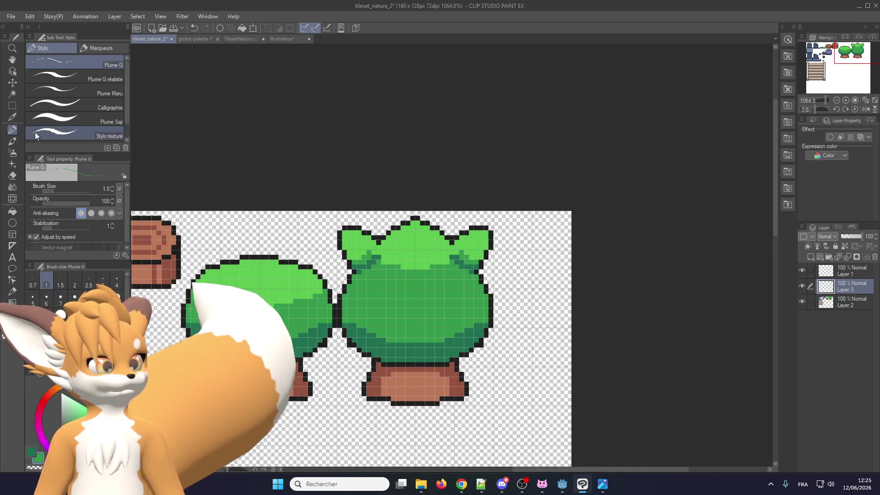
{"action": "left_click", "coordinate": [12, 106]}
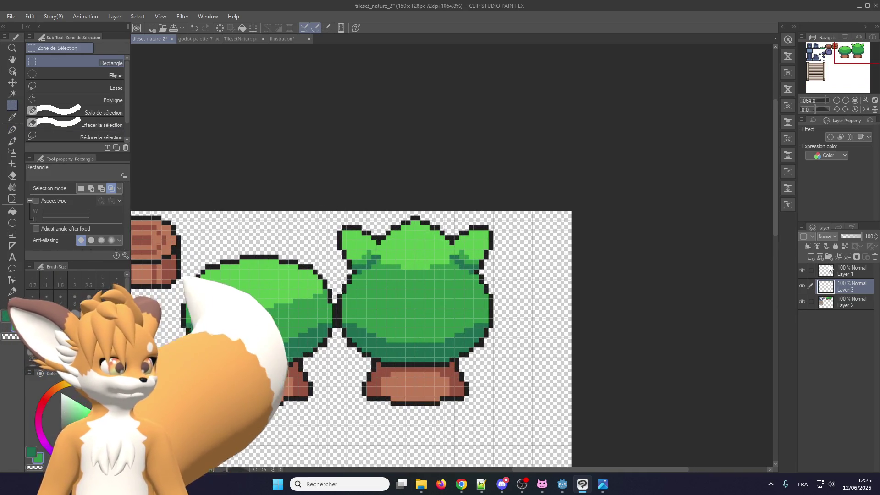
- Merge the layers and select the right tree, then undo those changes and recent ear edits
{"action": "left_click", "coordinate": [837, 272]}
{"action": "left_click", "coordinate": [848, 257]}
{"action": "left_click", "coordinate": [848, 257]}
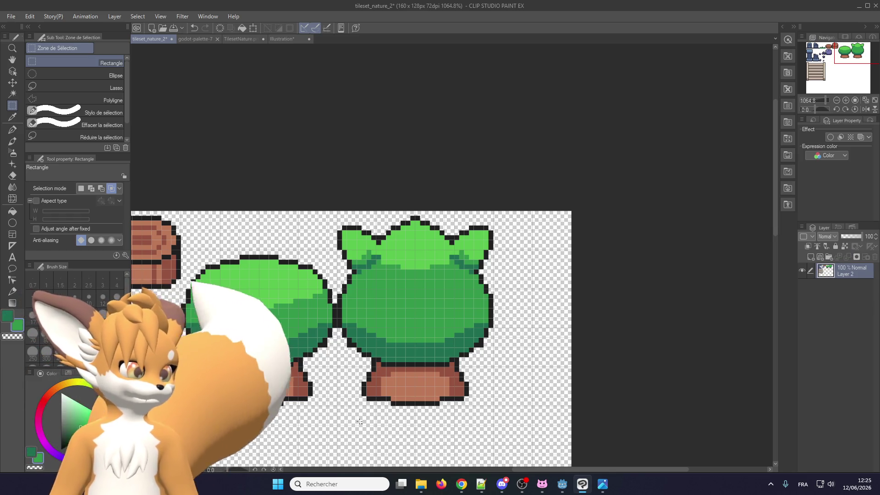
{"action": "left_click_drag", "start_coordinate": [338, 407], "coordinate": [509, 211]}
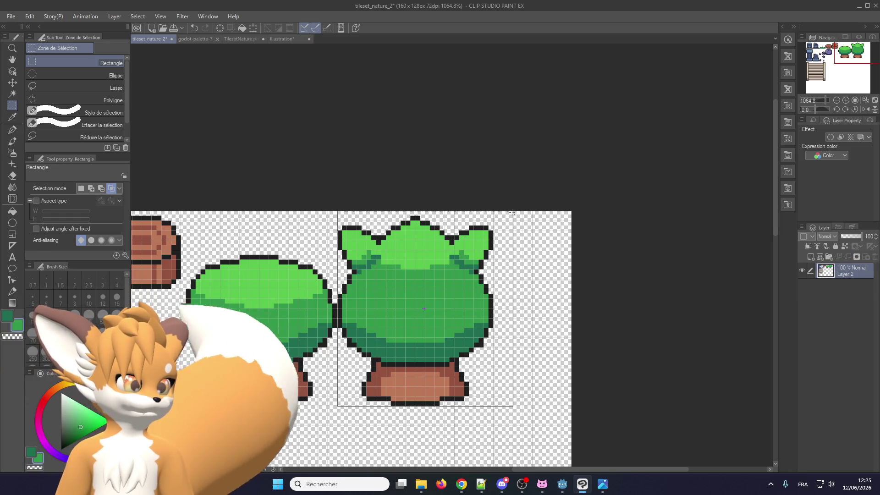
{"action": "key", "text": "ctrl+z"}
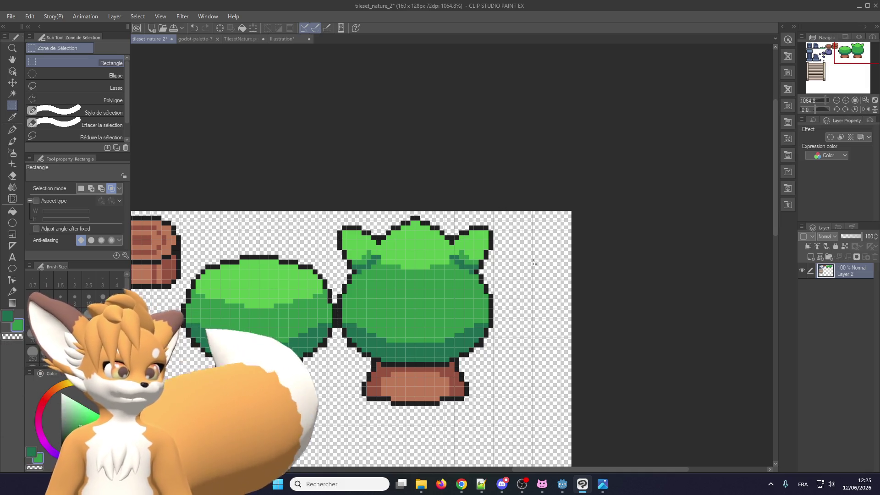
{"action": "key", "text": "ctrl+z"}
{"action": "key", "text": "ctrl+z"}
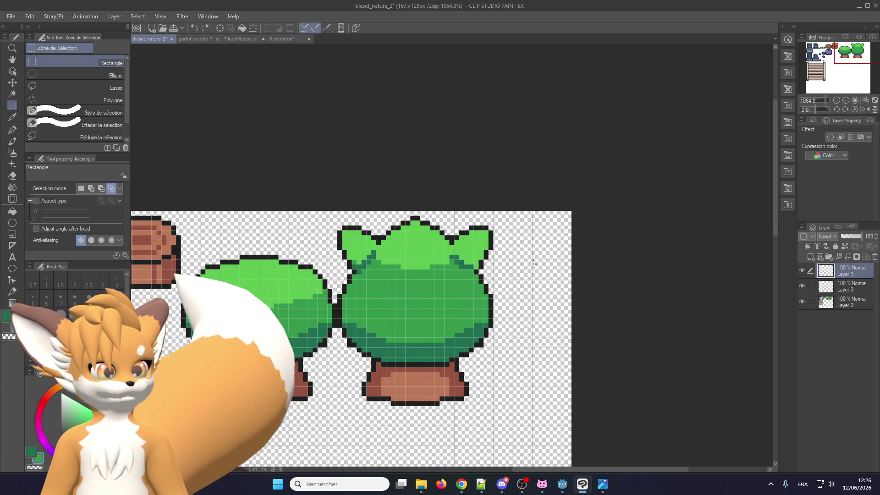
{"action": "key", "text": "ctrl+z"}
{"action": "key", "text": "ctrl+z"}
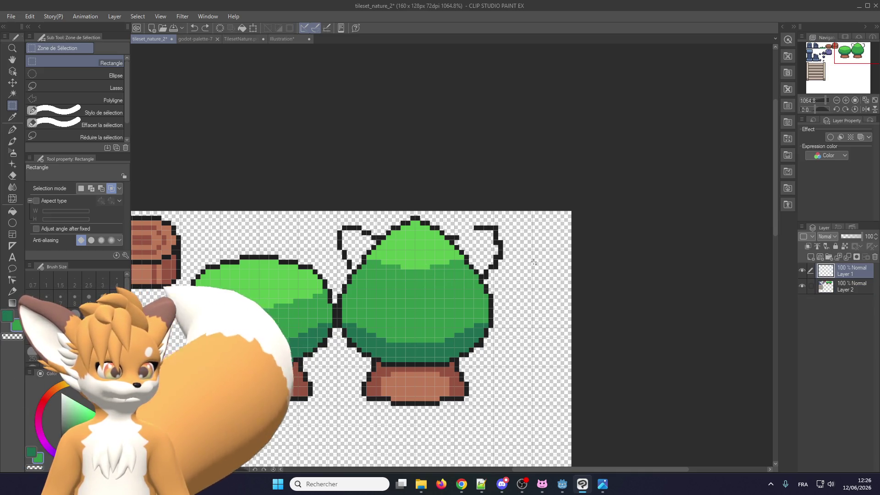
{"action": "key", "text": "ctrl+z"}
{"action": "key", "text": "ctrl+z"}
{"action": "key", "text": "ctrl+z"}
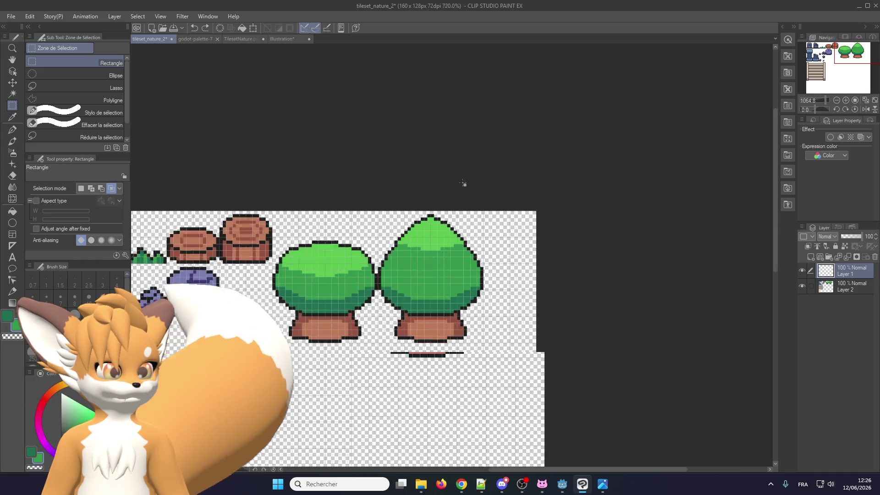
- Redo to restore the green ears, then select Layer 2 and Layer 1 with the layer-selection tool
{"action": "scroll", "coordinate": [535, 262], "scroll_direction": "down", "scroll_amount": 2}
{"action": "key", "text": "ctrl+y"}
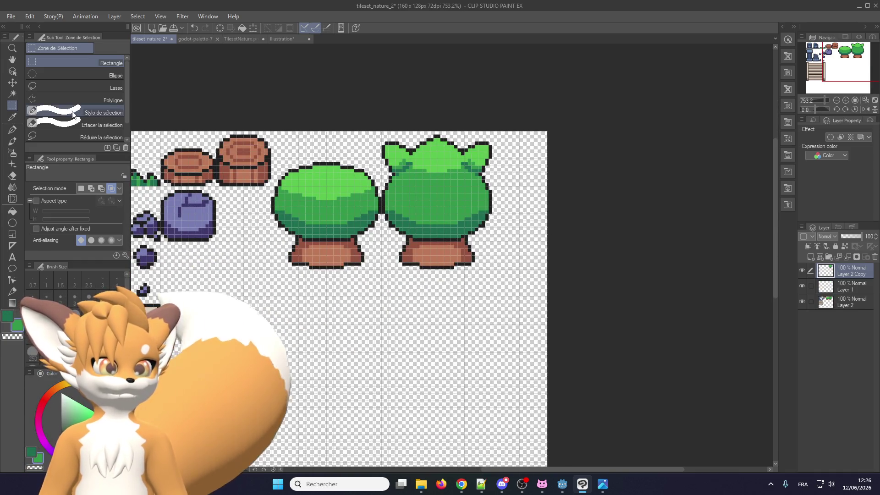
{"action": "key", "text": "o"}
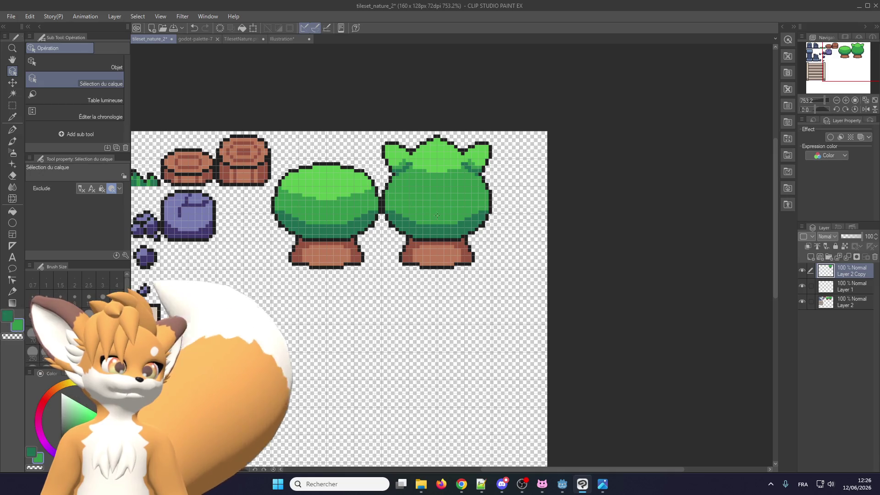
{"action": "left_click", "coordinate": [811, 301]}
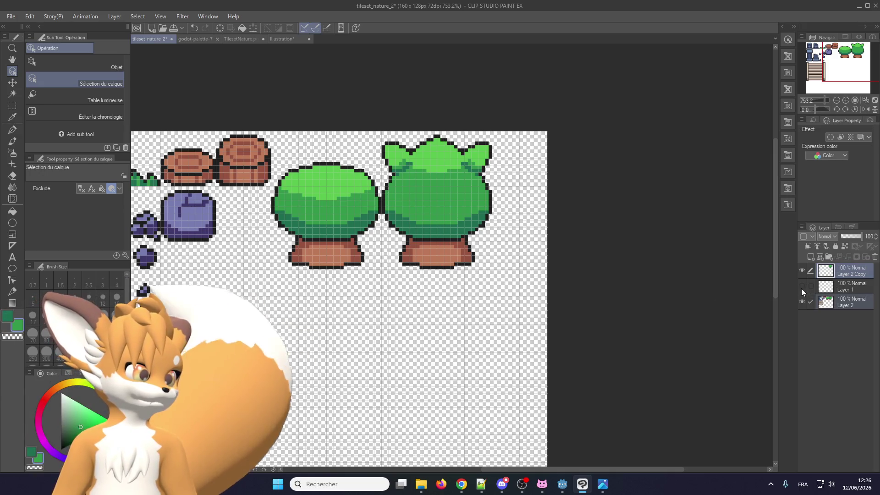
{"action": "left_click", "coordinate": [807, 286]}
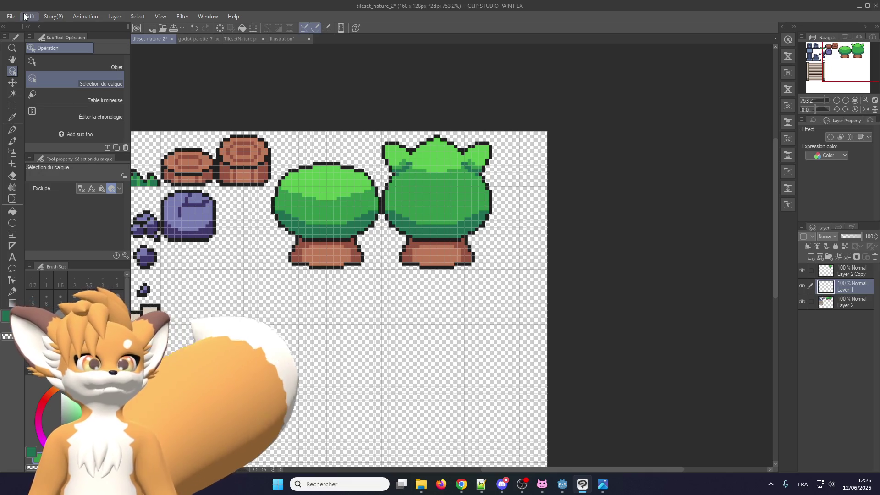
{"action": "left_click", "coordinate": [30, 16]}
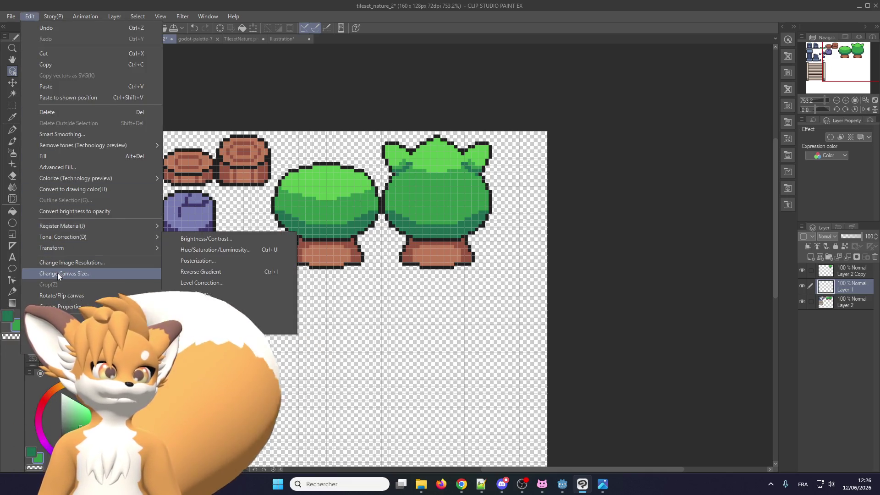
{"action": "left_click", "coordinate": [57, 274]}
{"action": "left_click", "coordinate": [574, 201]}
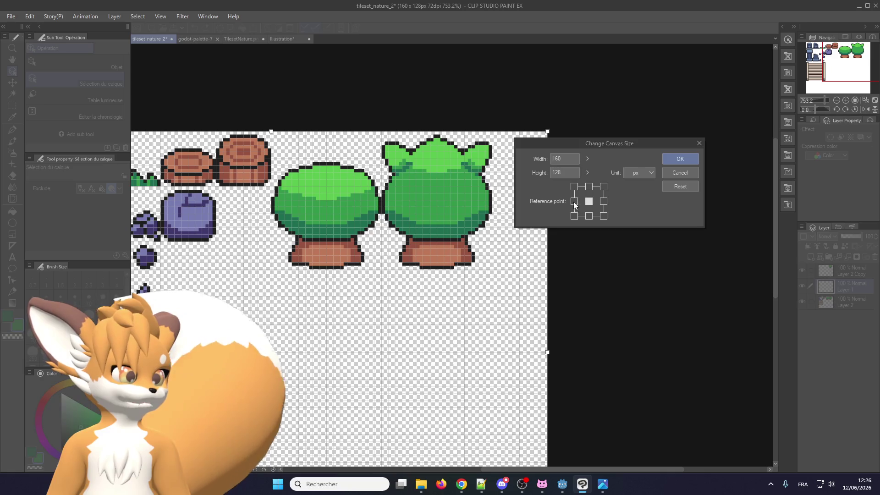
{"action": "left_click", "coordinate": [565, 158]}
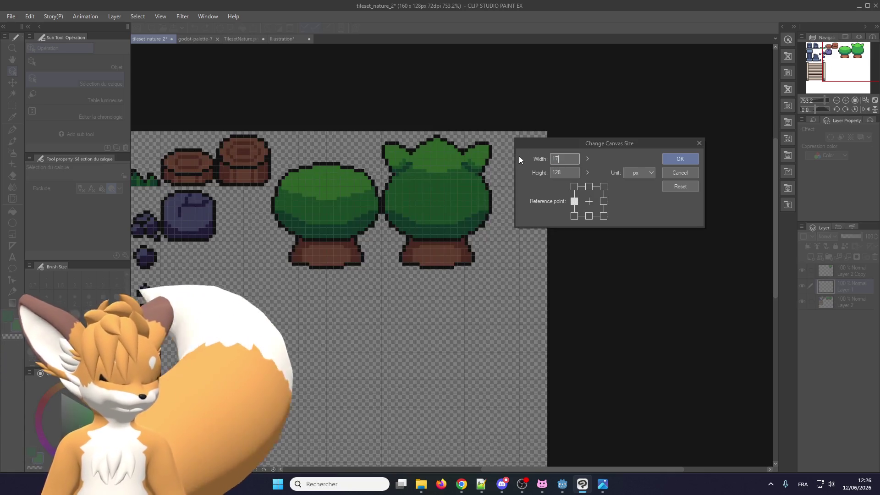
{"action": "type", "text": "176"}
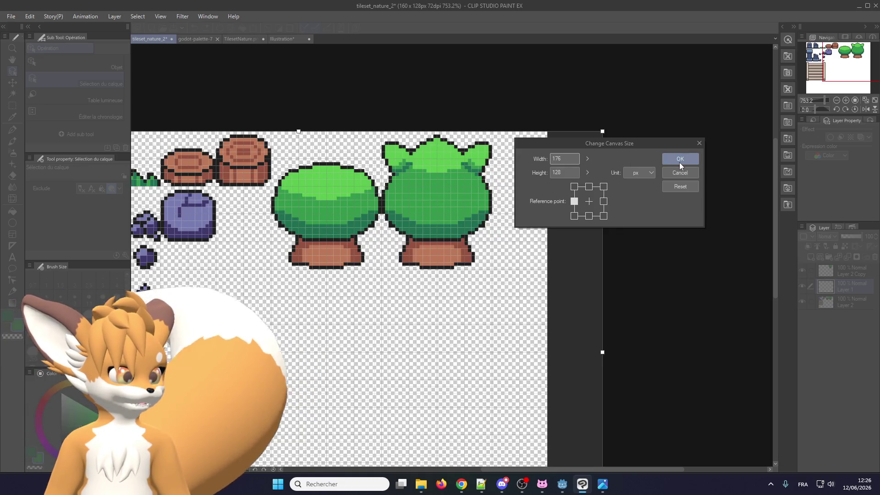
{"action": "left_click", "coordinate": [680, 161]}
{"action": "scroll", "coordinate": [483, 197], "scroll_direction": "up", "scroll_amount": 4}
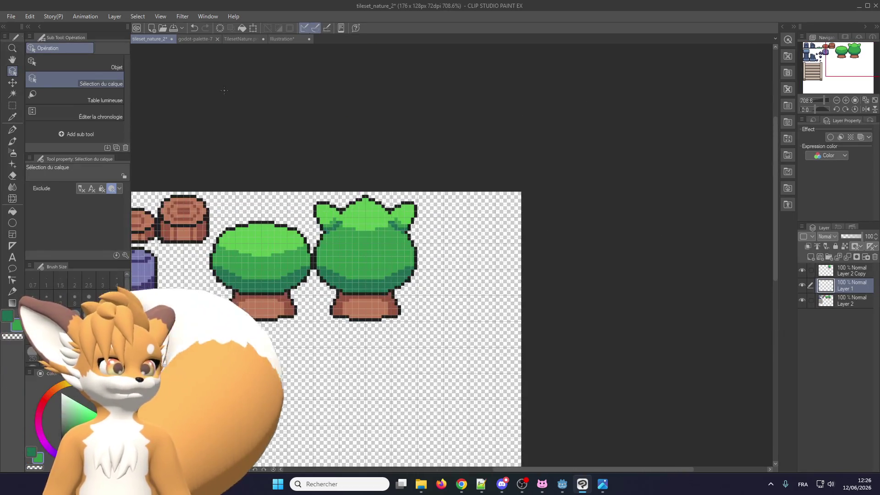
{"action": "key", "text": "k"}
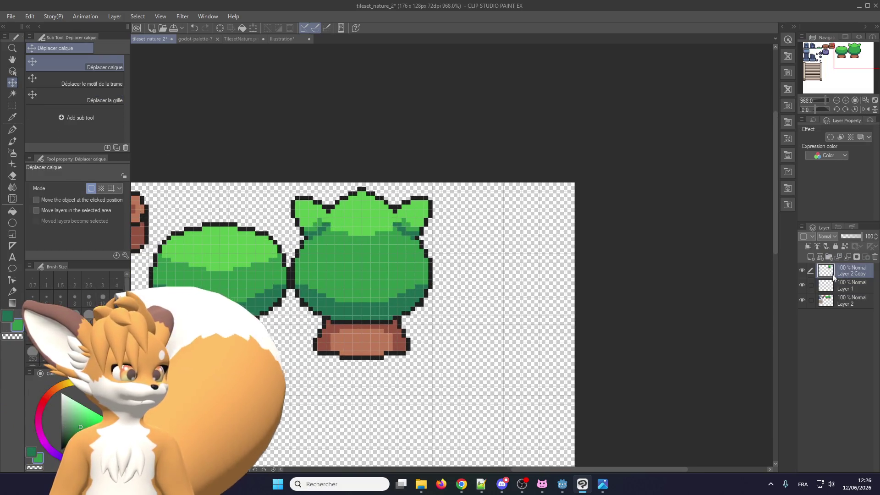
- Move the spiky tree on Layer 2 Copy right, beside the pointed tree
{"action": "left_click", "coordinate": [838, 273]}
{"action": "left_click_drag", "start_coordinate": [372, 283], "coordinate": [514, 283]}
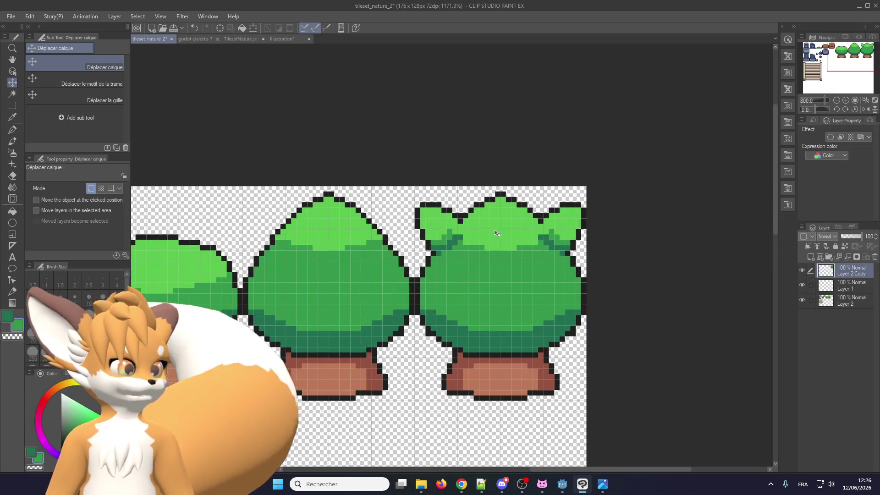
{"action": "scroll", "coordinate": [472, 275], "scroll_direction": "down", "scroll_amount": 1}
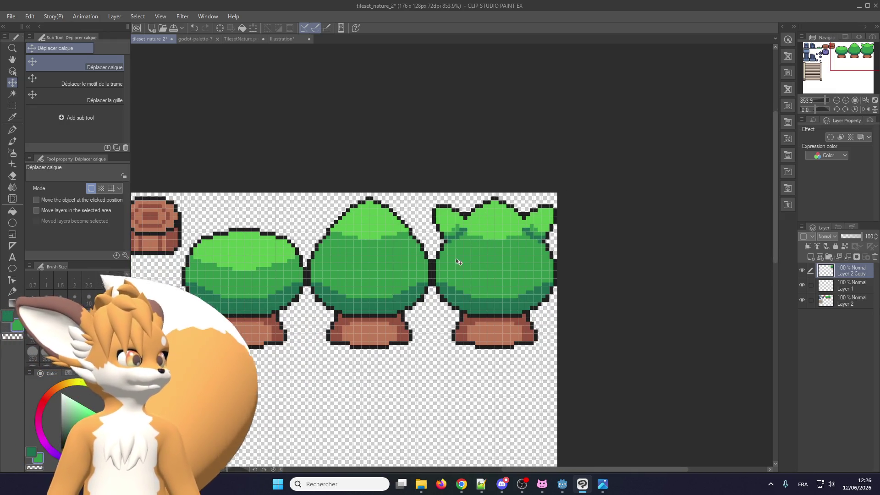
{"action": "scroll", "coordinate": [548, 244], "scroll_direction": "up", "scroll_amount": 2}
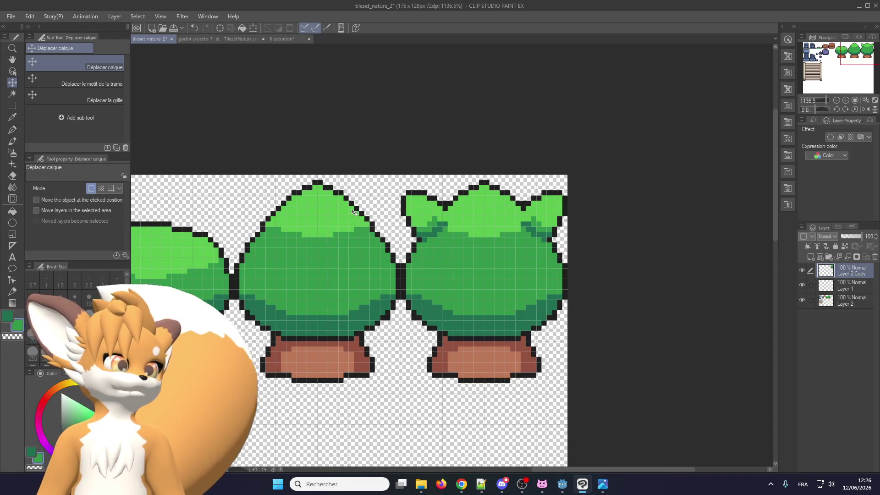
- Merge the three tree layers into a single Layer 2
{"action": "left_click", "coordinate": [12, 105]}
{"action": "scroll", "coordinate": [377, 302], "scroll_direction": "down", "scroll_amount": 1}
{"action": "scroll", "coordinate": [377, 301], "scroll_direction": "down", "scroll_amount": 1}
{"action": "scroll", "coordinate": [377, 302], "scroll_direction": "up", "scroll_amount": 1}
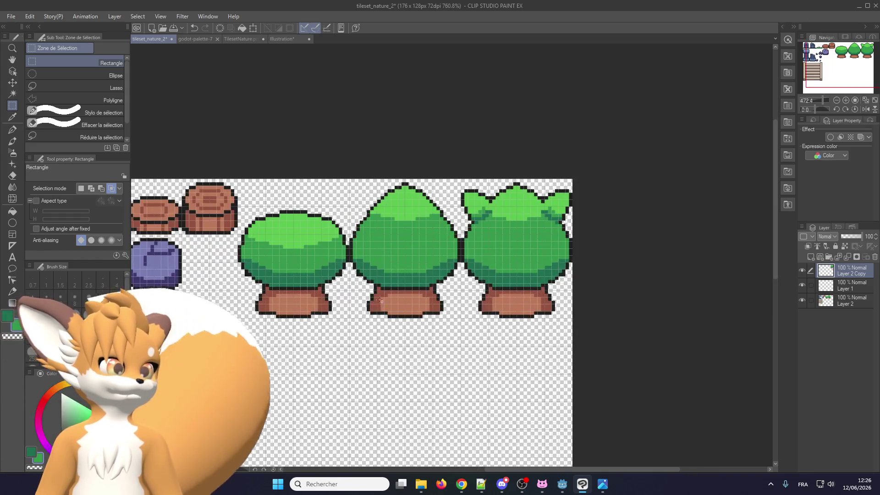
{"action": "scroll", "coordinate": [421, 287], "scroll_direction": "up", "scroll_amount": 2}
{"action": "scroll", "coordinate": [457, 282], "scroll_direction": "down", "scroll_amount": 1}
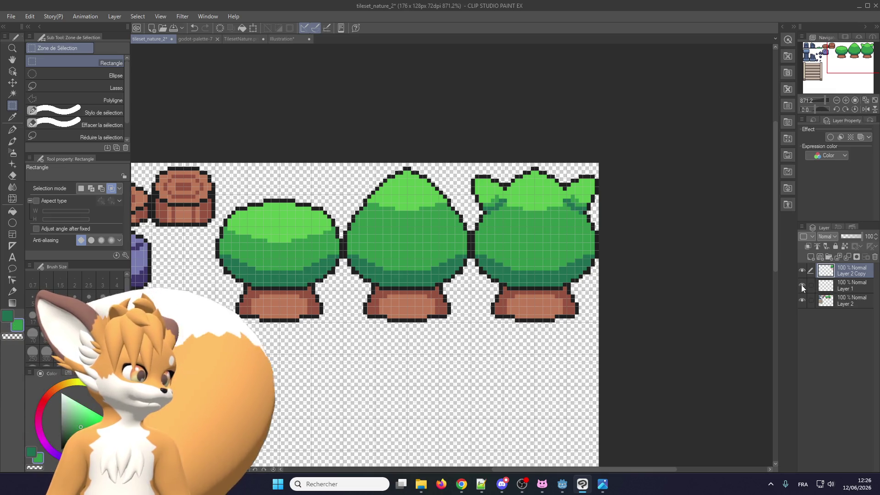
{"action": "scroll", "coordinate": [596, 272], "scroll_direction": "down", "scroll_amount": 2}
{"action": "left_click", "coordinate": [846, 255]}
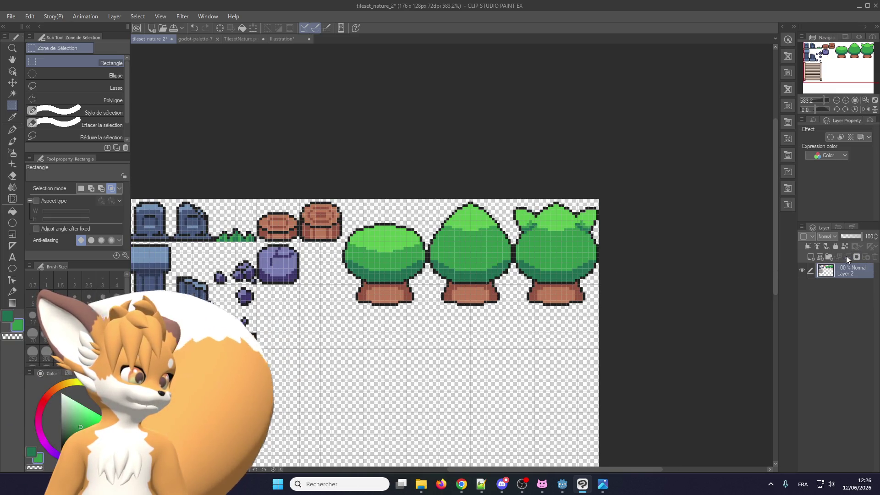
{"action": "scroll", "coordinate": [441, 329], "scroll_direction": "up", "scroll_amount": 2}
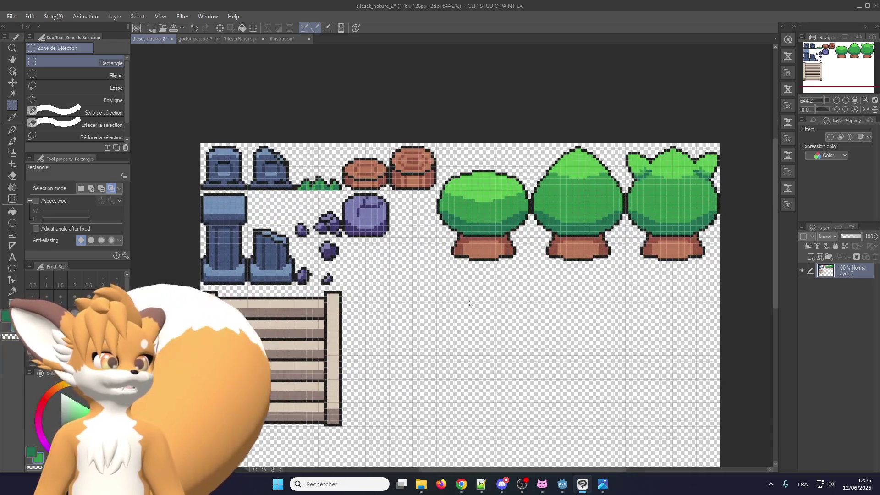
{"action": "scroll", "coordinate": [490, 295], "scroll_direction": "down", "scroll_amount": 1}
{"action": "left_click", "coordinate": [11, 16]}
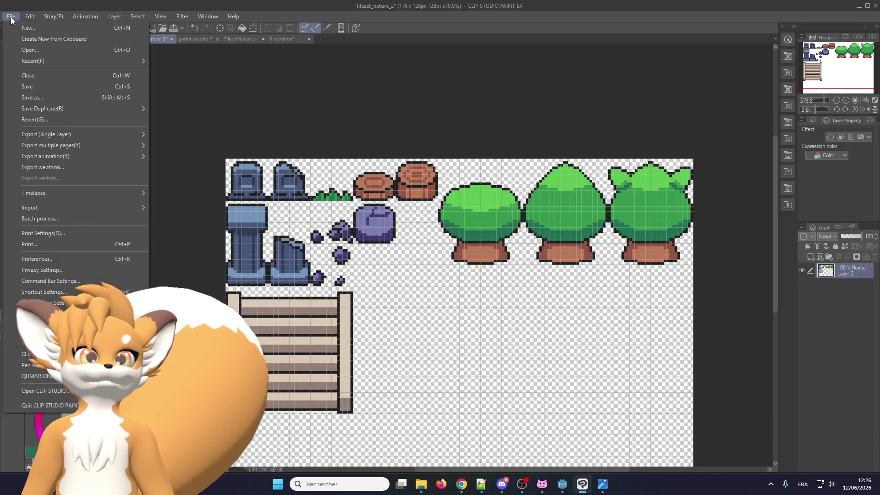
- Save the document, then export the single layer as tileset_nature.png with default PNG settings
{"action": "left_click", "coordinate": [30, 89]}
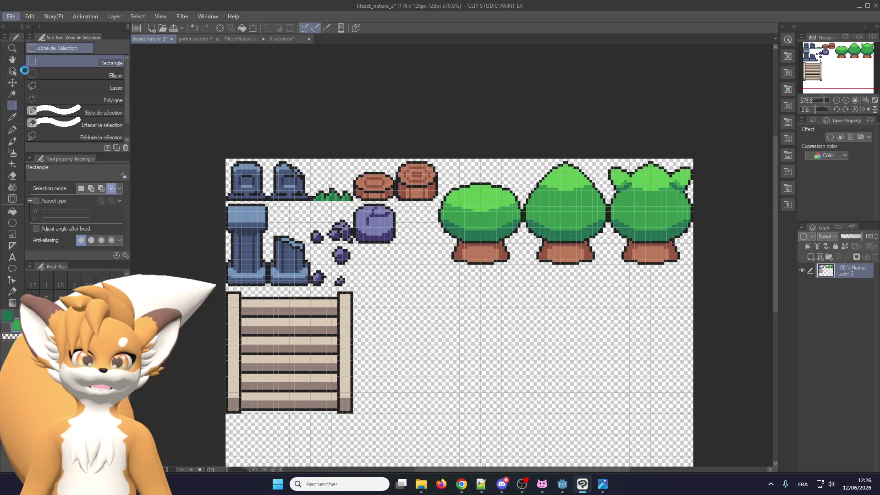
{"action": "left_click", "coordinate": [11, 16]}
{"action": "mouse_move", "coordinate": [45, 134]}
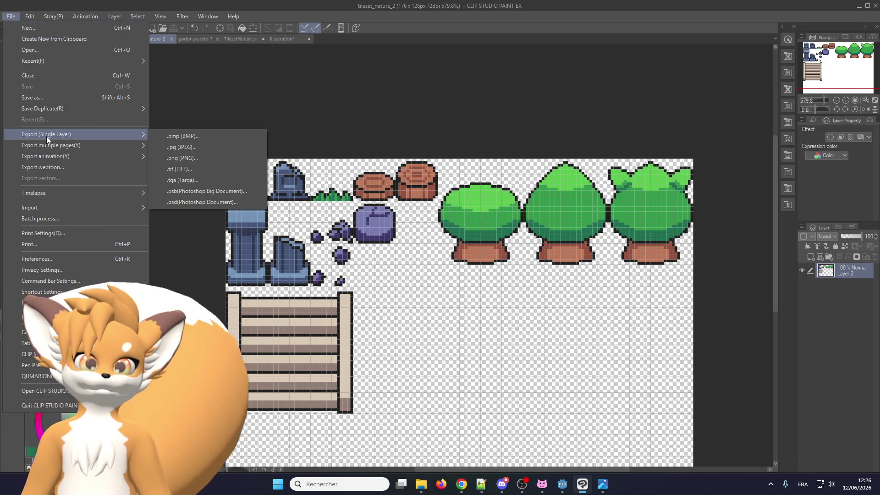
{"action": "left_click", "coordinate": [193, 157]}
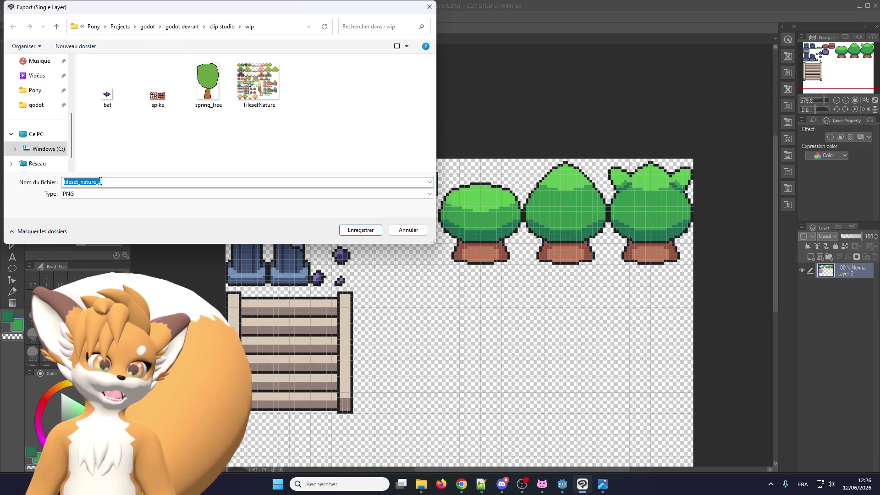
{"action": "left_click", "coordinate": [114, 181]}
{"action": "key", "text": "BackSpace"}
{"action": "key", "text": "BackSpace"}
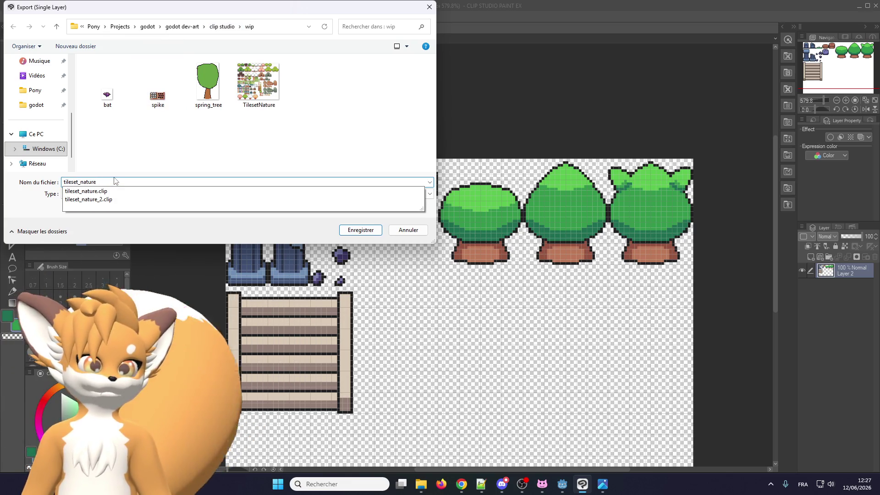
{"action": "key", "text": "Return"}
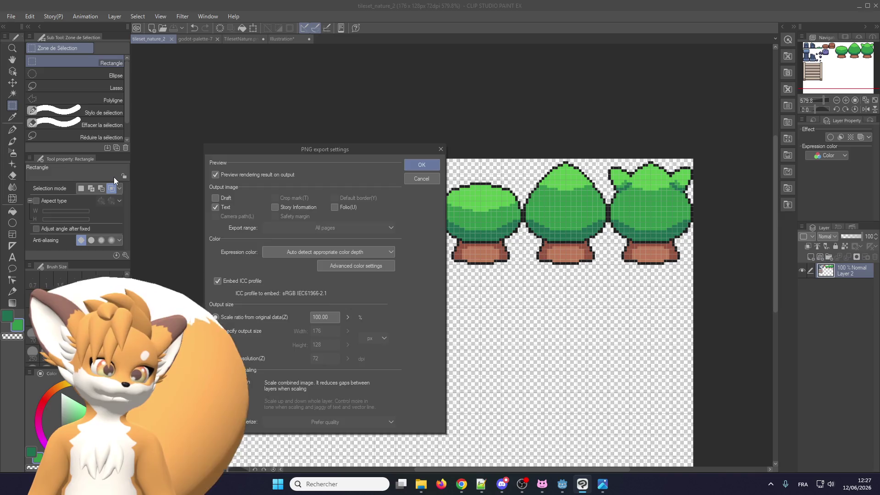
{"action": "key", "text": "Return"}
{"action": "key", "text": "Return"}
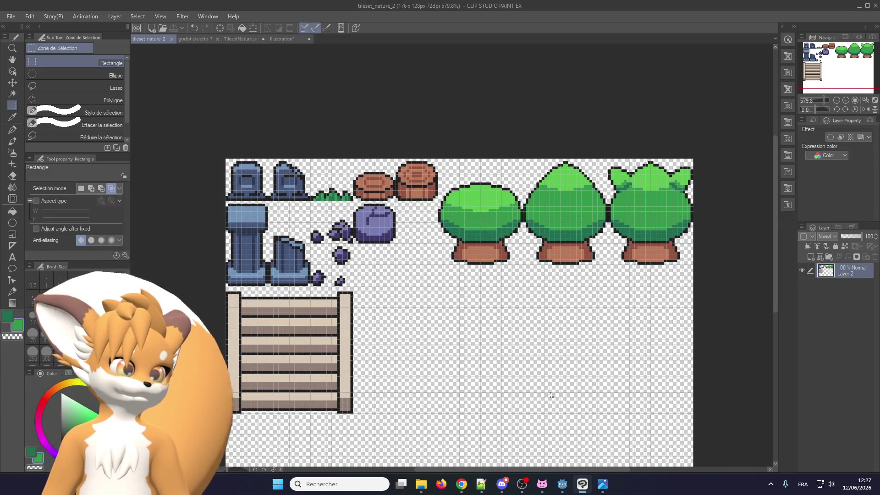
{"action": "left_click", "coordinate": [520, 491]}
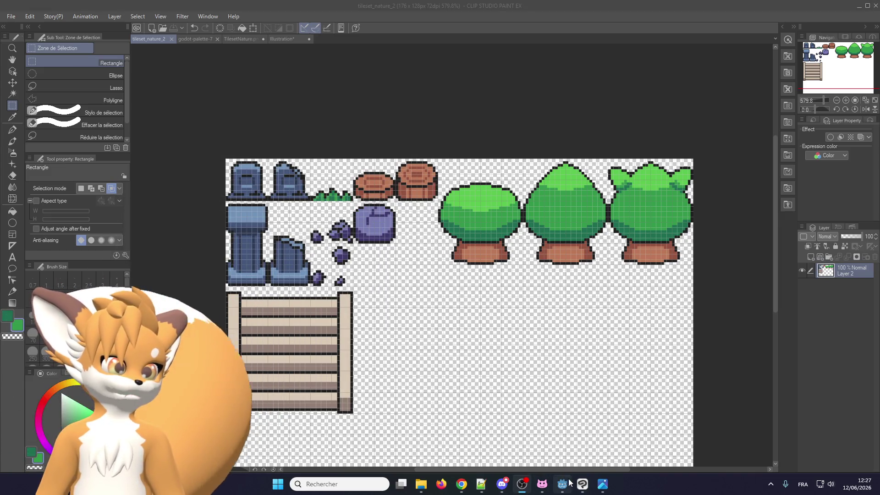
- In Godot, zoom out the ice_manor map and filter the FileSystem by 'tileset' to find nature.png
{"action": "left_click", "coordinate": [569, 482]}
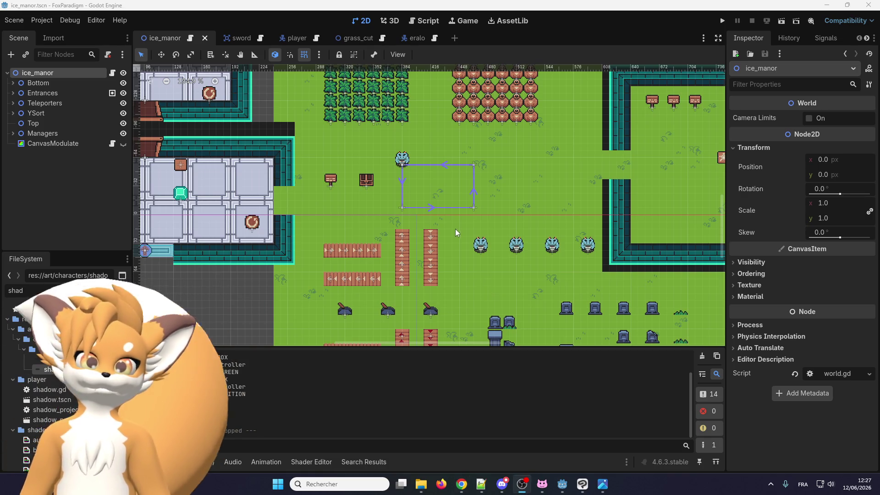
{"action": "scroll", "coordinate": [457, 232], "scroll_direction": "down", "scroll_amount": 2}
{"action": "scroll", "coordinate": [449, 232], "scroll_direction": "down", "scroll_amount": 1}
{"action": "scroll", "coordinate": [352, 163], "scroll_direction": "down", "scroll_amount": 1}
{"action": "scroll", "coordinate": [447, 197], "scroll_direction": "down", "scroll_amount": 1}
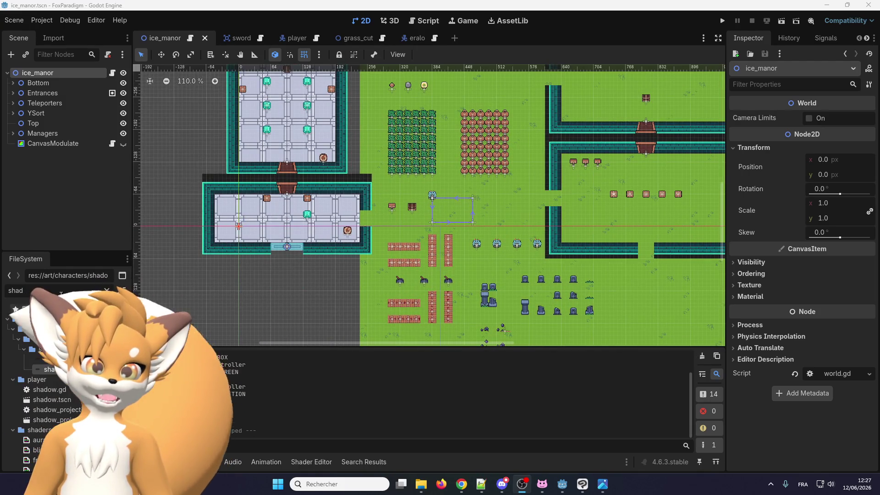
{"action": "type", "text": "tileset"}
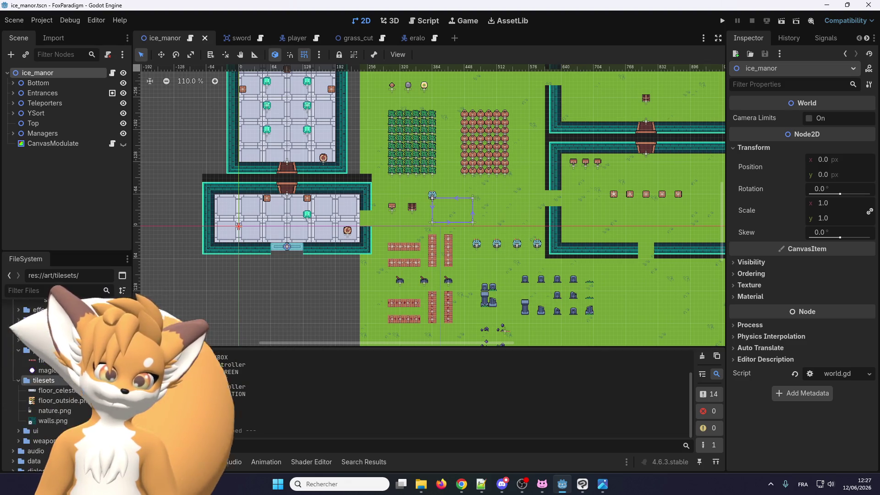
{"action": "scroll", "coordinate": [68, 385], "scroll_direction": "down", "scroll_amount": 2}
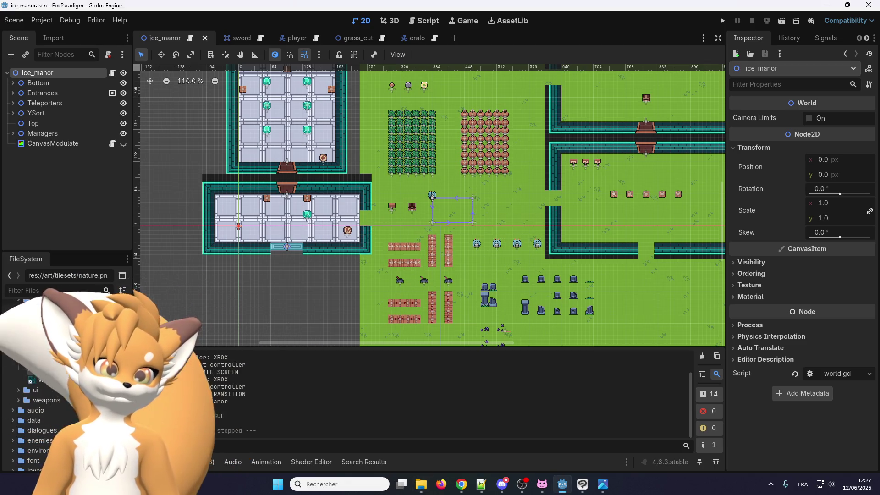
{"action": "scroll", "coordinate": [325, 219], "scroll_direction": "right", "scroll_amount": 5}
{"action": "scroll", "coordinate": [326, 219], "scroll_direction": "right", "scroll_amount": 4}
{"action": "scroll", "coordinate": [326, 219], "scroll_direction": "up", "scroll_amount": 4}
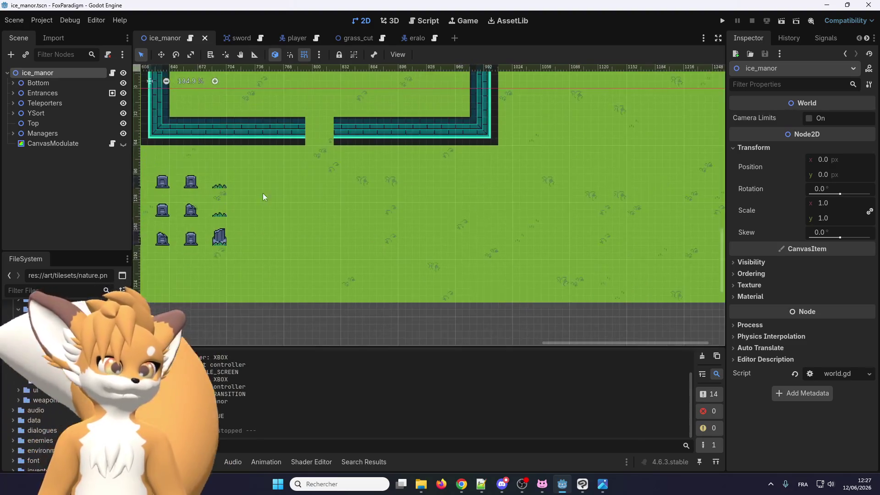
- Expand YSort in the scene tree and select its Overlay tile layer
{"action": "left_click", "coordinate": [13, 103]}
{"action": "left_click", "coordinate": [13, 104]}
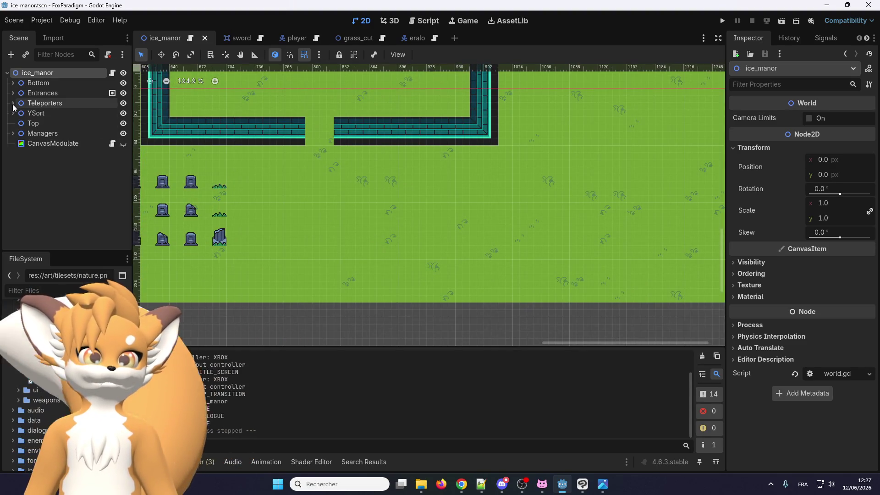
{"action": "left_click", "coordinate": [13, 113]}
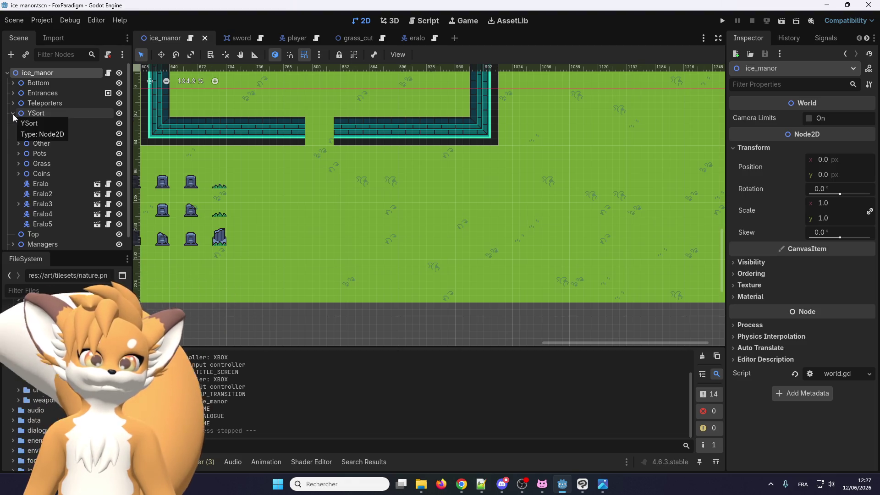
{"action": "left_click", "coordinate": [44, 123]}
{"action": "scroll", "coordinate": [261, 190], "scroll_direction": "down", "scroll_amount": 4}
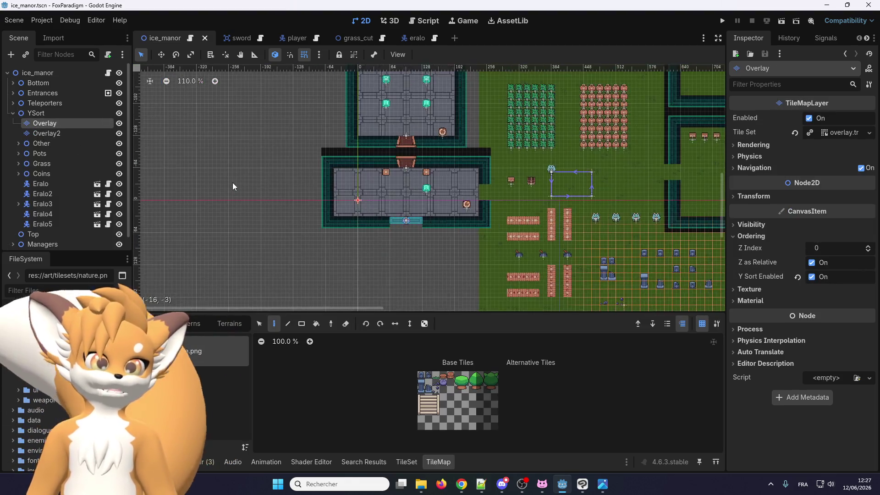
{"action": "scroll", "coordinate": [225, 193], "scroll_direction": "down", "scroll_amount": 3}
{"action": "scroll", "coordinate": [576, 200], "scroll_direction": "down", "scroll_amount": 3}
{"action": "scroll", "coordinate": [504, 207], "scroll_direction": "up", "scroll_amount": 2}
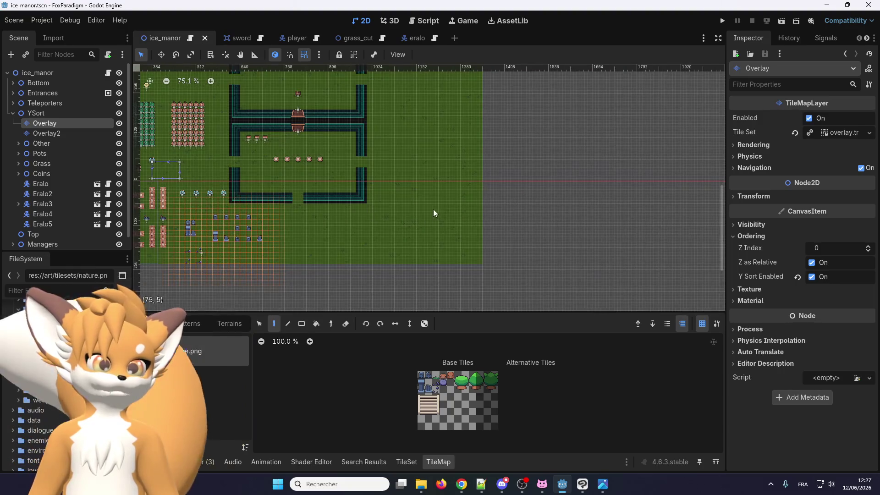
{"action": "scroll", "coordinate": [463, 230], "scroll_direction": "down", "scroll_amount": 2}
{"action": "scroll", "coordinate": [413, 250], "scroll_direction": "up", "scroll_amount": 4}
{"action": "scroll", "coordinate": [390, 266], "scroll_direction": "down", "scroll_amount": 1}
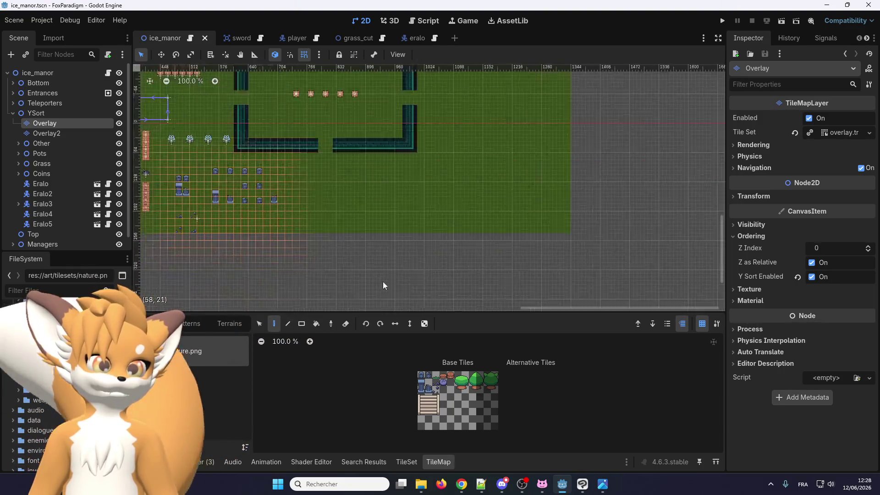
{"action": "scroll", "coordinate": [367, 256], "scroll_direction": "up", "scroll_amount": 3}
{"action": "scroll", "coordinate": [273, 229], "scroll_direction": "up", "scroll_amount": 4}
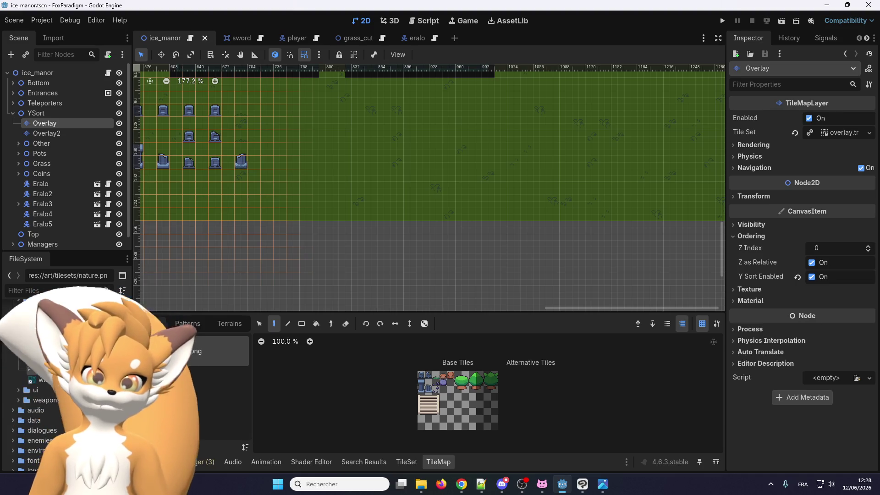
{"action": "scroll", "coordinate": [470, 387], "scroll_direction": "up", "scroll_amount": 3}
{"action": "scroll", "coordinate": [515, 404], "scroll_direction": "down", "scroll_amount": 1}
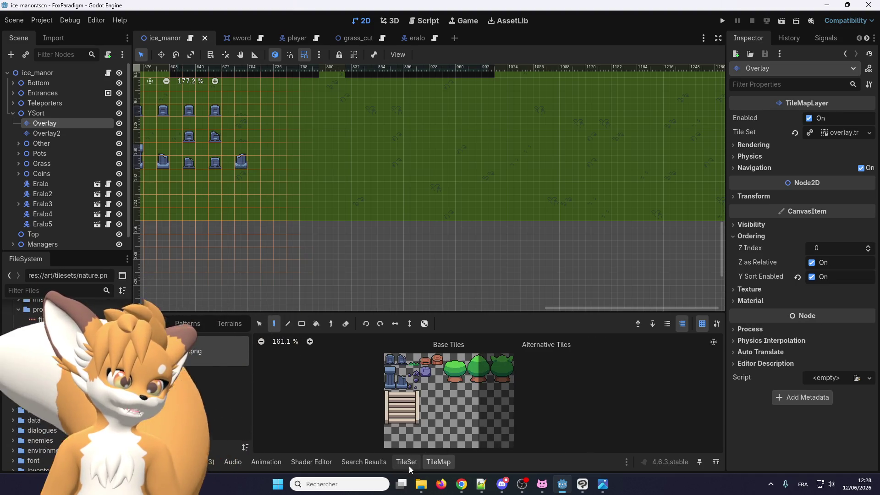
- In the TileMap panel, zoom the nature atlas and select the tree tile blocks
{"action": "left_click", "coordinate": [407, 462]}
{"action": "scroll", "coordinate": [513, 390], "scroll_direction": "up", "scroll_amount": 2}
{"action": "scroll", "coordinate": [487, 413], "scroll_direction": "up", "scroll_amount": 3}
{"action": "scroll", "coordinate": [484, 369], "scroll_direction": "up", "scroll_amount": 2}
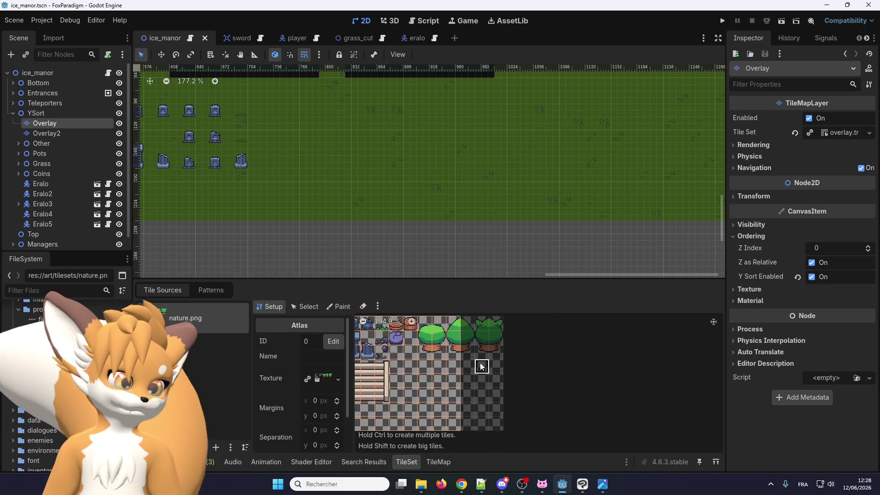
{"action": "scroll", "coordinate": [483, 370], "scroll_direction": "down", "scroll_amount": 2}
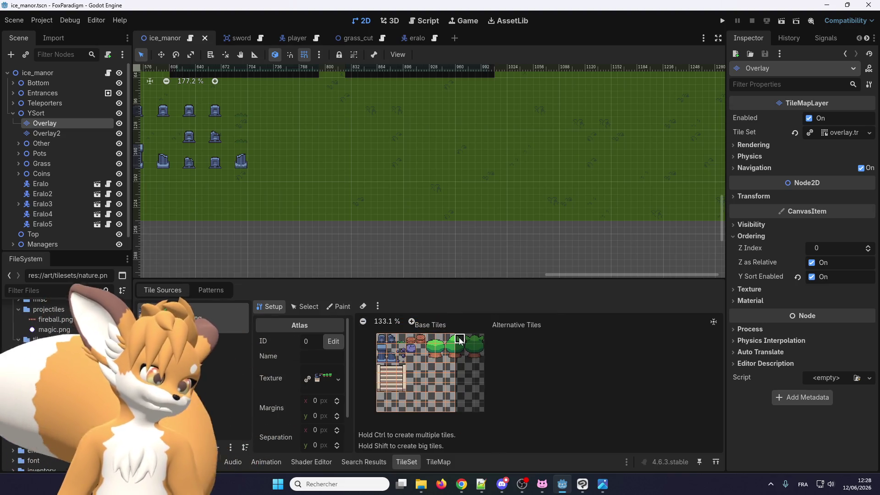
{"action": "scroll", "coordinate": [460, 340], "scroll_direction": "up", "scroll_amount": 2}
{"action": "scroll", "coordinate": [483, 337], "scroll_direction": "up", "scroll_amount": 2}
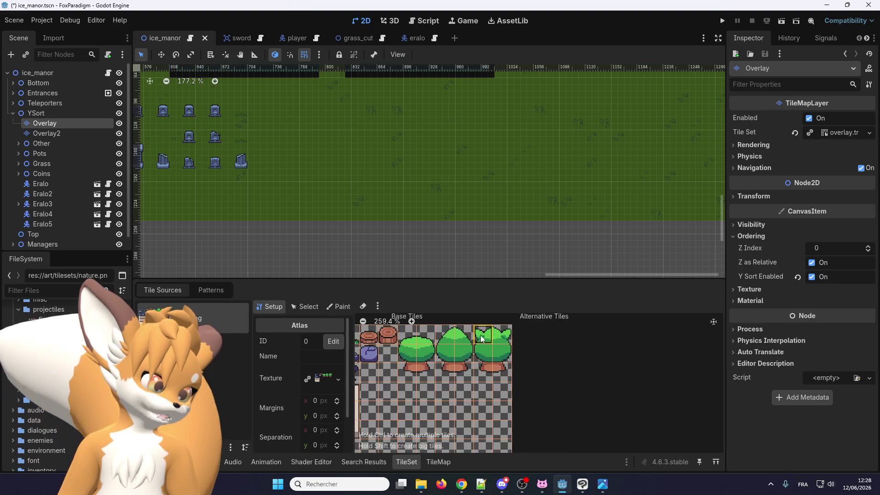
{"action": "scroll", "coordinate": [479, 338], "scroll_direction": "up", "scroll_amount": 2}
{"action": "left_click", "coordinate": [436, 462]}
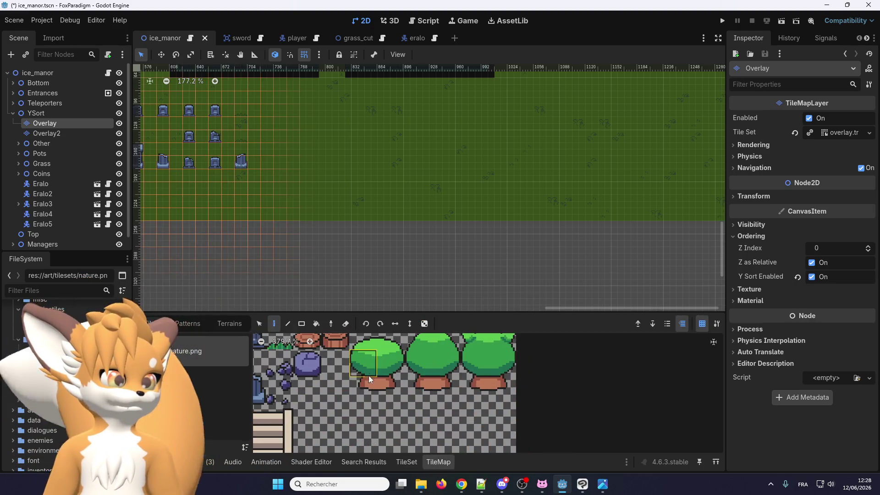
{"action": "left_click_drag", "start_coordinate": [362, 388], "coordinate": [400, 345]}
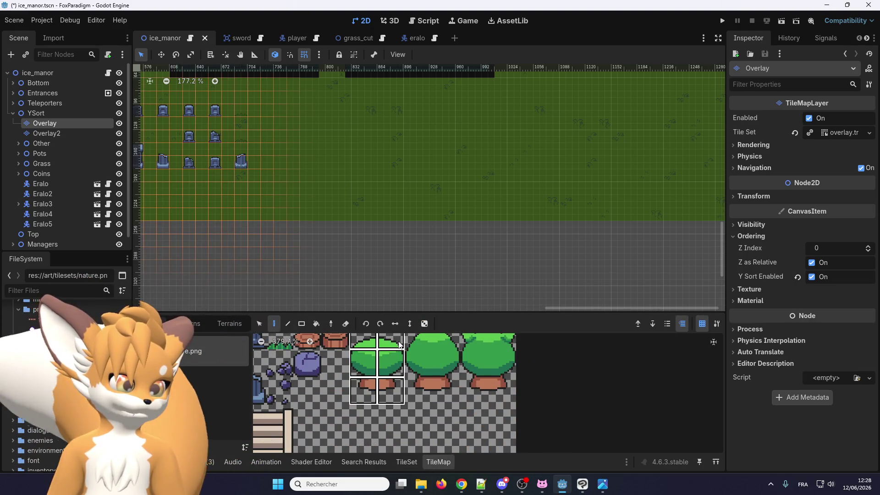
{"action": "scroll", "coordinate": [397, 390], "scroll_direction": "down", "scroll_amount": 1}
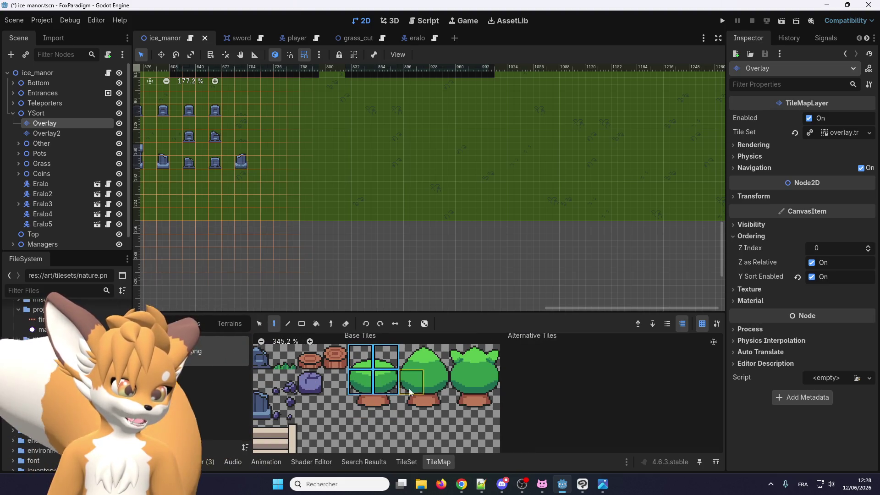
{"action": "left_click", "coordinate": [429, 386]}
{"action": "mouse_move", "coordinate": [365, 407]}
{"action": "left_mouse_down"}
{"action": "mouse_move", "coordinate": [428, 364]}
{"action": "mouse_move", "coordinate": [491, 365]}
{"action": "left_mouse_up"}
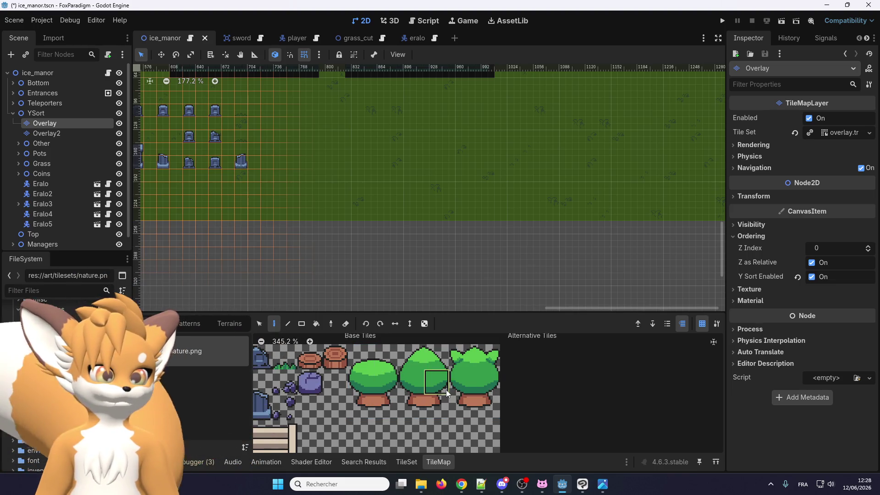
- Select the three trees and shift them lower on the canvas with Scale/Rotate
{"action": "left_click", "coordinate": [583, 486]}
{"action": "scroll", "coordinate": [508, 229], "scroll_direction": "up", "scroll_amount": 2}
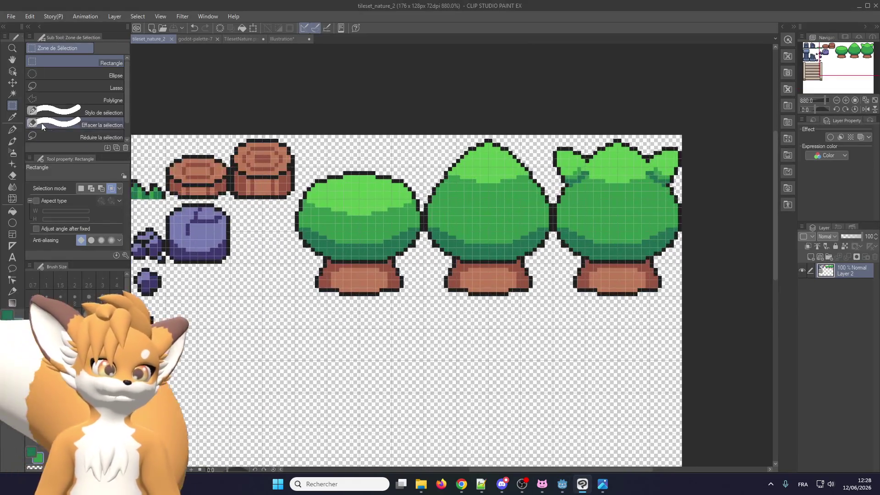
{"action": "scroll", "coordinate": [581, 292], "scroll_direction": "down", "scroll_amount": 2}
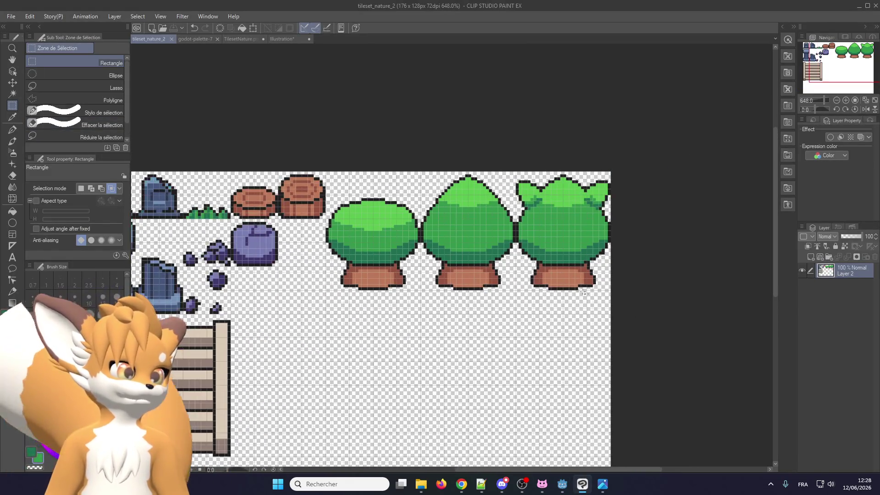
{"action": "left_click_drag", "start_coordinate": [631, 302], "coordinate": [326, 170]}
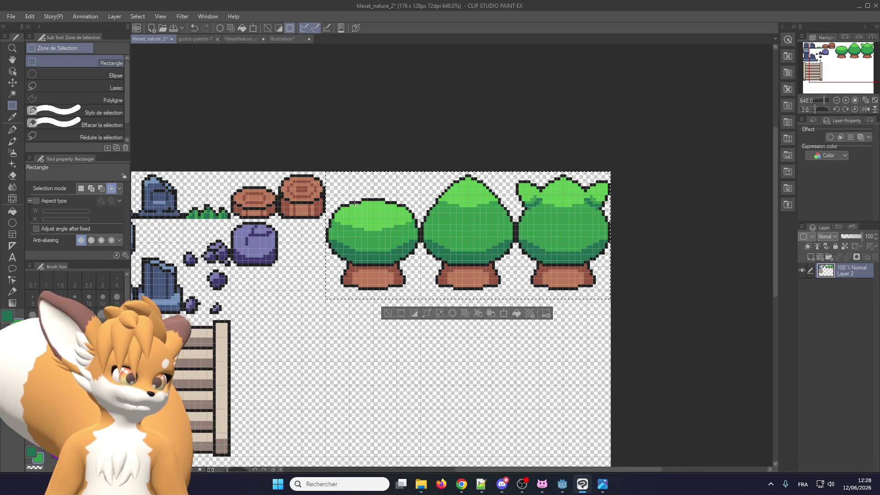
{"action": "scroll", "coordinate": [357, 206], "scroll_direction": "up", "scroll_amount": 2}
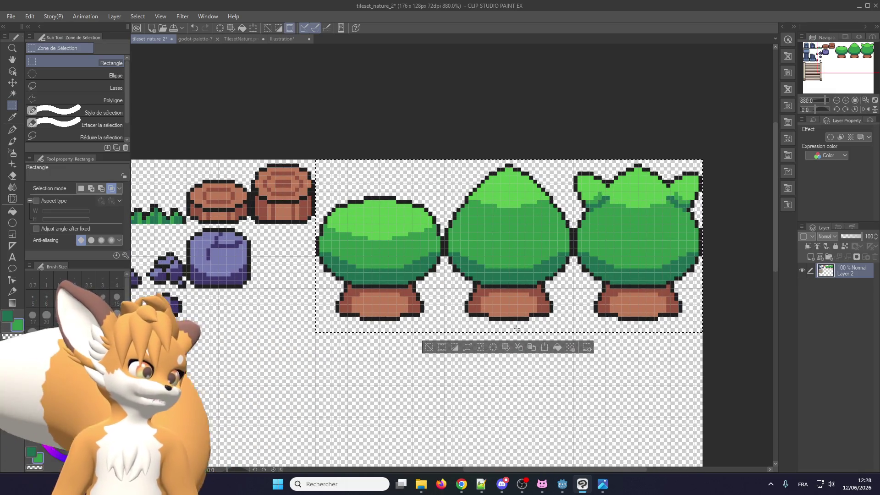
{"action": "left_click", "coordinate": [545, 348]}
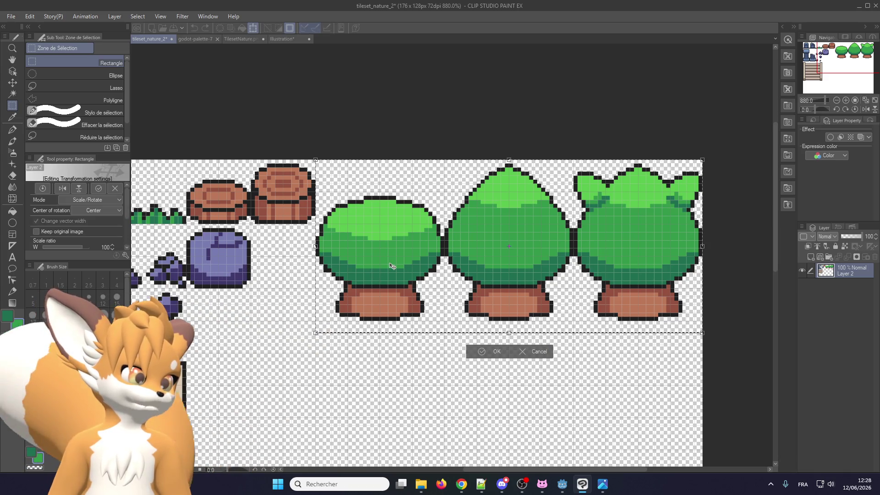
{"action": "scroll", "coordinate": [390, 268], "scroll_direction": "down", "scroll_amount": 1}
{"action": "left_click_drag", "start_coordinate": [391, 299], "coordinate": [388, 341]}
{"action": "scroll", "coordinate": [388, 341], "scroll_direction": "up", "scroll_amount": 1}
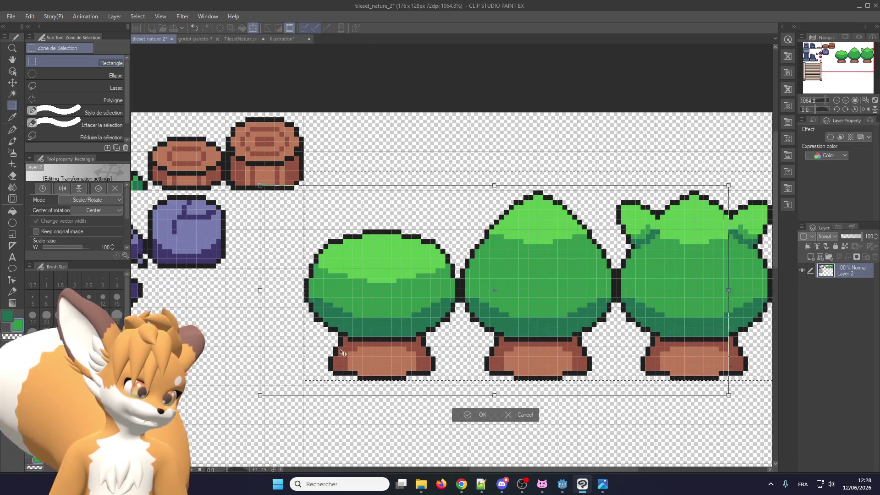
{"action": "scroll", "coordinate": [310, 289], "scroll_direction": "down", "scroll_amount": 2}
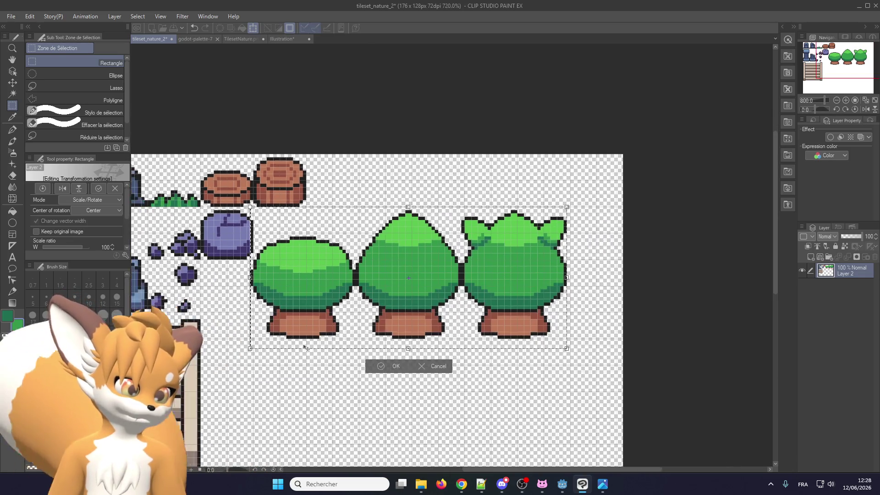
{"action": "scroll", "coordinate": [311, 289], "scroll_direction": "up", "scroll_amount": 2}
{"action": "scroll", "coordinate": [311, 289], "scroll_direction": "up", "scroll_amount": 1}
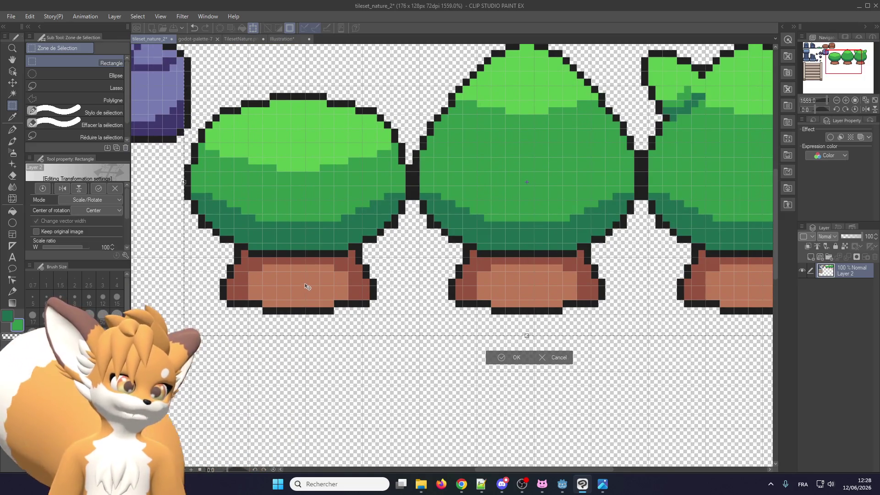
{"action": "scroll", "coordinate": [307, 287], "scroll_direction": "down", "scroll_amount": 2}
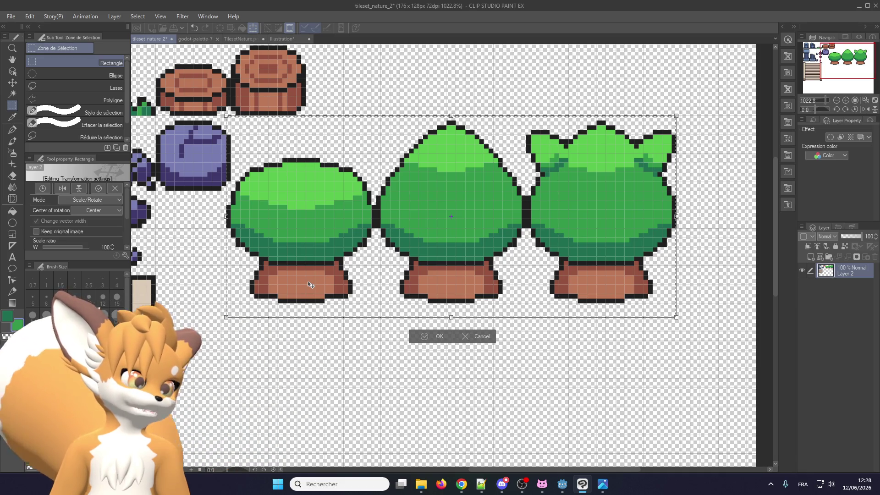
{"action": "scroll", "coordinate": [310, 285], "scroll_direction": "down", "scroll_amount": 1}
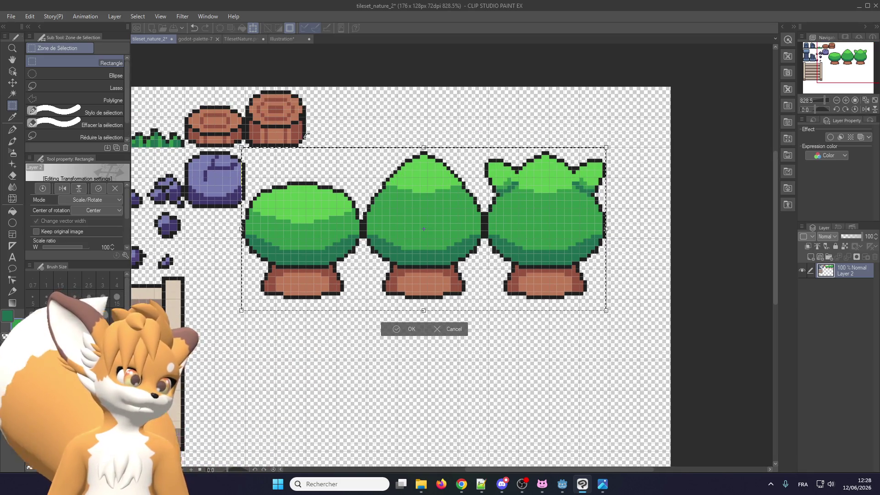
{"action": "left_click", "coordinate": [415, 328]}
- Save the tileset_nature_2 document
{"action": "scroll", "coordinate": [316, 302], "scroll_direction": "up", "scroll_amount": 1}
{"action": "scroll", "coordinate": [316, 302], "scroll_direction": "up", "scroll_amount": 1}
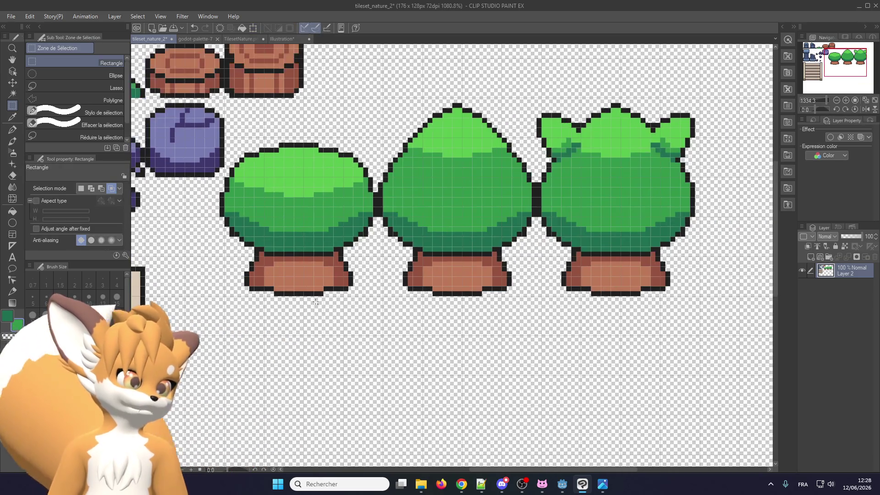
{"action": "scroll", "coordinate": [316, 302], "scroll_direction": "down", "scroll_amount": 1}
{"action": "scroll", "coordinate": [260, 135], "scroll_direction": "down", "scroll_amount": 1}
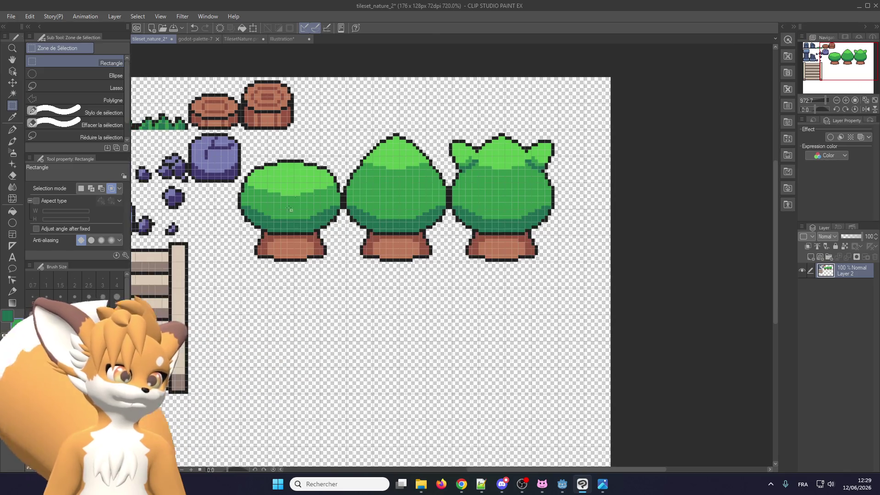
{"action": "scroll", "coordinate": [324, 97], "scroll_direction": "up", "scroll_amount": 1}
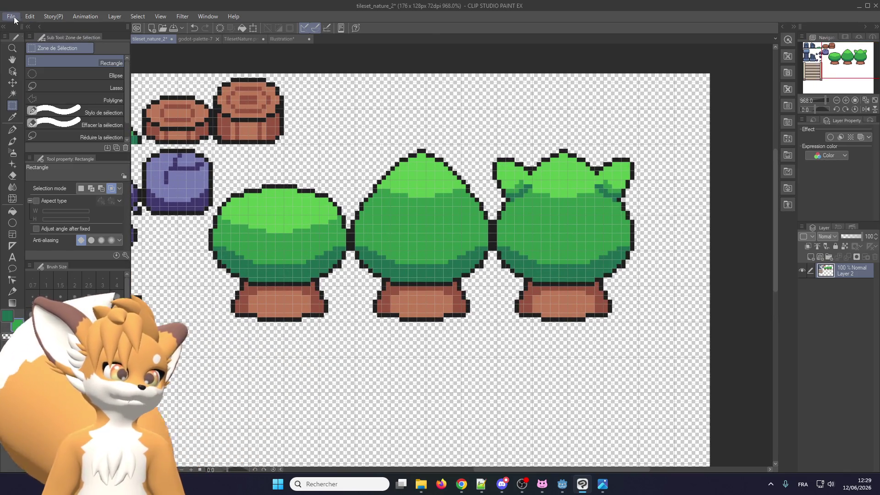
{"action": "left_click", "coordinate": [12, 17]}
{"action": "left_click", "coordinate": [25, 87]}
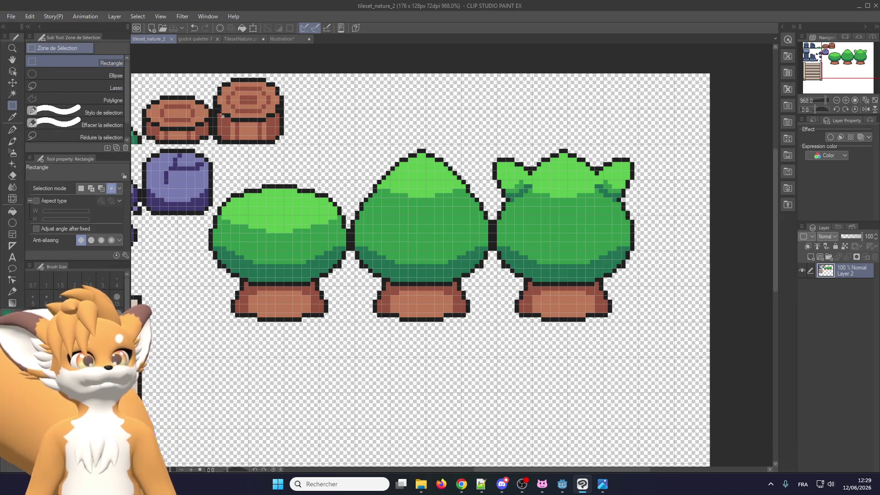
{"action": "left_click", "coordinate": [11, 16]}
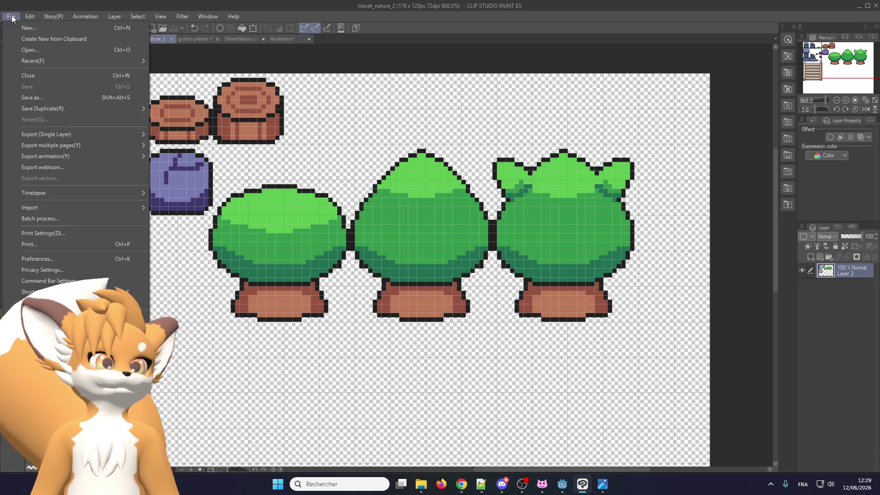
- Export the canvas as a PNG overwriting nature.png, accepting the default export settings
{"action": "left_click", "coordinate": [197, 156]}
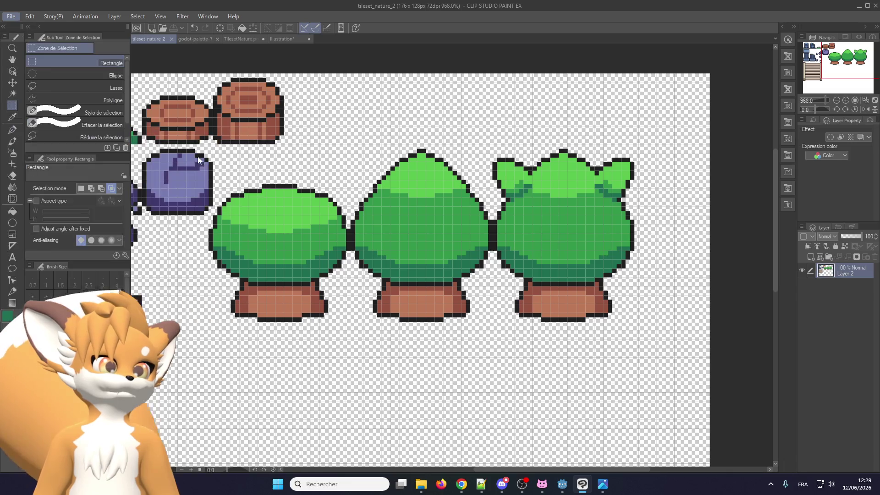
{"action": "double_click", "coordinate": [159, 82]}
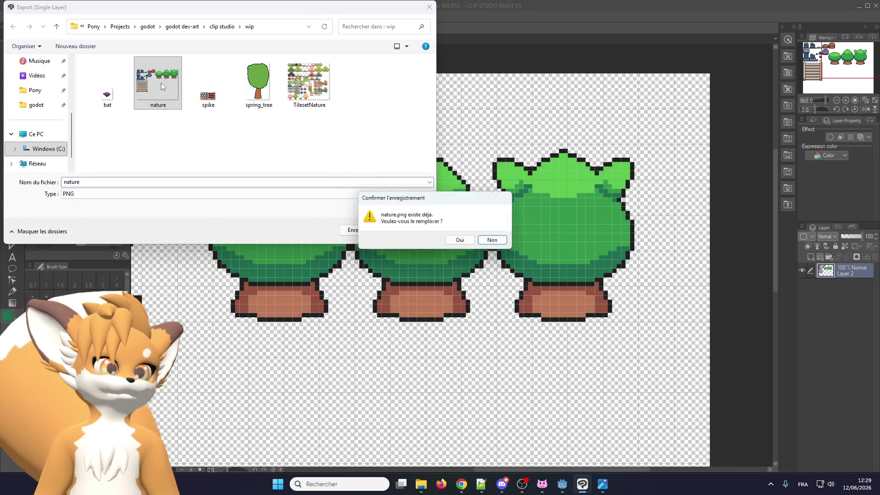
{"action": "left_click", "coordinate": [454, 242]}
{"action": "left_click", "coordinate": [415, 171]}
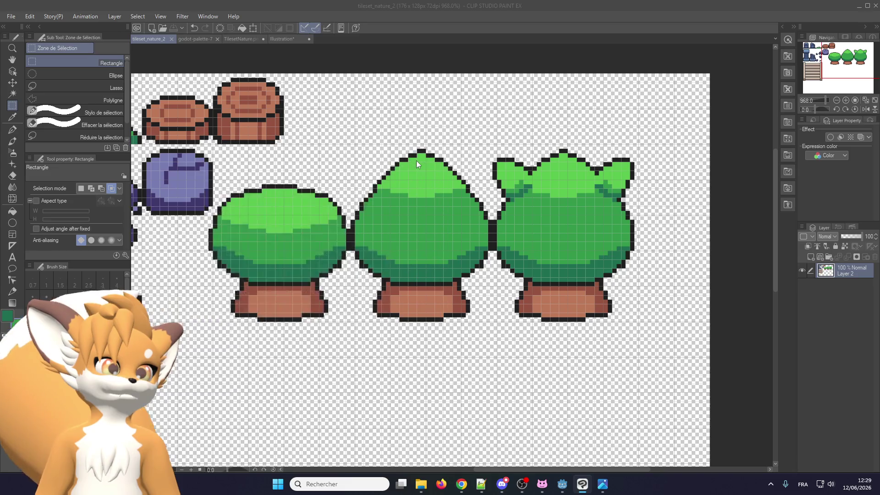
{"action": "left_click", "coordinate": [351, 213]}
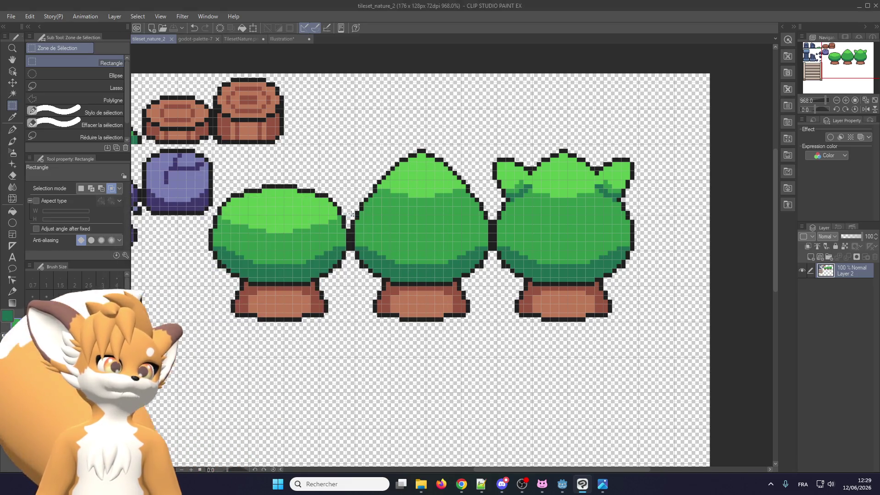
{"action": "left_click", "coordinate": [860, 7]}
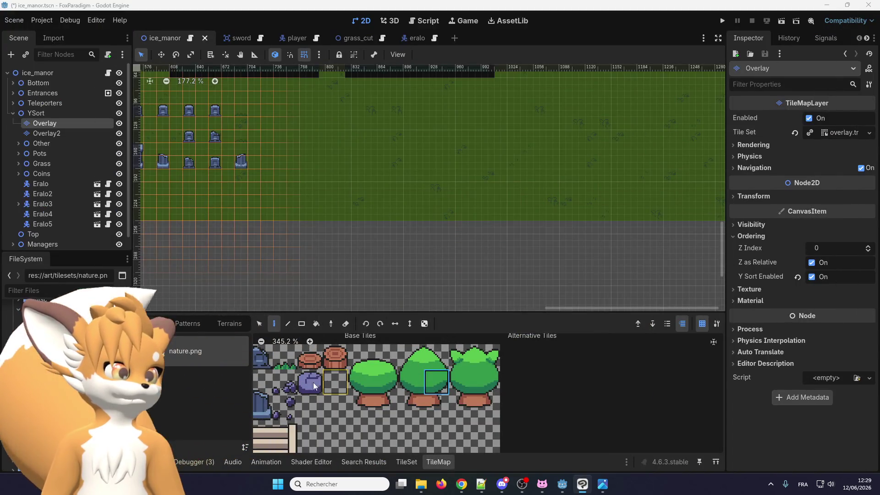
- In Godot, select the Overlay tile layer of ice_manor to show the nature tileset
{"action": "left_click", "coordinate": [331, 376]}
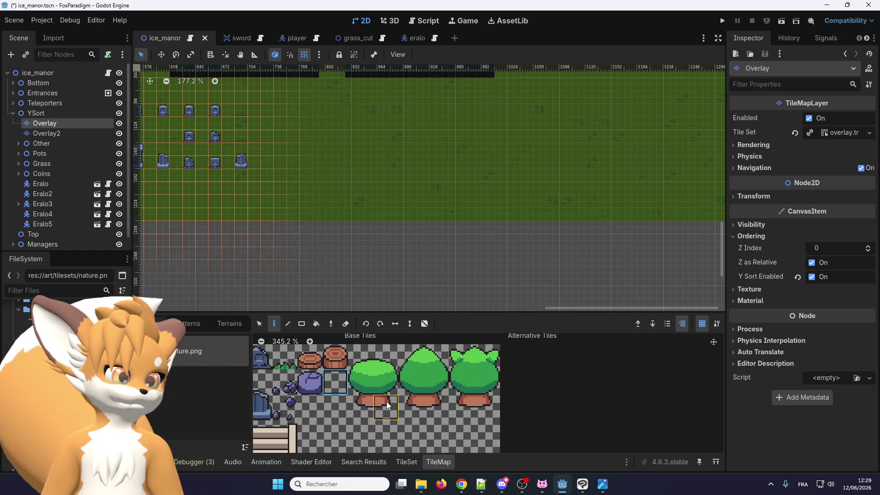
{"action": "scroll", "coordinate": [367, 401], "scroll_direction": "up", "scroll_amount": 1}
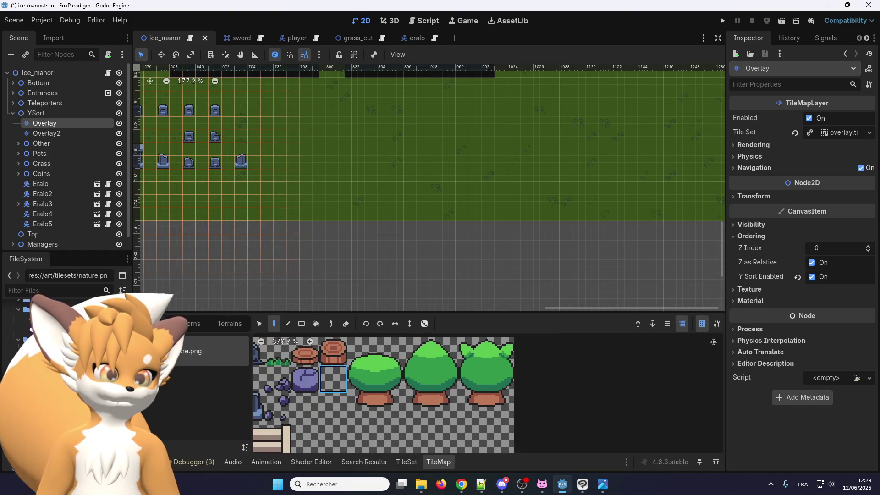
{"action": "left_click", "coordinate": [67, 145]}
{"action": "left_click", "coordinate": [64, 123]}
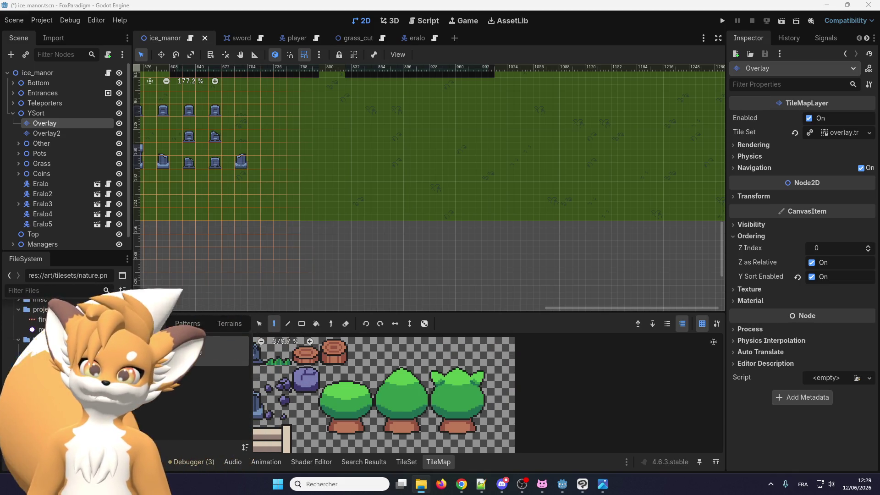
- Inspect the tree tiles, selecting the first tree's 2x3 block and then a single tile
{"action": "left_click_drag", "start_coordinate": [337, 426], "coordinate": [361, 393]}
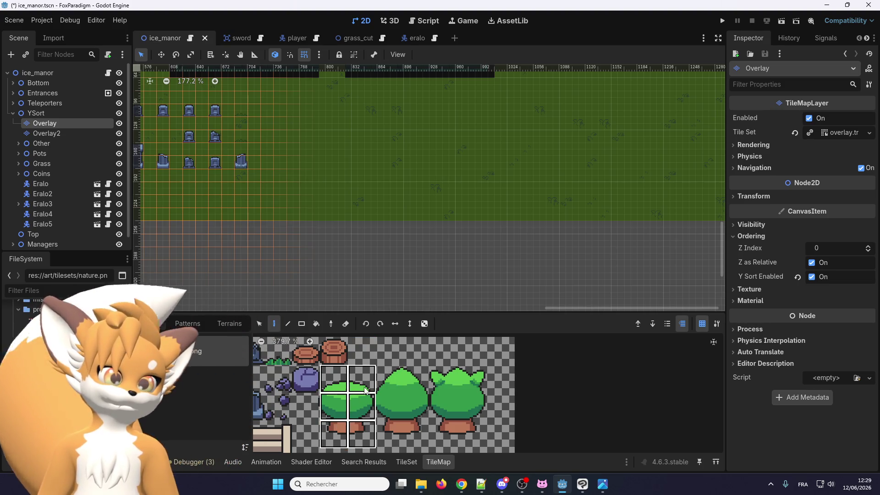
{"action": "left_click", "coordinate": [337, 387]}
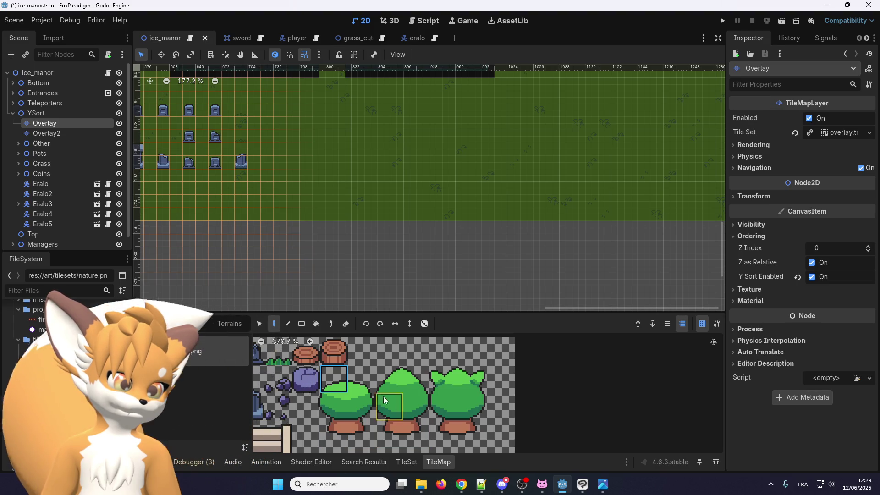
{"action": "scroll", "coordinate": [332, 367], "scroll_direction": "down", "scroll_amount": 2}
{"action": "scroll", "coordinate": [323, 381], "scroll_direction": "down", "scroll_amount": 2}
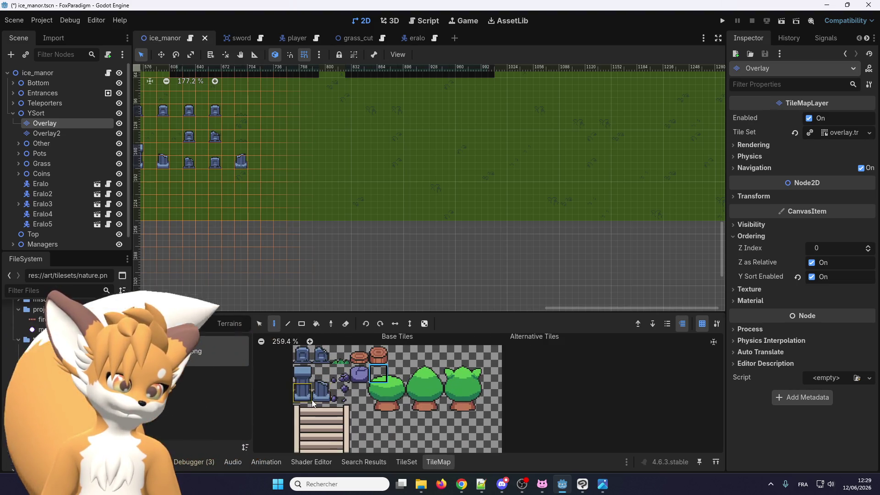
{"action": "left_click", "coordinate": [566, 489]}
{"action": "left_click", "coordinate": [562, 490]}
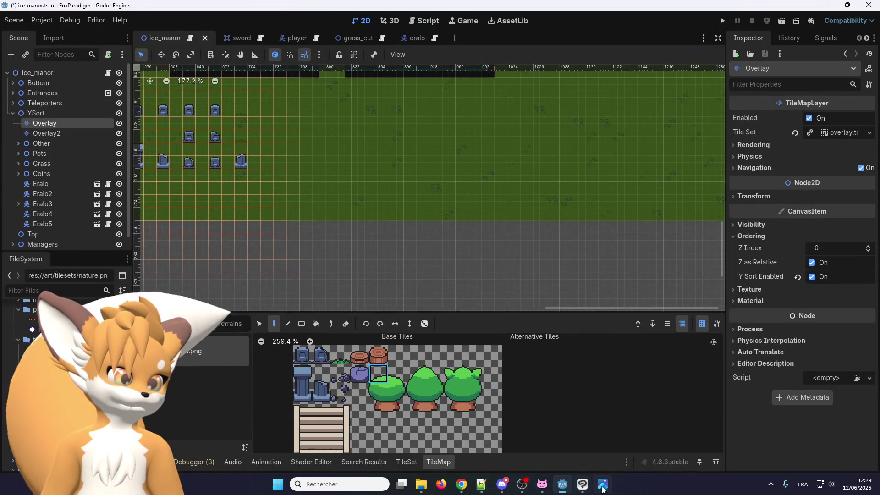
- Select the three trees and nudge them up two steps and one pixel right
{"action": "left_click", "coordinate": [583, 486]}
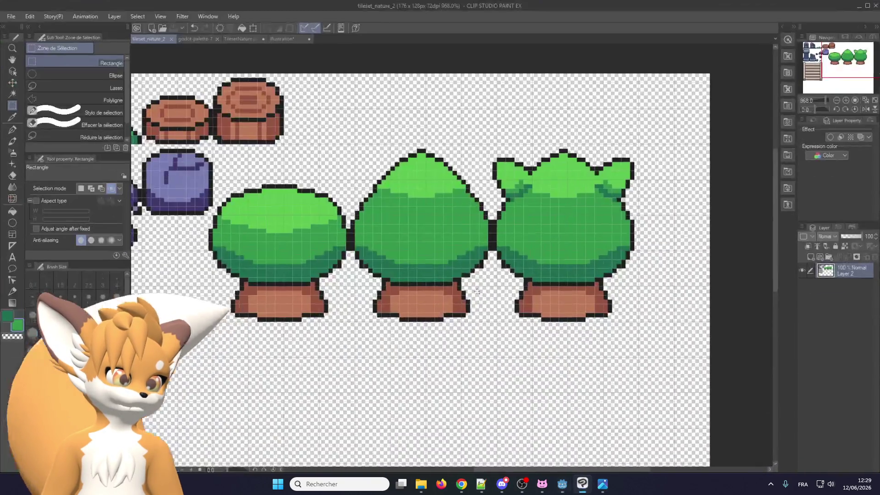
{"action": "scroll", "coordinate": [227, 304], "scroll_direction": "up", "scroll_amount": 3}
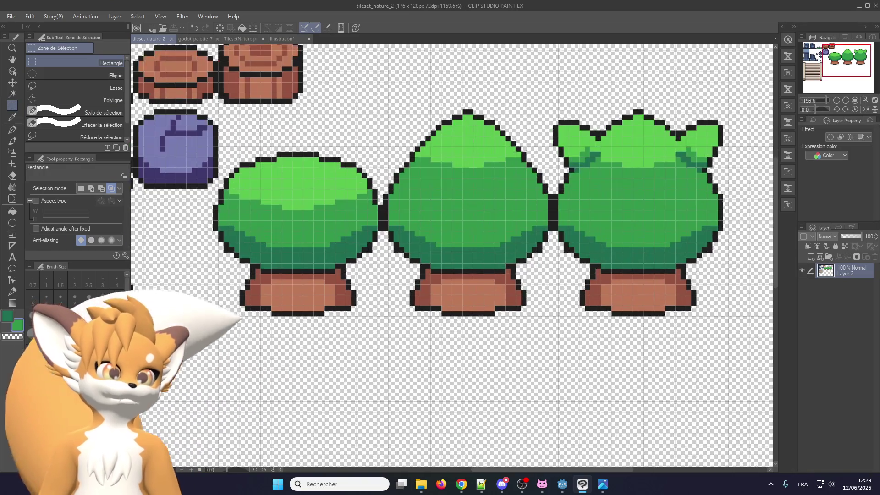
{"action": "mouse_move", "coordinate": [231, 306]}
{"action": "left_mouse_down"}
{"action": "mouse_move", "coordinate": [705, 105]}
{"action": "mouse_move", "coordinate": [729, 105]}
{"action": "left_mouse_up"}
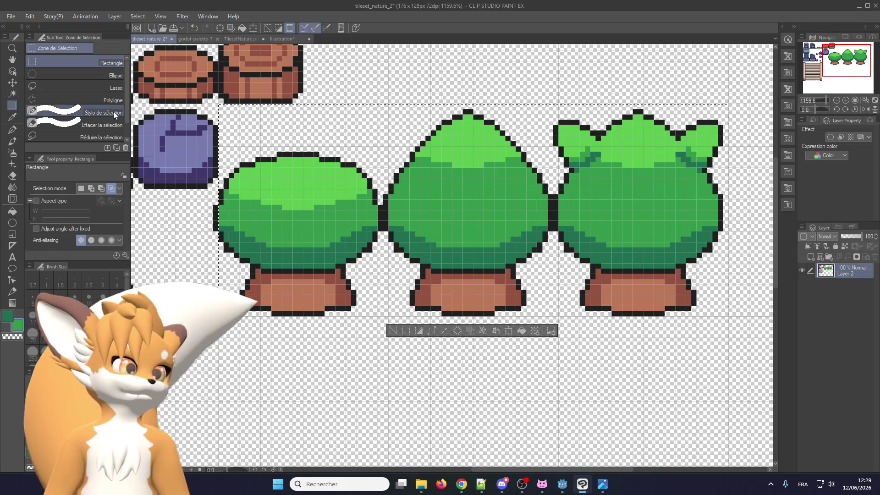
{"action": "left_click", "coordinate": [14, 84]}
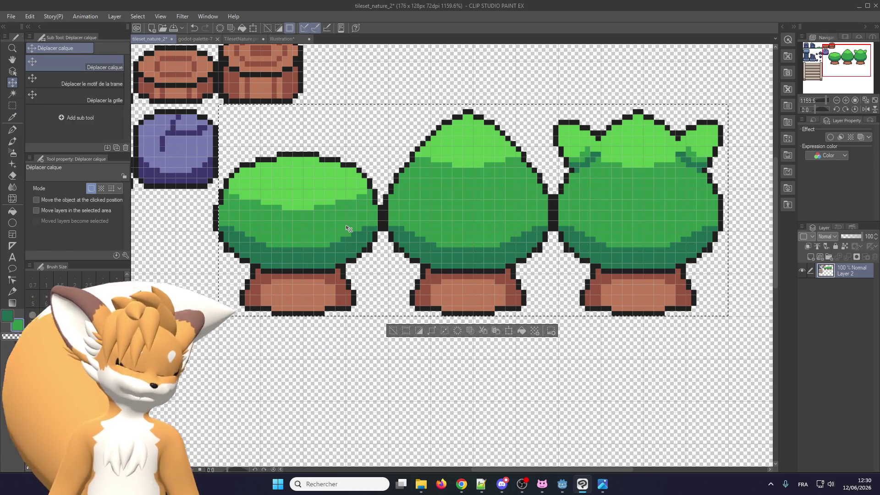
{"action": "key", "text": "Up"}
{"action": "key", "text": "Up"}
{"action": "key", "text": "Up"}
{"action": "key", "text": "Up"}
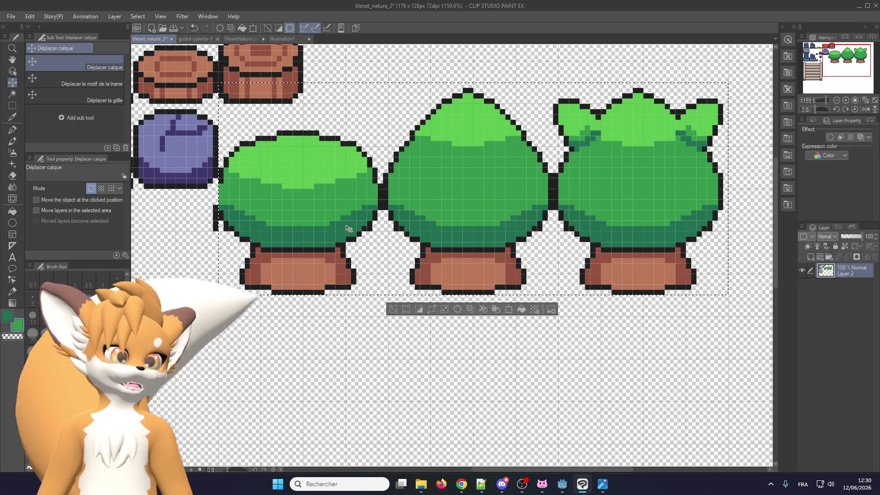
{"action": "key", "text": "Up"}
{"action": "key", "text": "Up"}
{"action": "key", "text": "Up"}
{"action": "key", "text": "Up"}
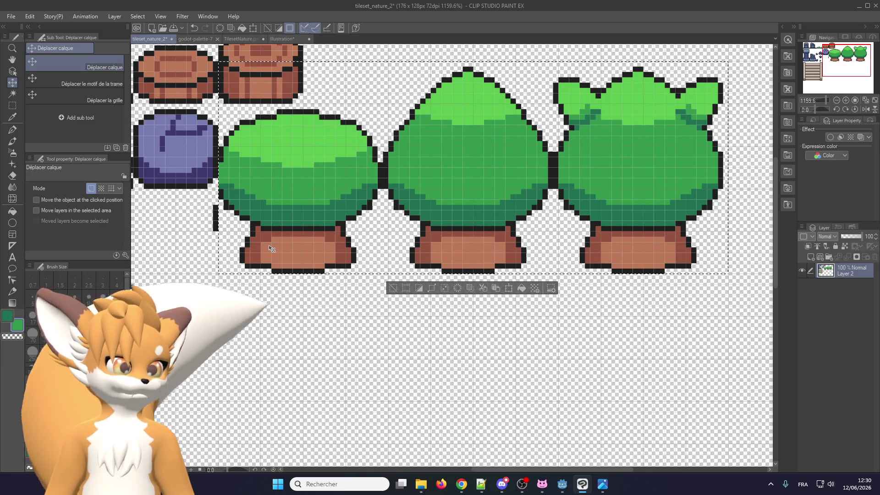
{"action": "key", "text": "Right"}
{"action": "scroll", "coordinate": [270, 231], "scroll_direction": "up", "scroll_amount": 1}
{"action": "scroll", "coordinate": [229, 222], "scroll_direction": "up", "scroll_amount": 1}
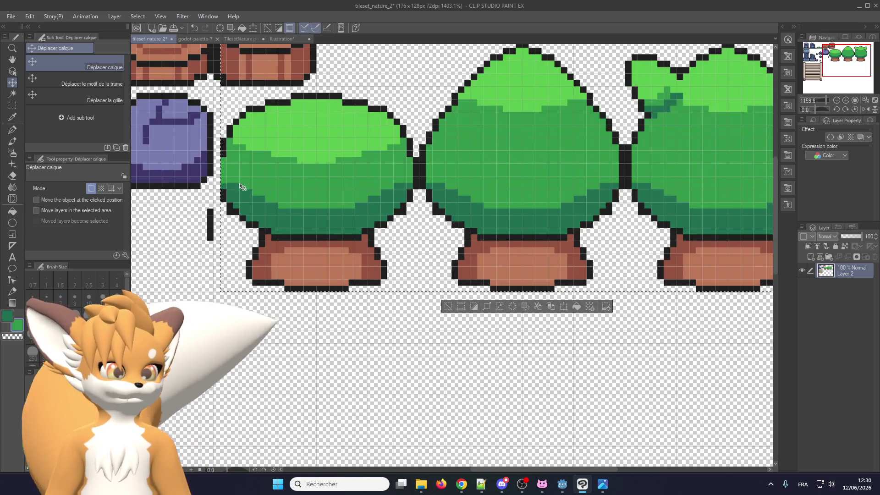
- Return to rectangle selection, clear the tree selection and zoom in on the stray outline piece
{"action": "left_click", "coordinate": [12, 106]}
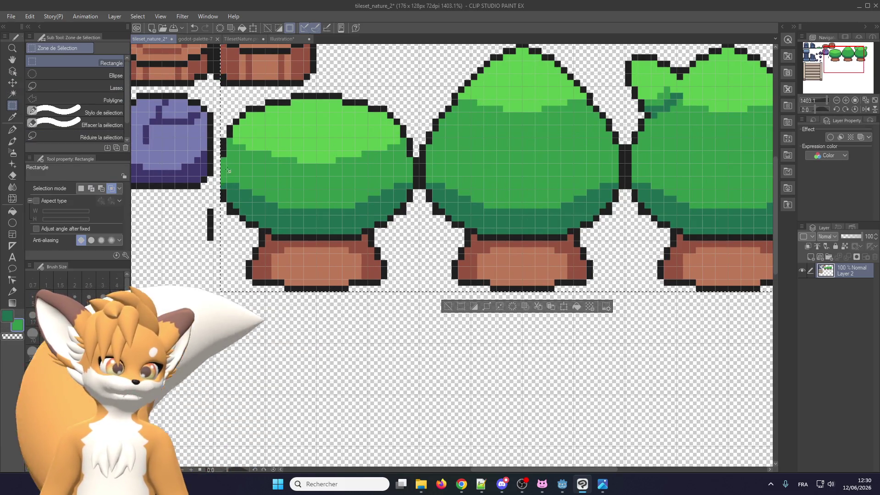
{"action": "scroll", "coordinate": [713, 178], "scroll_direction": "down", "scroll_amount": 1}
{"action": "scroll", "coordinate": [713, 177], "scroll_direction": "up", "scroll_amount": 1}
{"action": "scroll", "coordinate": [713, 178], "scroll_direction": "up", "scroll_amount": 1}
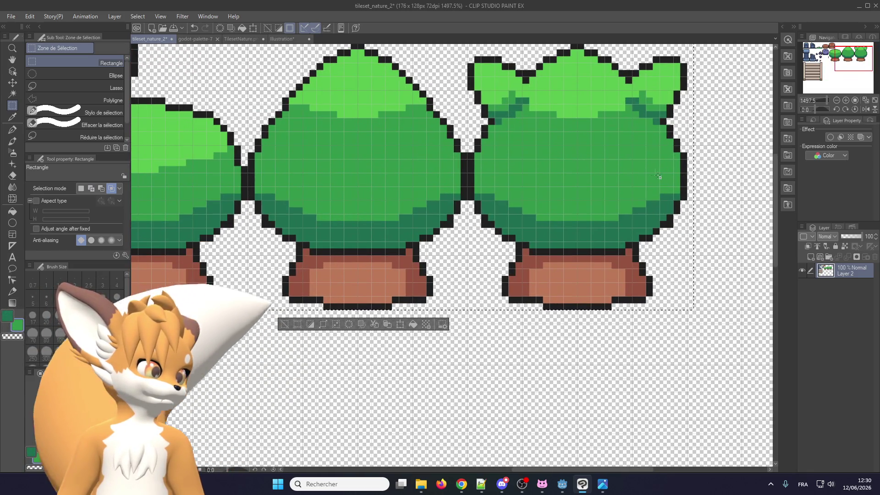
{"action": "scroll", "coordinate": [661, 186], "scroll_direction": "up", "scroll_amount": 1}
{"action": "scroll", "coordinate": [667, 197], "scroll_direction": "down", "scroll_amount": 2}
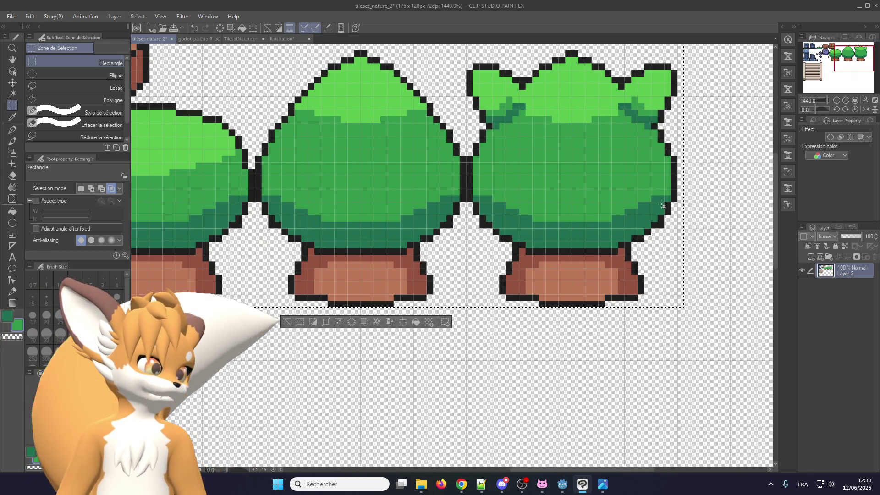
{"action": "scroll", "coordinate": [653, 208], "scroll_direction": "down", "scroll_amount": 2}
{"action": "left_click", "coordinate": [326, 323]}
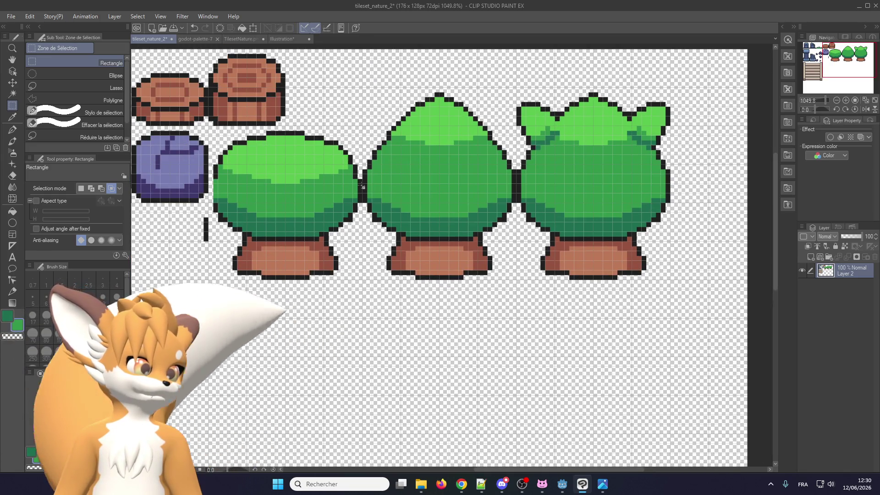
{"action": "scroll", "coordinate": [671, 181], "scroll_direction": "up", "scroll_amount": 1}
{"action": "scroll", "coordinate": [670, 181], "scroll_direction": "up", "scroll_amount": 2}
{"action": "scroll", "coordinate": [671, 180], "scroll_direction": "up", "scroll_amount": 2}
{"action": "scroll", "coordinate": [670, 181], "scroll_direction": "down", "scroll_amount": 2}
{"action": "scroll", "coordinate": [671, 181], "scroll_direction": "up", "scroll_amount": 2}
{"action": "scroll", "coordinate": [664, 183], "scroll_direction": "up", "scroll_amount": 1}
{"action": "scroll", "coordinate": [642, 191], "scroll_direction": "down", "scroll_amount": 1}
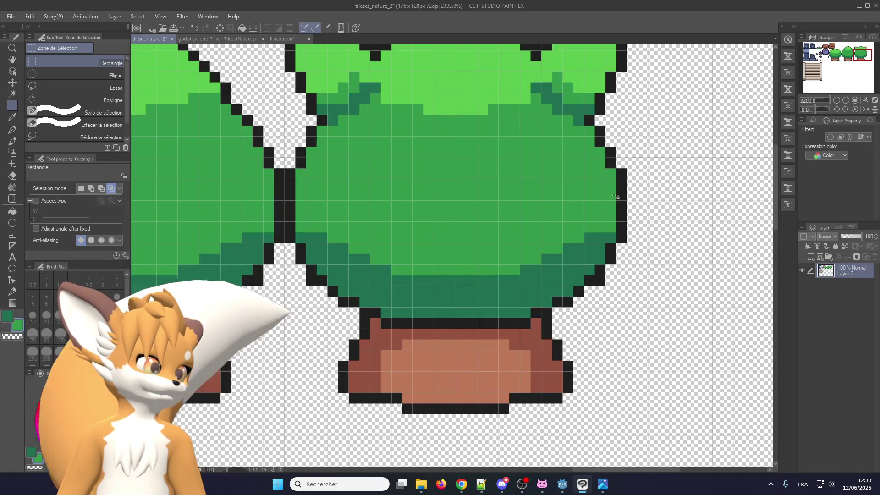
{"action": "scroll", "coordinate": [625, 196], "scroll_direction": "down", "scroll_amount": 1}
{"action": "scroll", "coordinate": [626, 196], "scroll_direction": "down", "scroll_amount": 3}
{"action": "scroll", "coordinate": [345, 304], "scroll_direction": "up", "scroll_amount": 3}
{"action": "scroll", "coordinate": [345, 304], "scroll_direction": "up", "scroll_amount": 1}
{"action": "scroll", "coordinate": [345, 304], "scroll_direction": "up", "scroll_amount": 2}
{"action": "scroll", "coordinate": [365, 284], "scroll_direction": "up", "scroll_amount": 1}
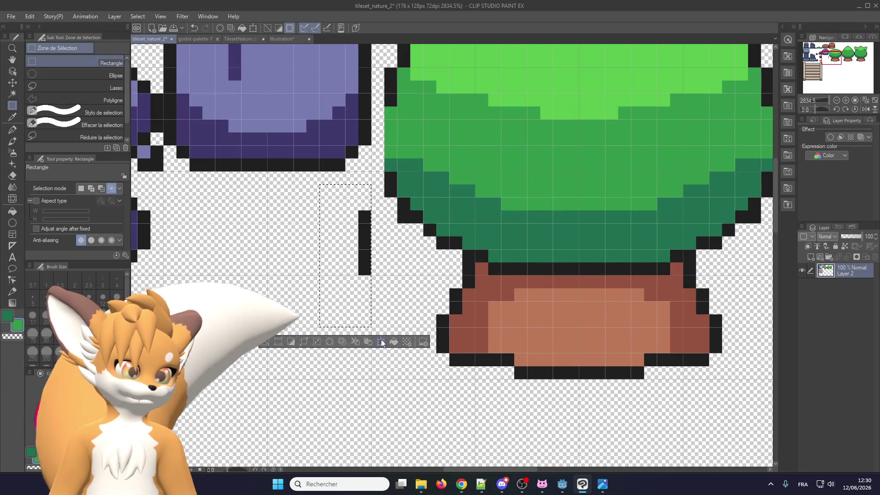
- Transform the stray black outline piece beside the purple rocks to tidy it away
{"action": "key", "text": "ctrl+t"}
{"action": "scroll", "coordinate": [370, 221], "scroll_direction": "down", "scroll_amount": 2}
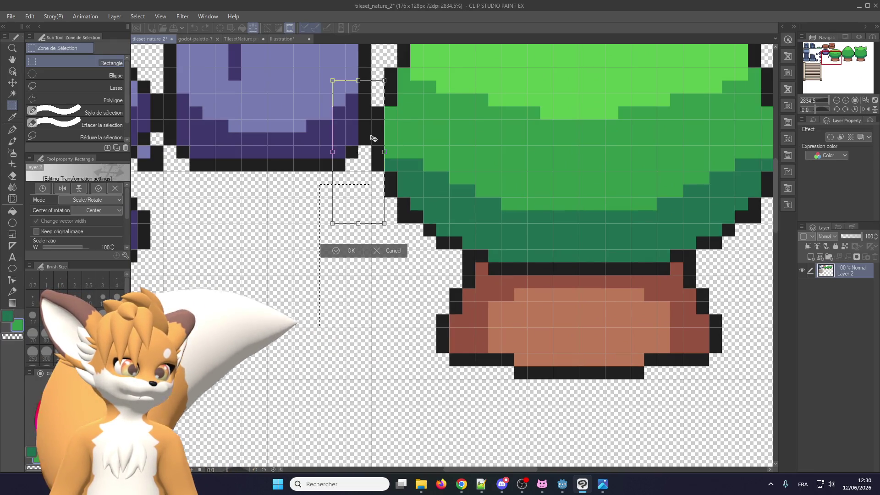
{"action": "scroll", "coordinate": [339, 239], "scroll_direction": "down", "scroll_amount": 2}
{"action": "left_click", "coordinate": [323, 255]}
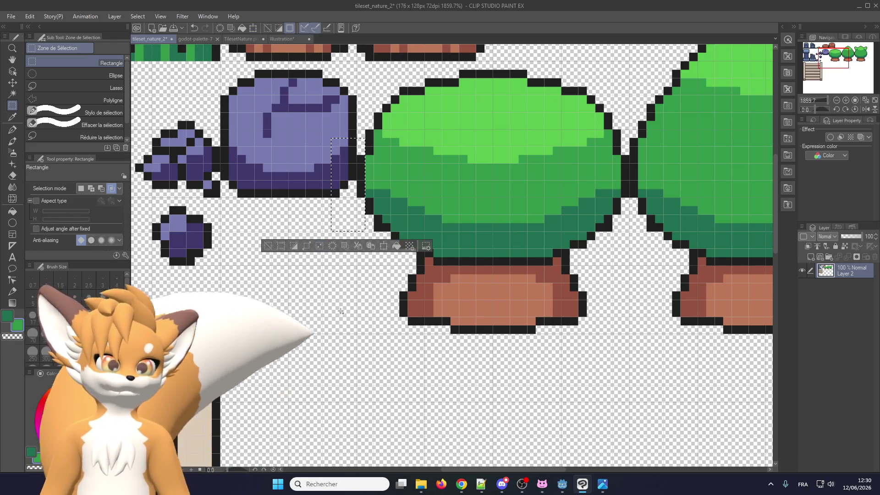
{"action": "scroll", "coordinate": [433, 228], "scroll_direction": "down", "scroll_amount": 8}
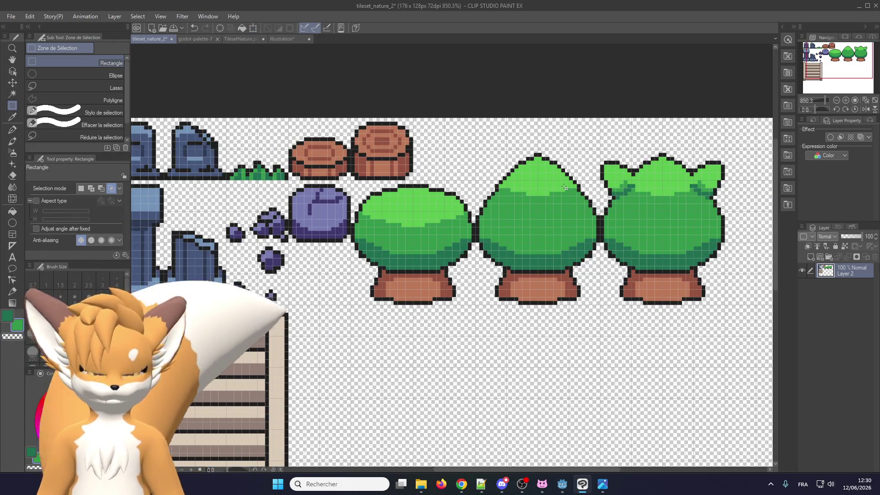
{"action": "scroll", "coordinate": [505, 183], "scroll_direction": "down", "scroll_amount": 3}
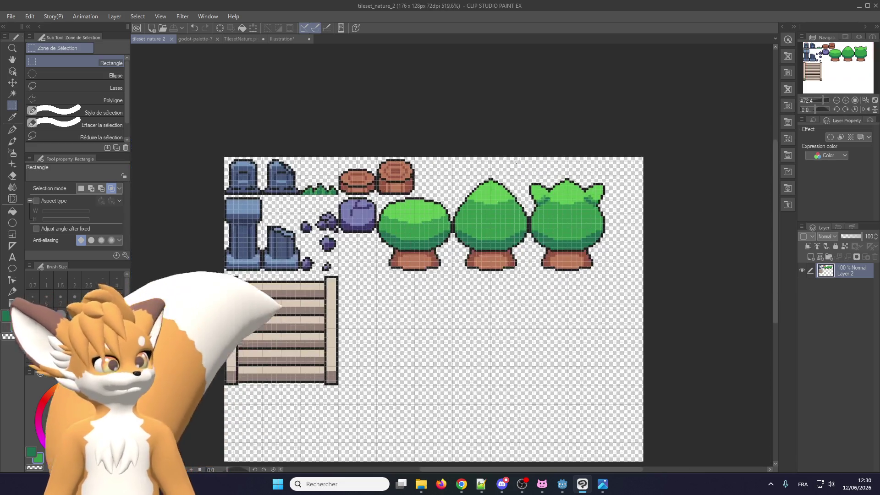
- Export the layer as PNG overwriting nature.png with default settings, then minimize Clip Studio
{"action": "scroll", "coordinate": [403, 151], "scroll_direction": "up", "scroll_amount": 2}
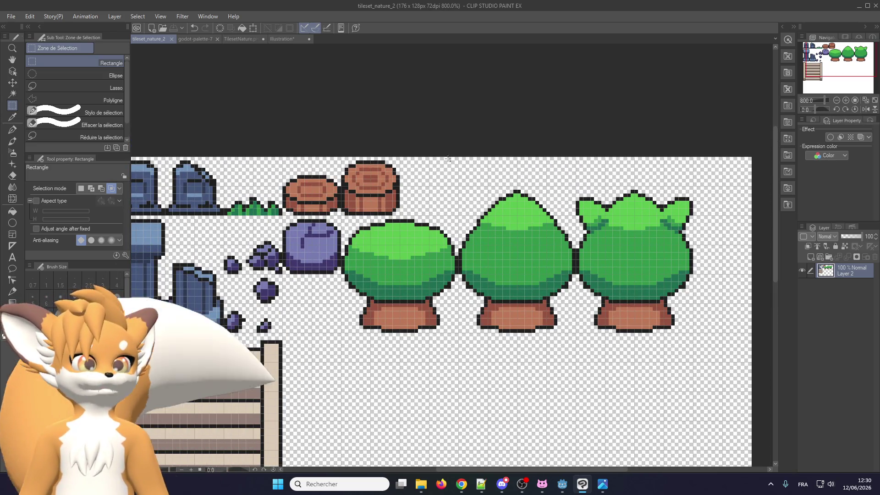
{"action": "left_click", "coordinate": [10, 16]}
{"action": "mouse_move", "coordinate": [46, 134]}
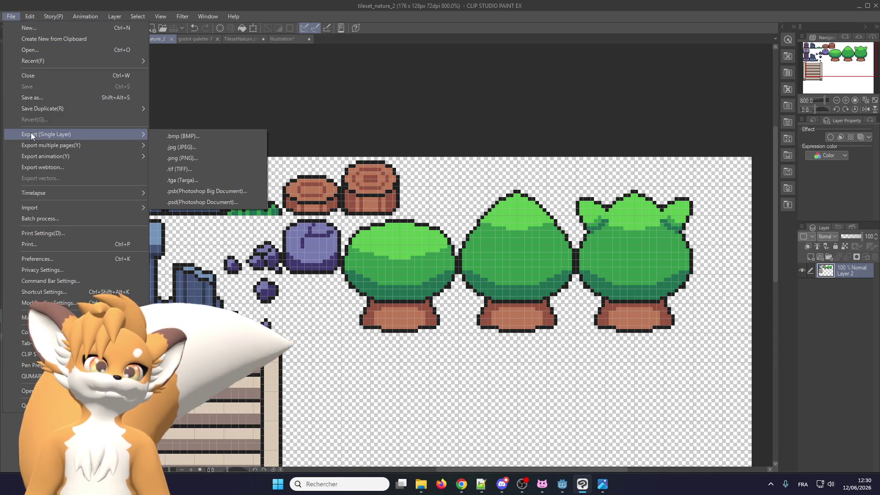
{"action": "left_click", "coordinate": [168, 158]}
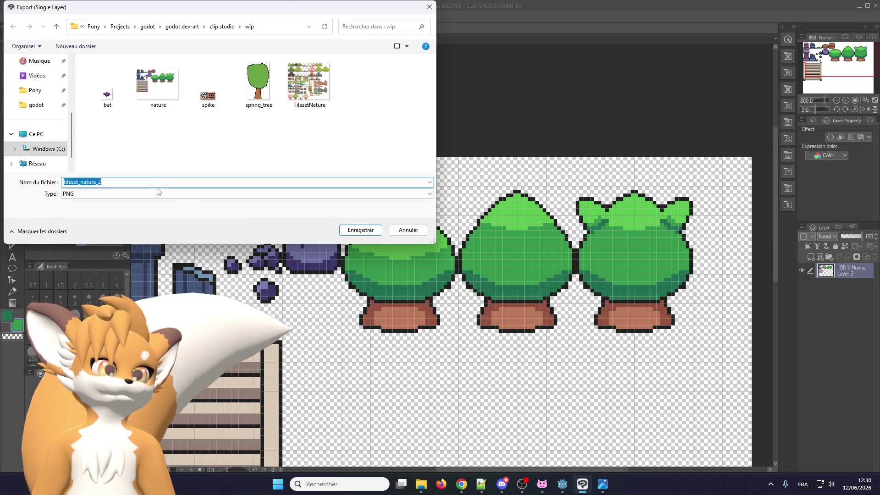
{"action": "double_click", "coordinate": [158, 82]}
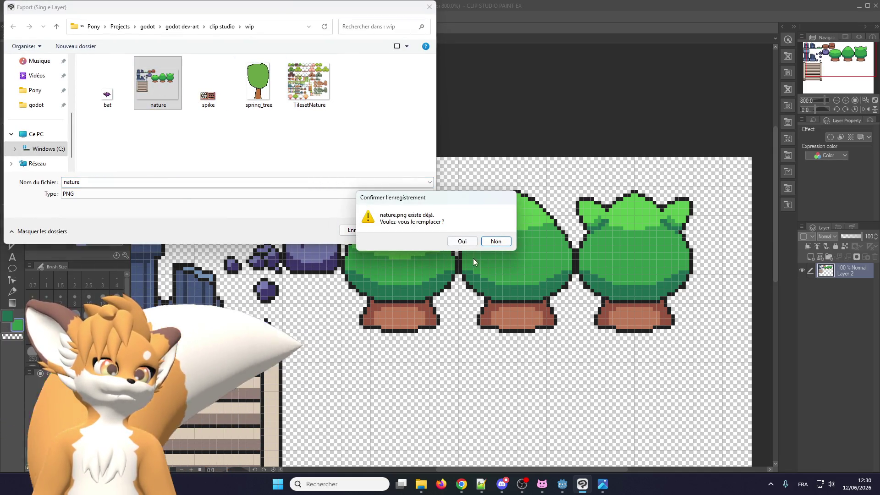
{"action": "left_click", "coordinate": [461, 242]}
{"action": "left_click", "coordinate": [418, 167]}
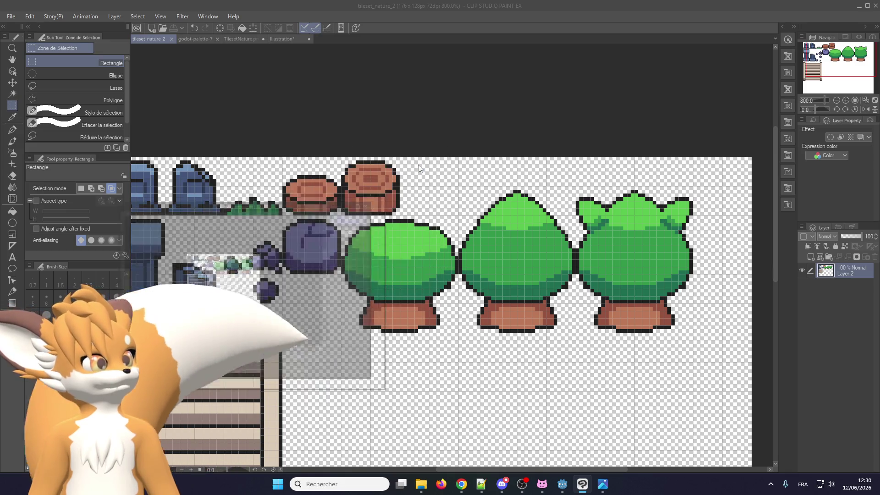
{"action": "left_click", "coordinate": [344, 214]}
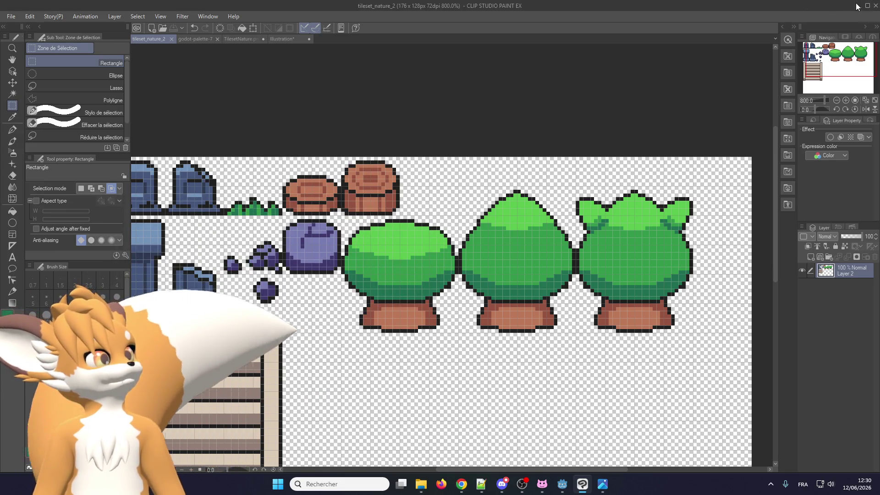
{"action": "left_click", "coordinate": [860, 7]}
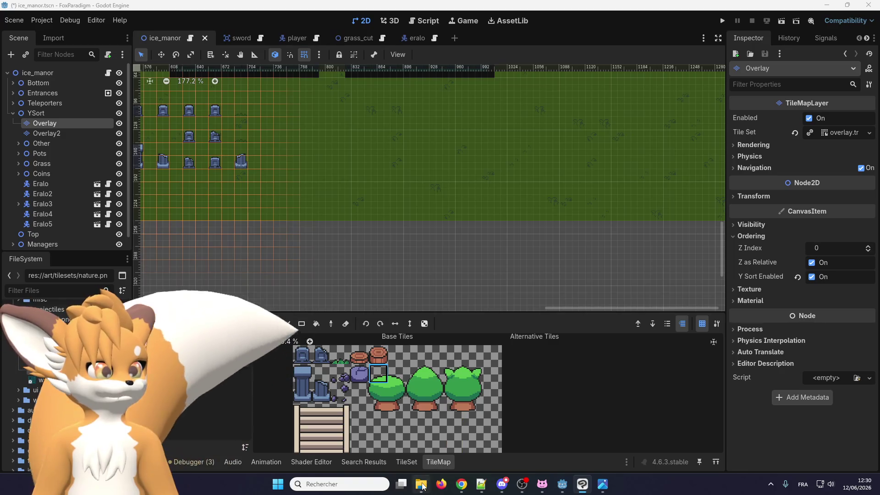
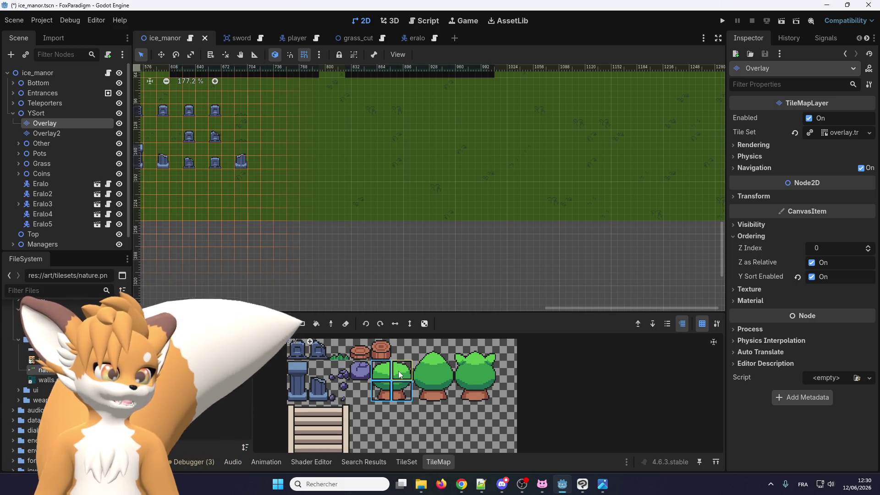
- Place four evenly spaced round trees in a row on the Overlay layer
{"action": "scroll", "coordinate": [339, 188], "scroll_direction": "up", "scroll_amount": 5}
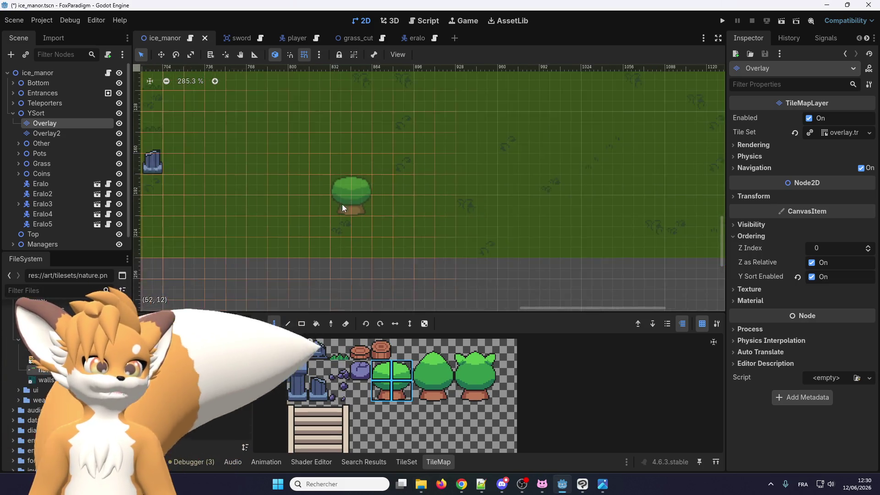
{"action": "scroll", "coordinate": [341, 206], "scroll_direction": "up", "scroll_amount": 2}
{"action": "left_click", "coordinate": [340, 212]}
{"action": "scroll", "coordinate": [362, 214], "scroll_direction": "up", "scroll_amount": 2}
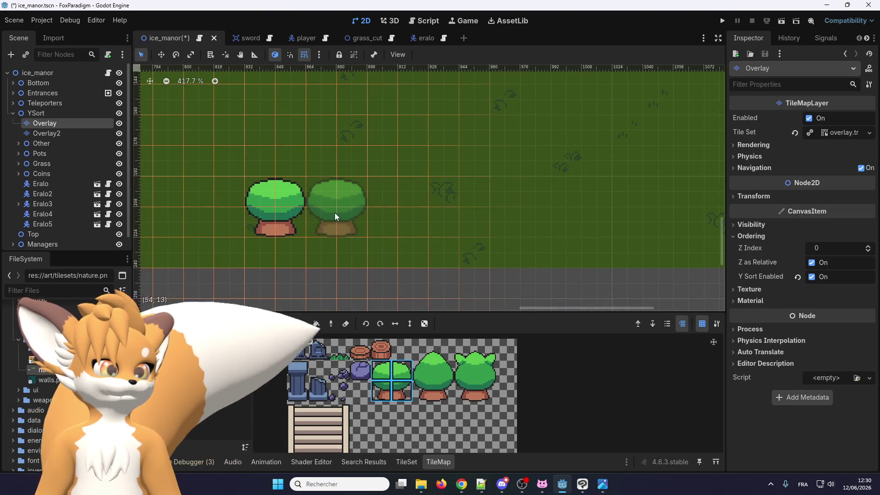
{"action": "left_click", "coordinate": [315, 214]}
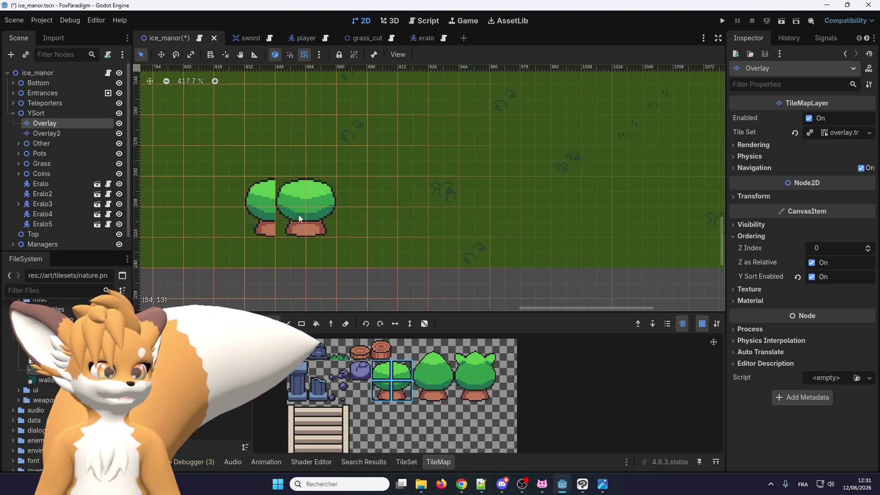
{"action": "left_click", "coordinate": [245, 212]}
{"action": "scroll", "coordinate": [331, 223], "scroll_direction": "down", "scroll_amount": 1}
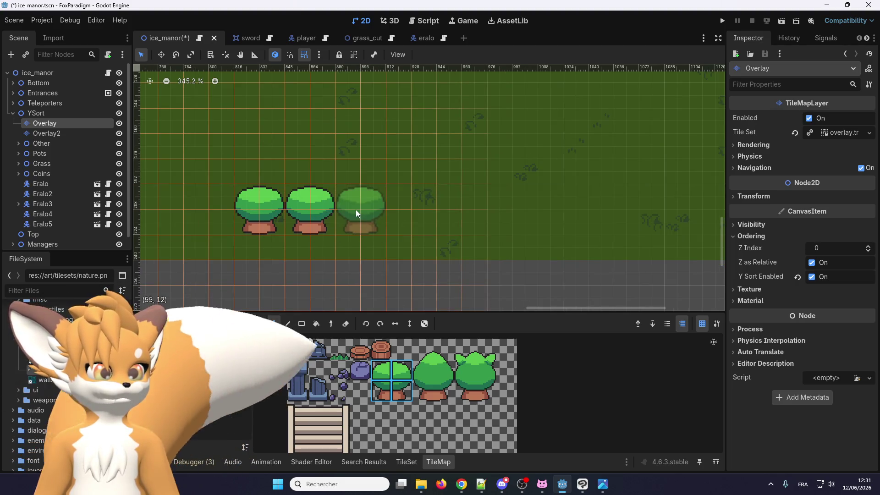
{"action": "left_click", "coordinate": [356, 211]}
- Add two pointed trees after the round trees
{"action": "left_click", "coordinate": [414, 211]}
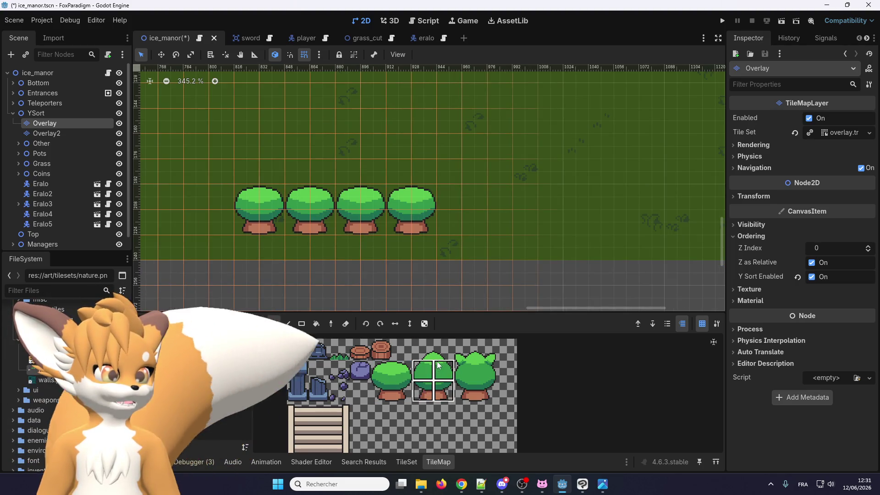
{"action": "left_click", "coordinate": [466, 195]}
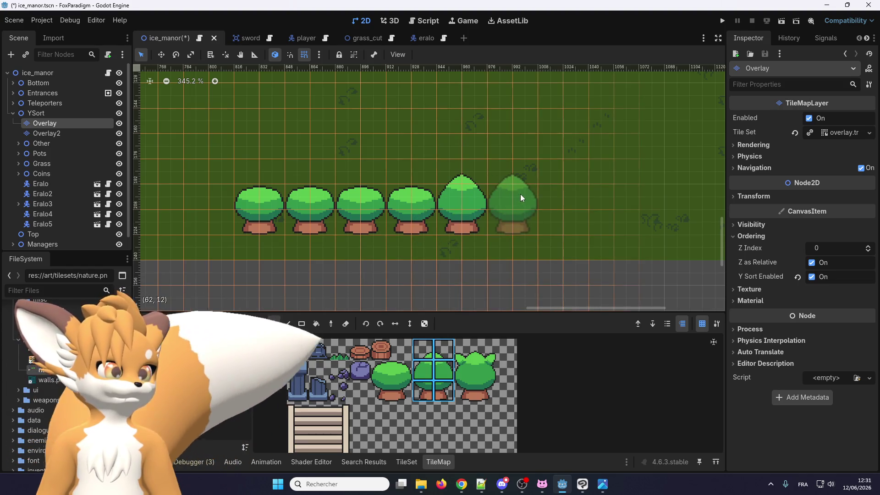
{"action": "left_click", "coordinate": [509, 194]}
- Finish the row with leafy trees at its end
{"action": "scroll", "coordinate": [522, 198], "scroll_direction": "right", "scroll_amount": 2}
{"action": "scroll", "coordinate": [521, 198], "scroll_direction": "up", "scroll_amount": 1}
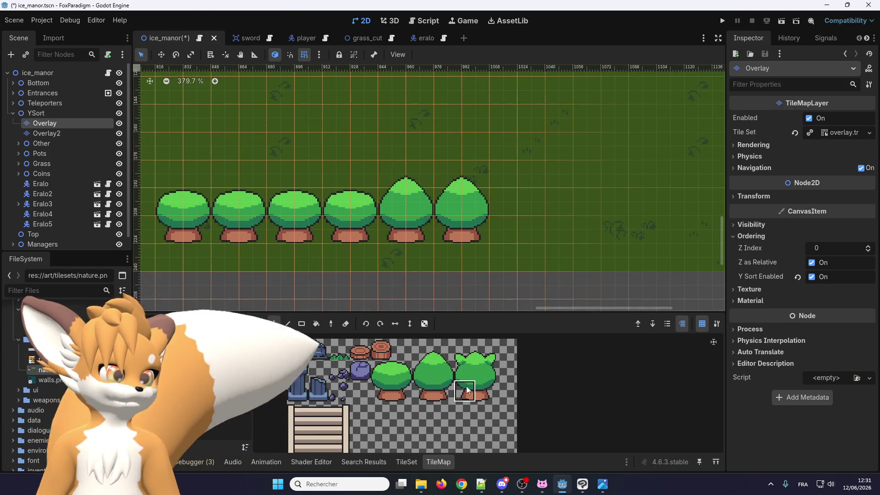
{"action": "left_click", "coordinate": [505, 197]}
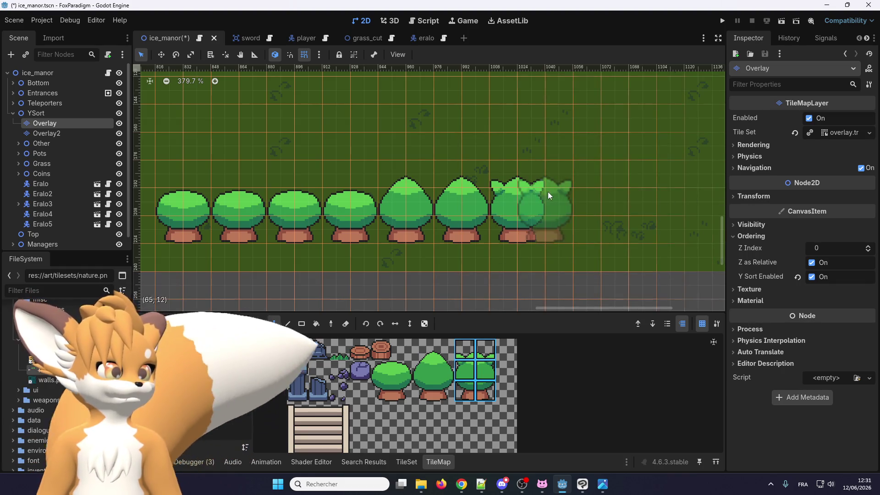
{"action": "left_click", "coordinate": [590, 198]}
{"action": "scroll", "coordinate": [497, 203], "scroll_direction": "up", "scroll_amount": 1}
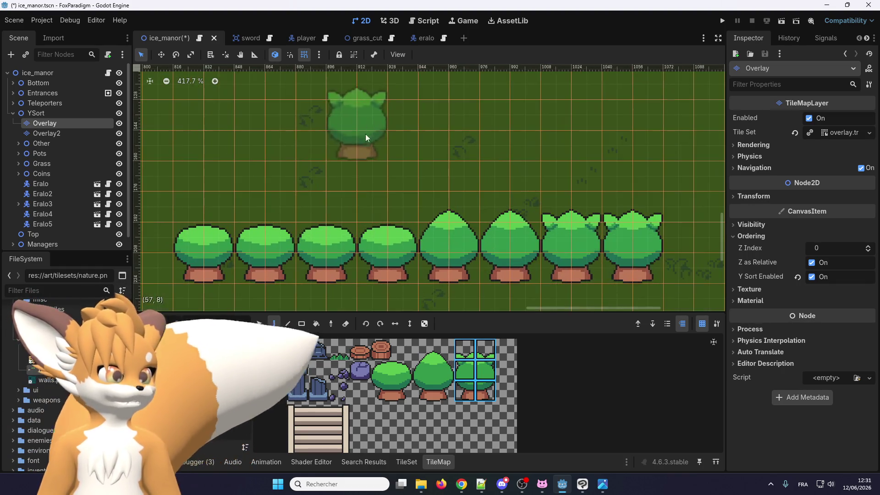
{"action": "scroll", "coordinate": [364, 137], "scroll_direction": "down", "scroll_amount": 2}
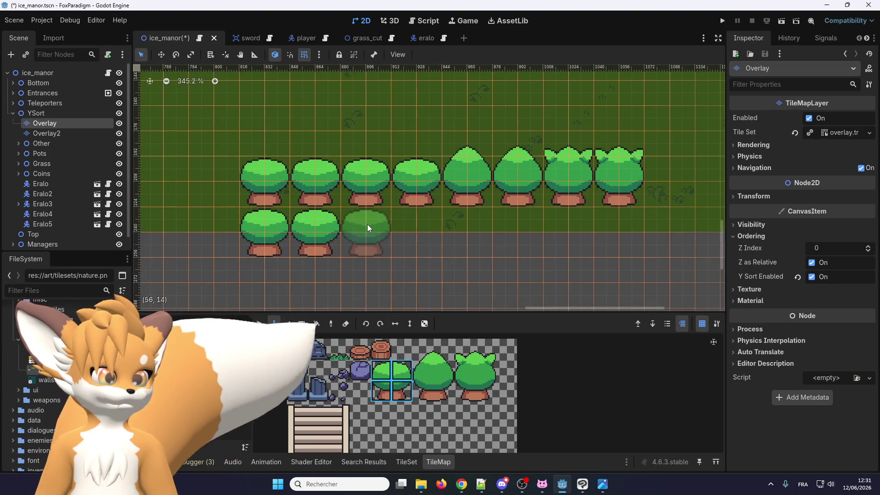
{"action": "left_click", "coordinate": [302, 324]}
- Rect-paint a five-column block of round trees below the row, undoing the extra row added
{"action": "scroll", "coordinate": [369, 111], "scroll_direction": "down", "scroll_amount": 1}
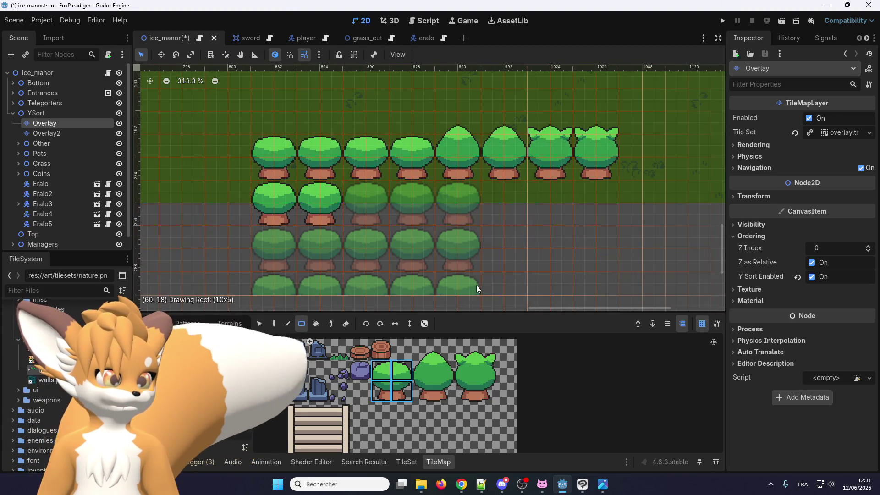
{"action": "left_click_drag", "start_coordinate": [293, 213], "coordinate": [477, 286]}
{"action": "scroll", "coordinate": [444, 145], "scroll_direction": "down", "scroll_amount": 4}
{"action": "scroll", "coordinate": [435, 275], "scroll_direction": "up", "scroll_amount": 2}
{"action": "mouse_move", "coordinate": [304, 199]}
{"action": "left_mouse_down"}
{"action": "mouse_move", "coordinate": [451, 211]}
{"action": "mouse_move", "coordinate": [421, 211]}
{"action": "left_mouse_up"}
{"action": "key", "text": "ctrl+z"}
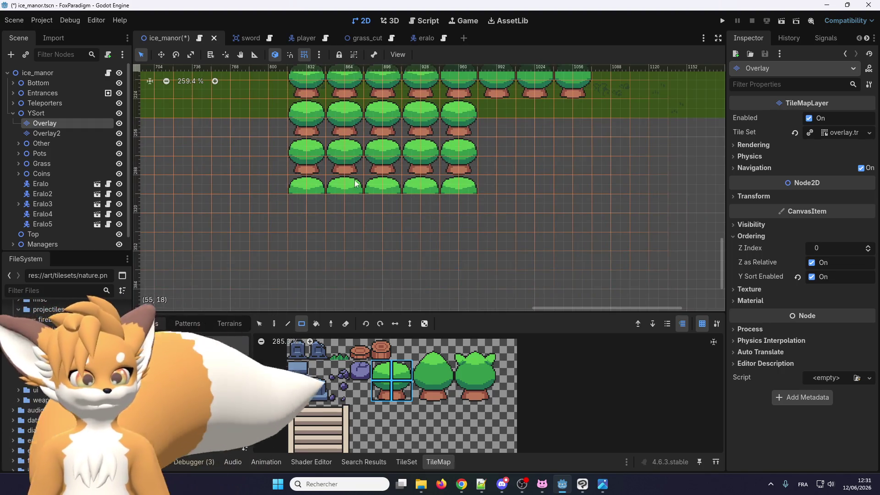
- Rect-paint a block of pointed trees beside the round-tree block
{"action": "scroll", "coordinate": [454, 184], "scroll_direction": "up", "scroll_amount": 2}
{"action": "scroll", "coordinate": [454, 183], "scroll_direction": "right", "scroll_amount": 2}
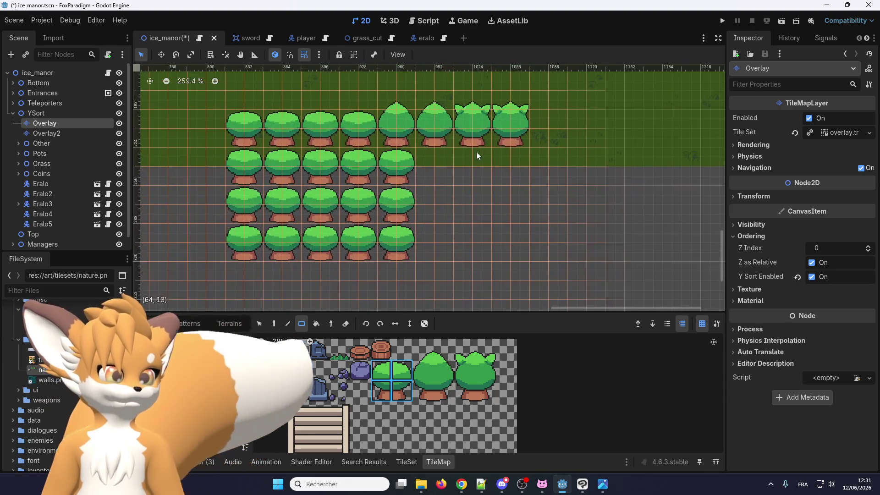
{"action": "mouse_move", "coordinate": [424, 160]}
{"action": "left_mouse_down"}
{"action": "mouse_move", "coordinate": [540, 246]}
{"action": "mouse_move", "coordinate": [521, 256]}
{"action": "left_mouse_up"}
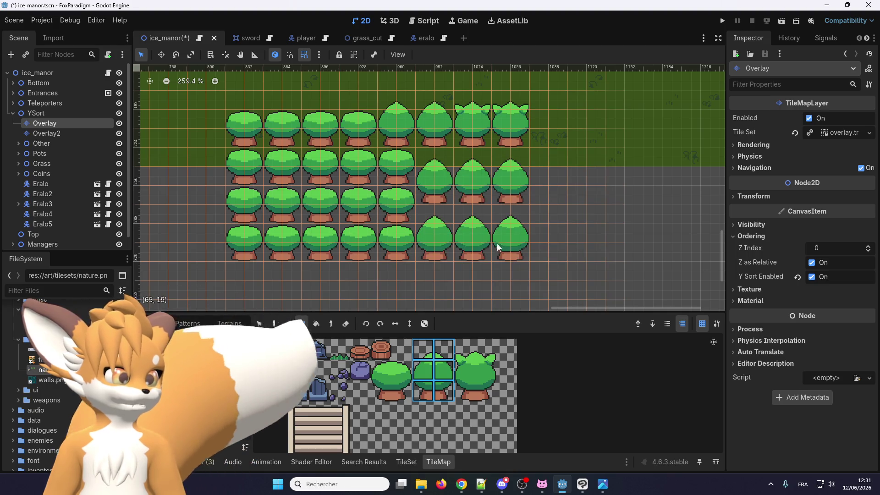
{"action": "scroll", "coordinate": [472, 202], "scroll_direction": "up", "scroll_amount": 2}
{"action": "scroll", "coordinate": [473, 202], "scroll_direction": "left", "scroll_amount": 1}
{"action": "scroll", "coordinate": [520, 187], "scroll_direction": "down", "scroll_amount": 1}
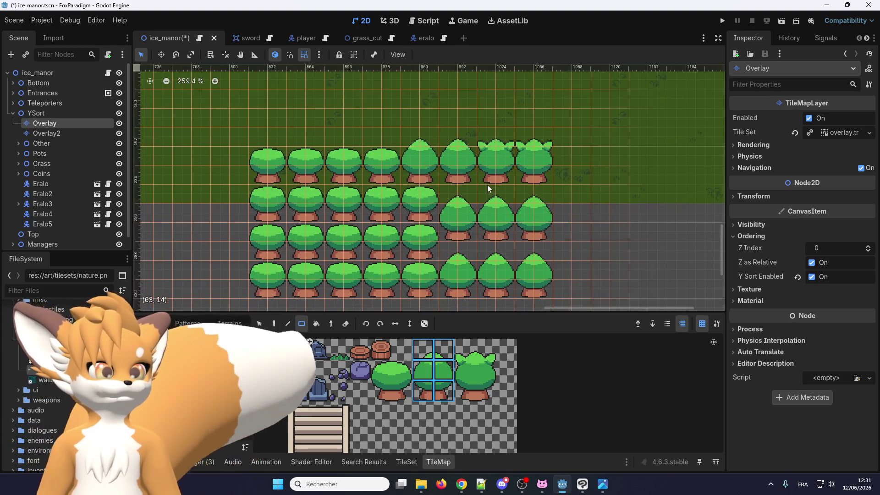
{"action": "scroll", "coordinate": [488, 185], "scroll_direction": "down", "scroll_amount": 1}
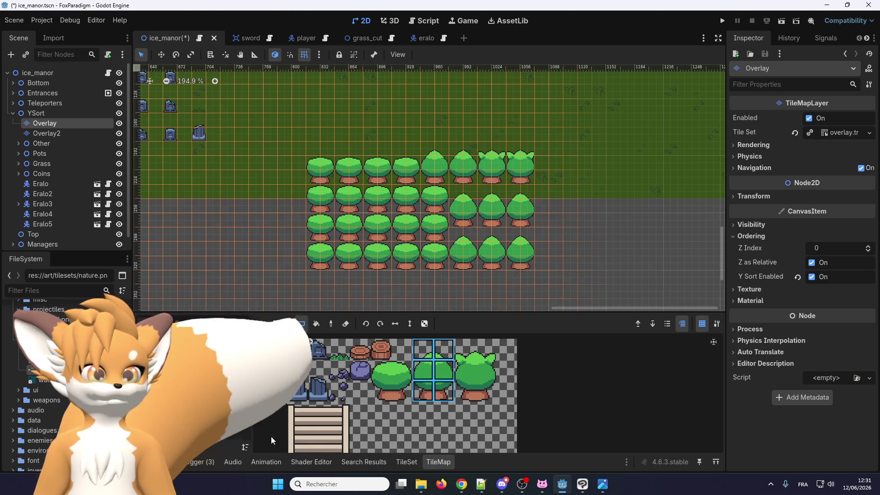
{"action": "left_click", "coordinate": [407, 462]}
- Rect-paint a 63×14 grass area on the Ground layer beneath the trees and select the dirt tile (14,11)
{"action": "scroll", "coordinate": [332, 199], "scroll_direction": "down", "scroll_amount": 1}
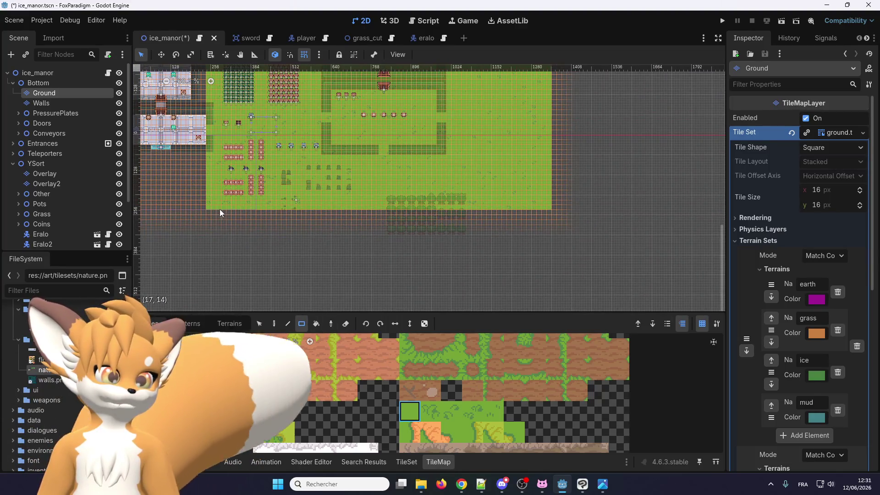
{"action": "left_click_drag", "start_coordinate": [209, 214], "coordinate": [550, 273]}
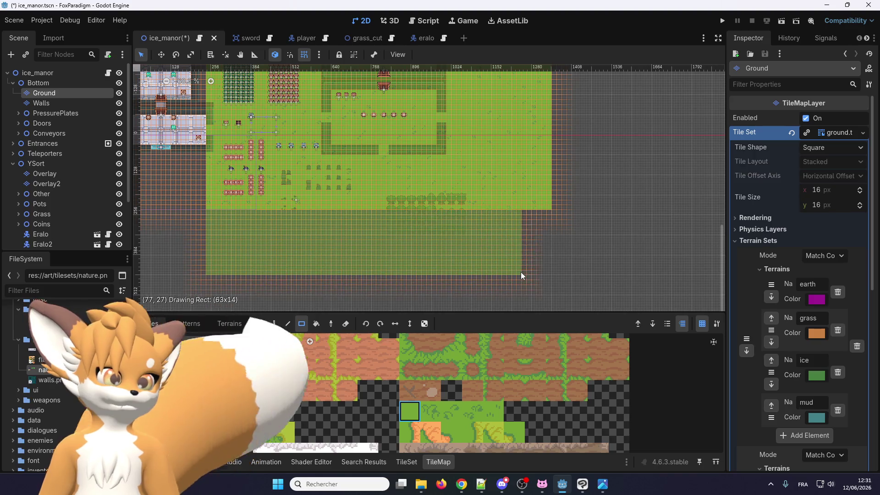
{"action": "scroll", "coordinate": [430, 248], "scroll_direction": "up", "scroll_amount": 4}
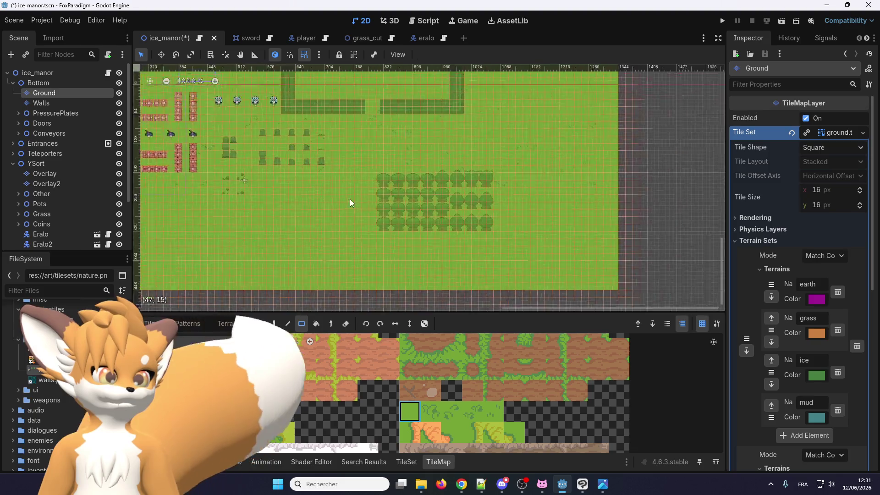
{"action": "scroll", "coordinate": [353, 202], "scroll_direction": "up", "scroll_amount": 5}
{"action": "scroll", "coordinate": [473, 391], "scroll_direction": "down", "scroll_amount": 2}
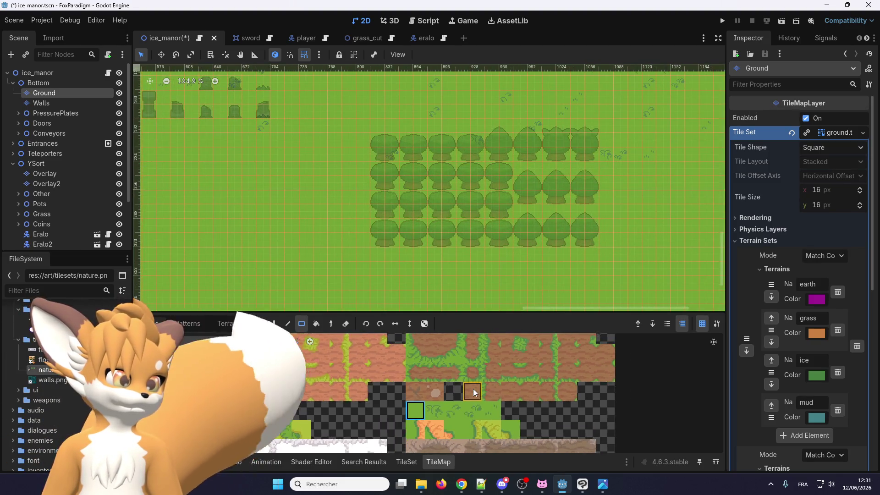
{"action": "scroll", "coordinate": [439, 338], "scroll_direction": "up", "scroll_amount": 1}
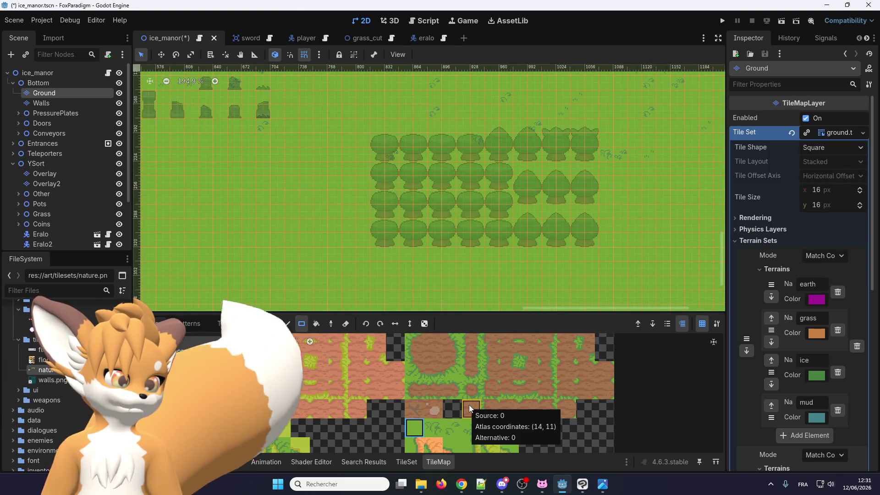
{"action": "left_click", "coordinate": [469, 406]}
{"action": "scroll", "coordinate": [349, 274], "scroll_direction": "up", "scroll_amount": 1}
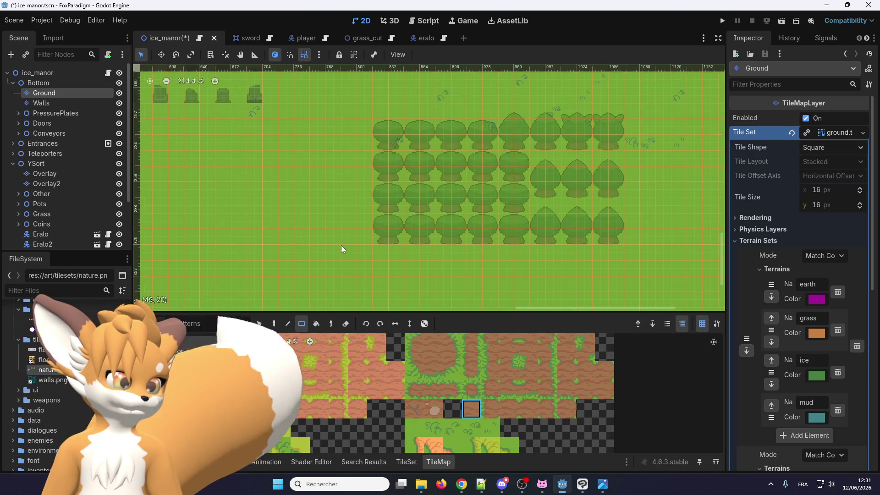
- Paint a two-tile dirt path down the left side and across the top of the tree blocks
{"action": "left_click_drag", "start_coordinate": [342, 246], "coordinate": [327, 126]}
{"action": "scroll", "coordinate": [329, 255], "scroll_direction": "up", "scroll_amount": 3}
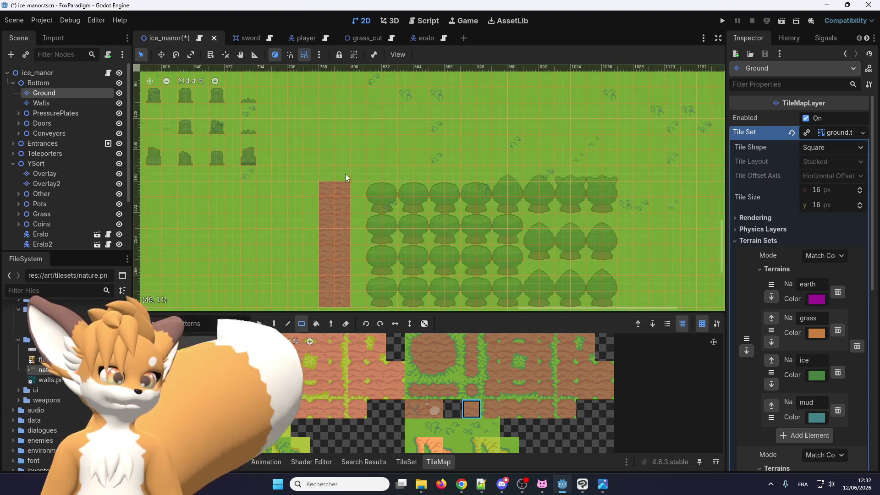
{"action": "left_click_drag", "start_coordinate": [345, 174], "coordinate": [331, 120]}
{"action": "scroll", "coordinate": [333, 228], "scroll_direction": "up", "scroll_amount": 2}
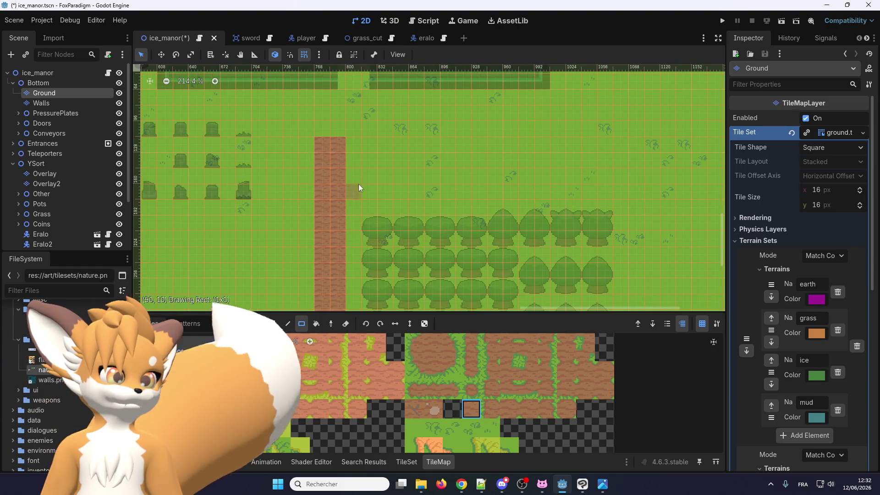
{"action": "left_click_drag", "start_coordinate": [354, 185], "coordinate": [593, 170]}
{"action": "scroll", "coordinate": [327, 140], "scroll_direction": "up", "scroll_amount": 3}
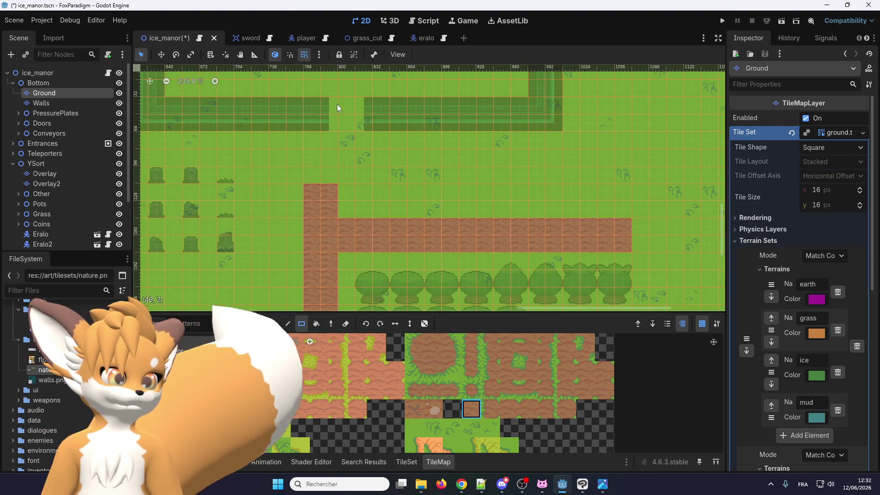
{"action": "left_click_drag", "start_coordinate": [337, 108], "coordinate": [362, 167]}
{"action": "right_click", "coordinate": [362, 166]}
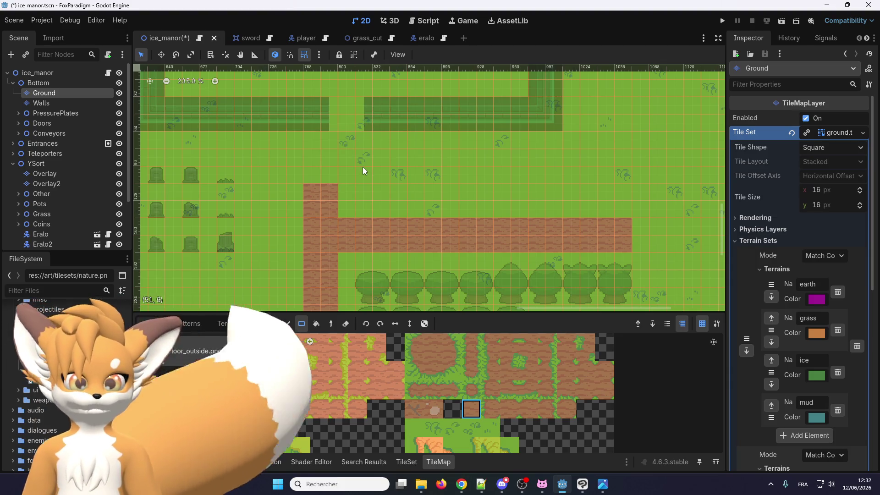
{"action": "scroll", "coordinate": [337, 120], "scroll_direction": "up", "scroll_amount": 1}
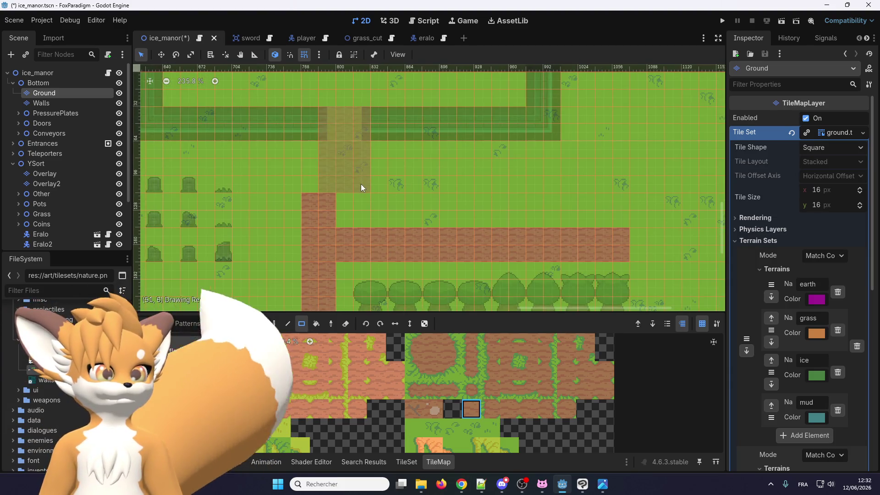
{"action": "left_click_drag", "start_coordinate": [356, 170], "coordinate": [361, 184]}
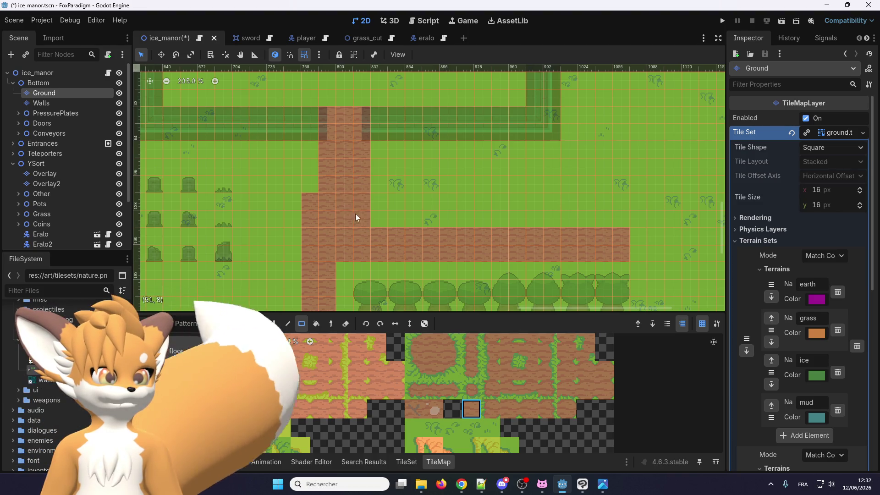
{"action": "scroll", "coordinate": [339, 211], "scroll_direction": "down", "scroll_amount": 3}
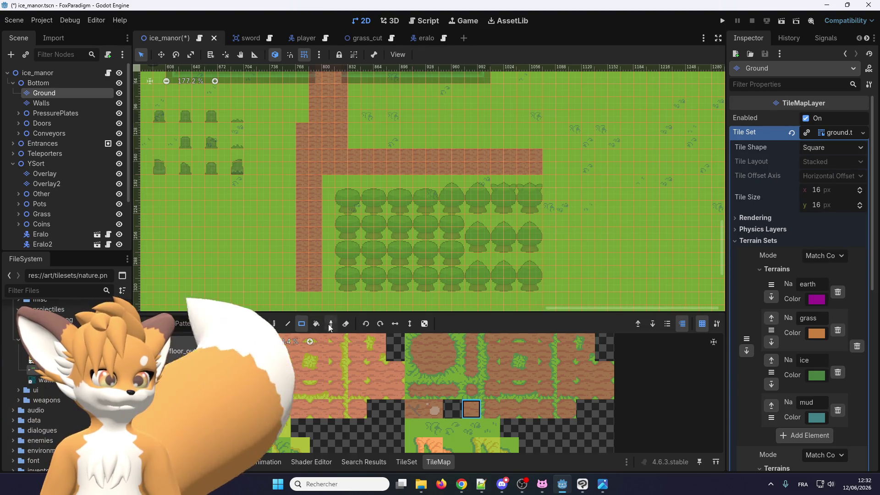
- Fill the empty column beside the path with grass and put a brick path tile in the gap
{"action": "left_click_drag", "start_coordinate": [299, 119], "coordinate": [301, 149]}
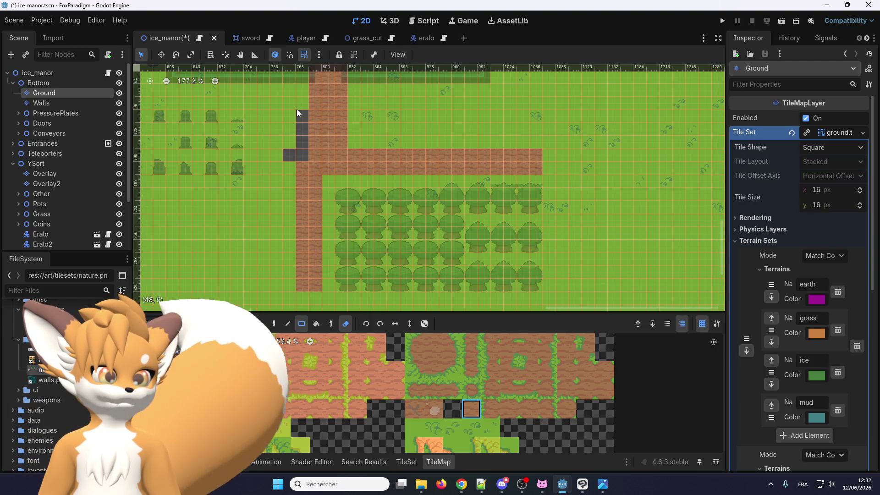
{"action": "scroll", "coordinate": [312, 225], "scroll_direction": "up", "scroll_amount": 3}
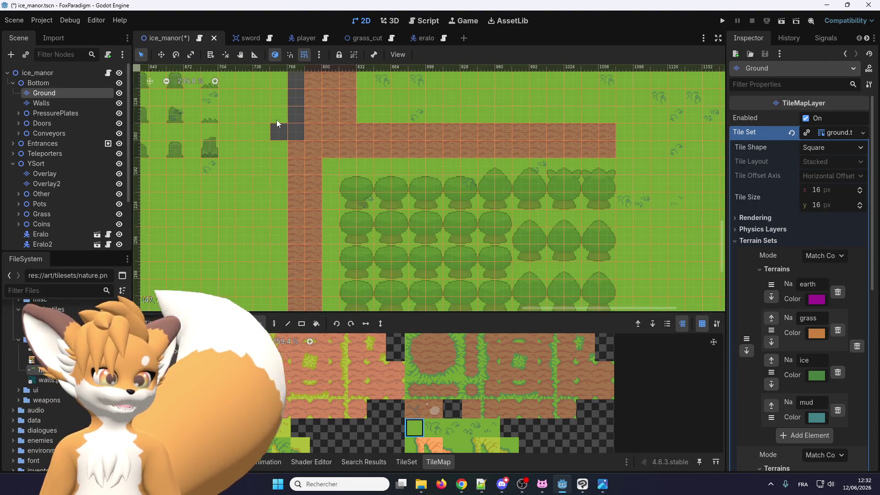
{"action": "scroll", "coordinate": [301, 147], "scroll_direction": "up", "scroll_amount": 3}
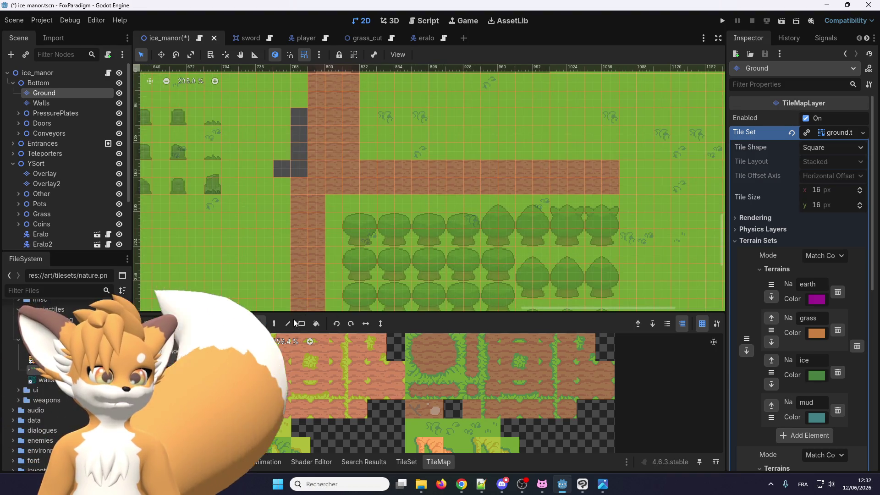
{"action": "key", "text": "d"}
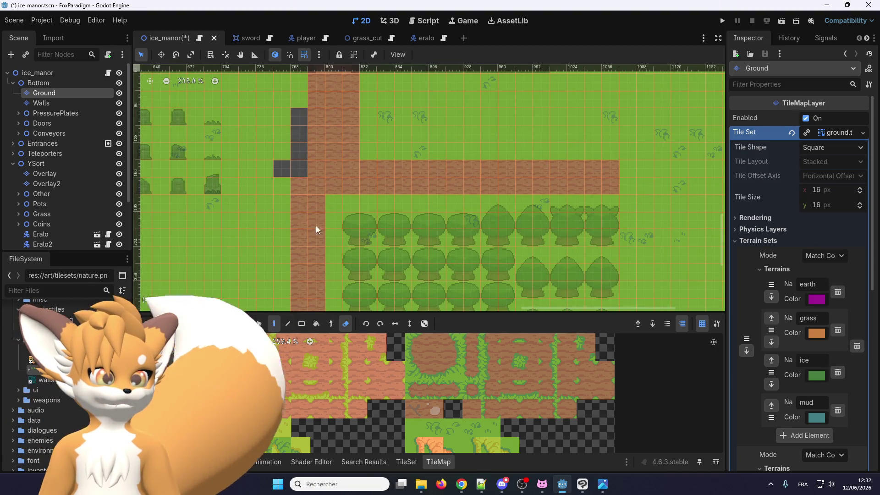
{"action": "left_click_drag", "start_coordinate": [415, 409], "coordinate": [415, 428]}
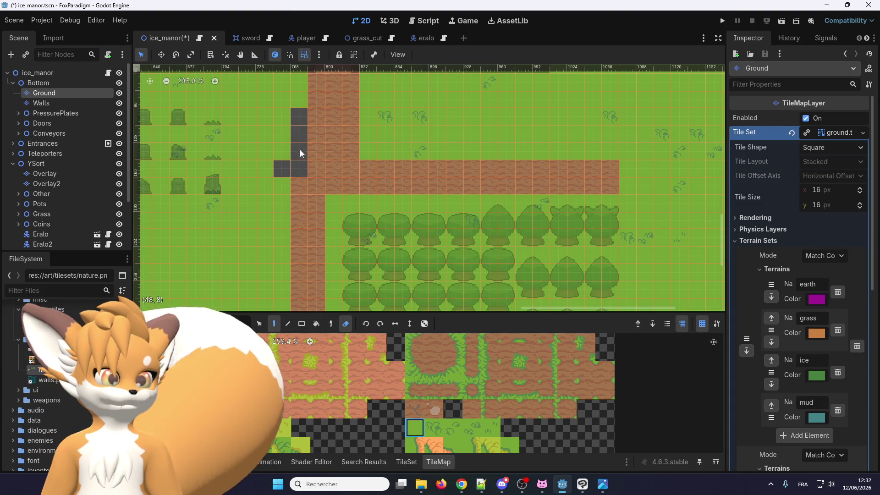
{"action": "left_click_drag", "start_coordinate": [273, 161], "coordinate": [299, 146]}
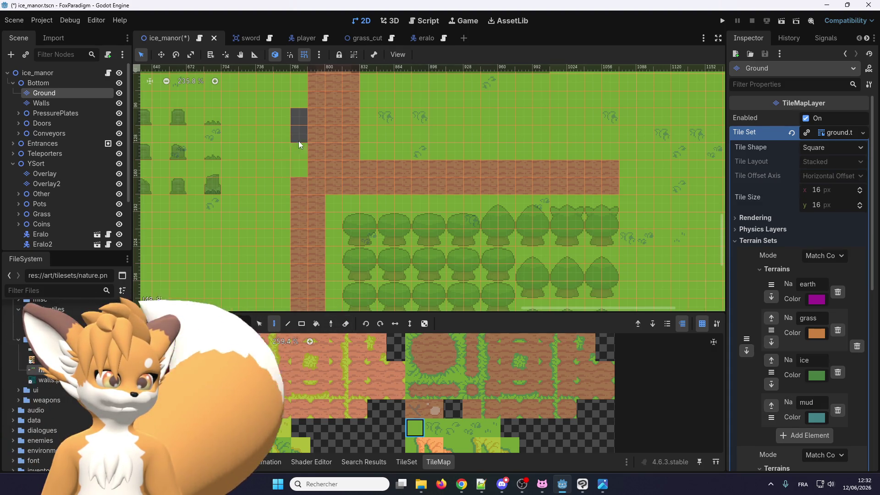
{"action": "left_click", "coordinate": [469, 408]}
{"action": "left_click", "coordinate": [301, 170]}
- Collapse the Bottom layer group and select the Overlay layer in the Scene tree
{"action": "scroll", "coordinate": [344, 199], "scroll_direction": "down", "scroll_amount": 5}
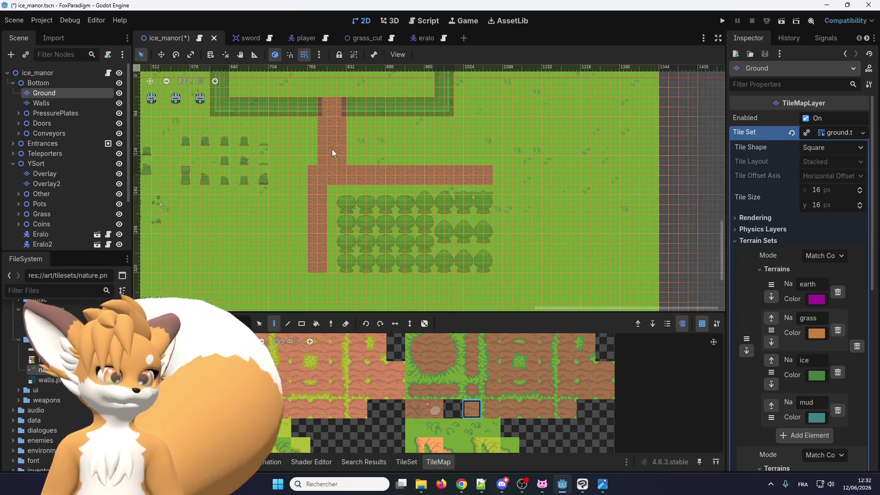
{"action": "scroll", "coordinate": [367, 161], "scroll_direction": "down", "scroll_amount": 2}
{"action": "scroll", "coordinate": [390, 176], "scroll_direction": "up", "scroll_amount": 2}
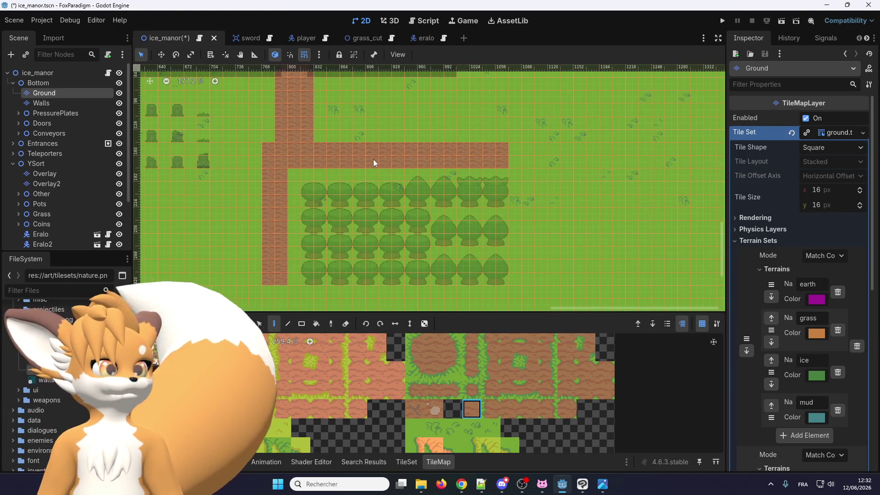
{"action": "left_click", "coordinate": [406, 462]}
{"action": "left_click", "coordinate": [438, 462]}
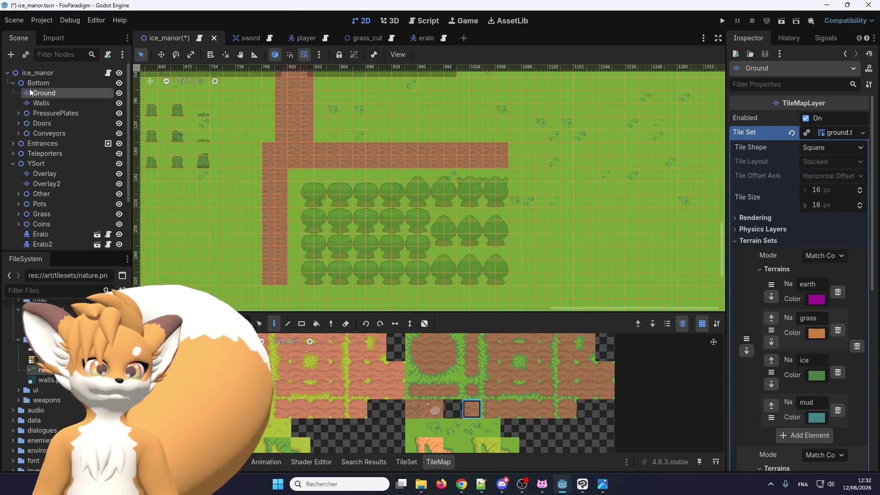
{"action": "left_click", "coordinate": [13, 82]}
{"action": "left_click", "coordinate": [44, 123]}
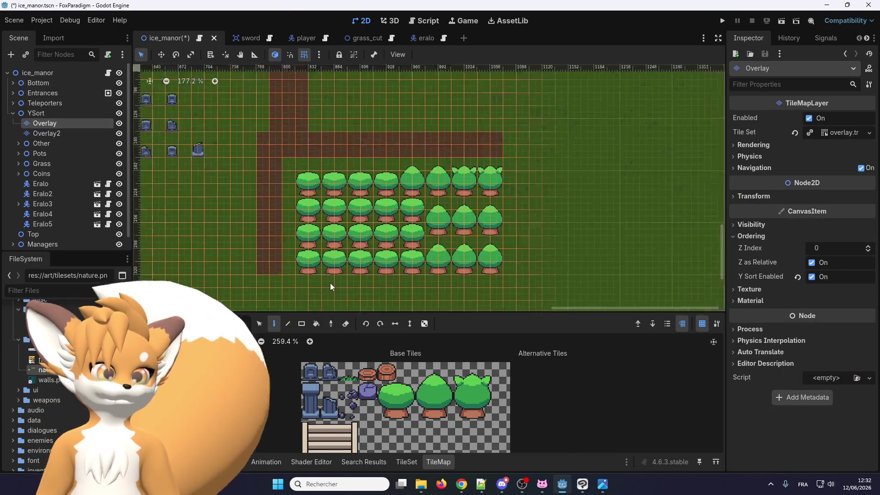
- In the TileSet editor's Paint mode, choose Physics Layer 0 as the property to paint
{"action": "scroll", "coordinate": [339, 280], "scroll_direction": "up", "scroll_amount": 7}
{"action": "left_click", "coordinate": [407, 462]}
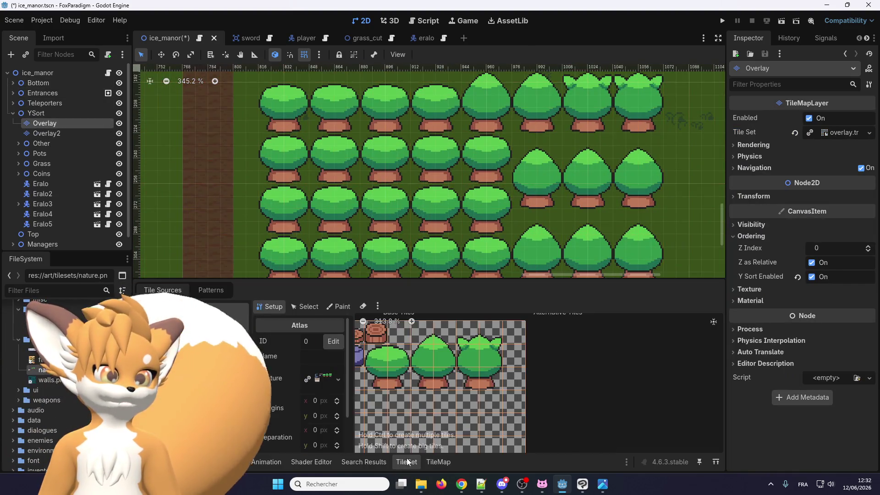
{"action": "left_click", "coordinate": [337, 307]}
{"action": "left_click", "coordinate": [330, 340]}
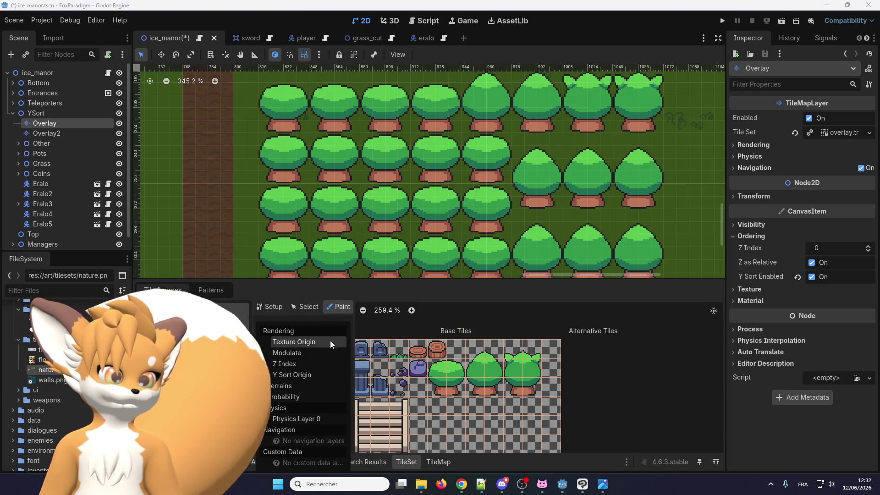
{"action": "left_click", "coordinate": [296, 418]}
{"action": "scroll", "coordinate": [447, 387], "scroll_direction": "up", "scroll_amount": 1}
{"action": "scroll", "coordinate": [444, 376], "scroll_direction": "up", "scroll_amount": 4}
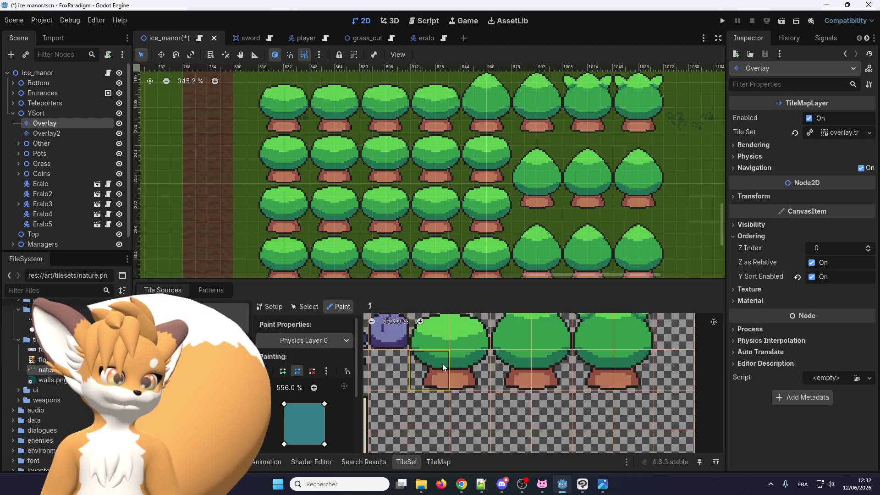
{"action": "scroll", "coordinate": [442, 371], "scroll_direction": "up", "scroll_amount": 1}
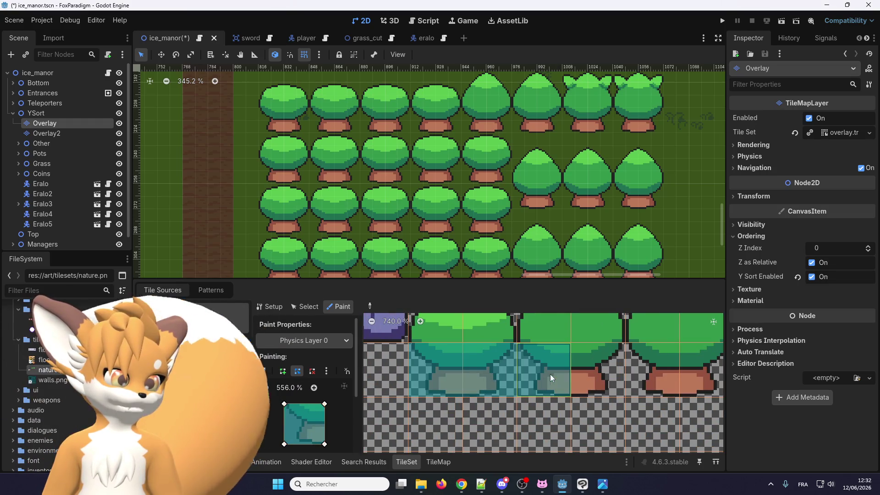
{"action": "scroll", "coordinate": [590, 387], "scroll_direction": "down", "scroll_amount": 3}
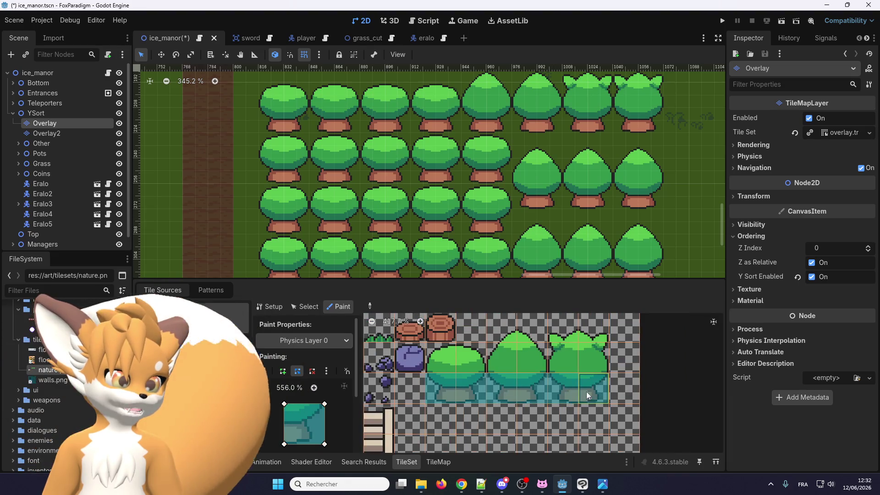
{"action": "scroll", "coordinate": [590, 390], "scroll_direction": "up", "scroll_amount": 2}
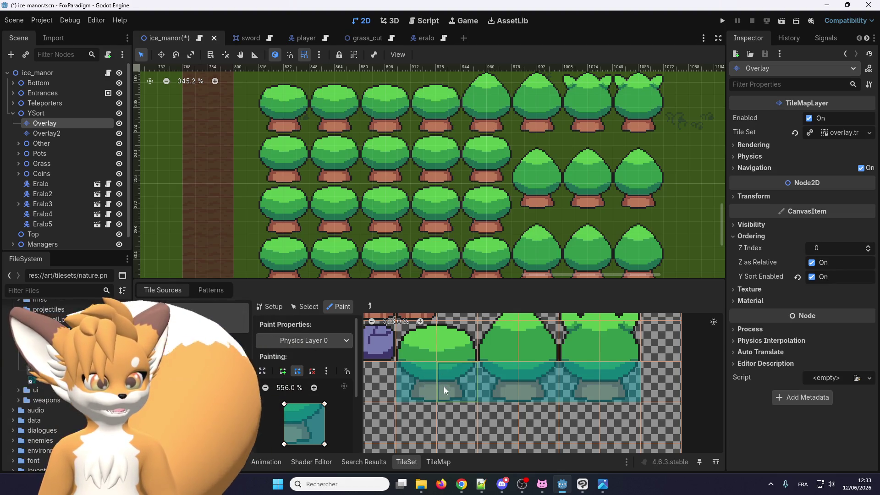
{"action": "scroll", "coordinate": [400, 382], "scroll_direction": "down", "scroll_amount": 2}
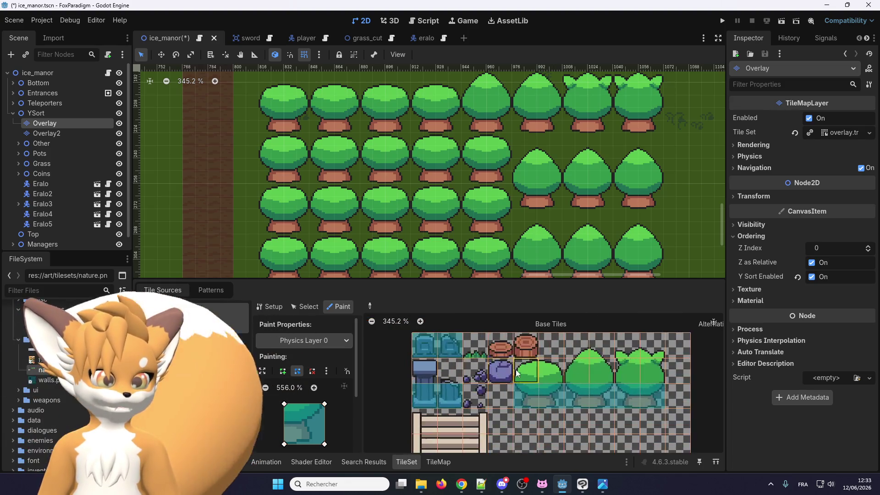
{"action": "scroll", "coordinate": [517, 373], "scroll_direction": "up", "scroll_amount": 2}
- Paint Physics Layer 0 collision shapes onto the rock and stump tiles
{"action": "left_click", "coordinate": [504, 367]}
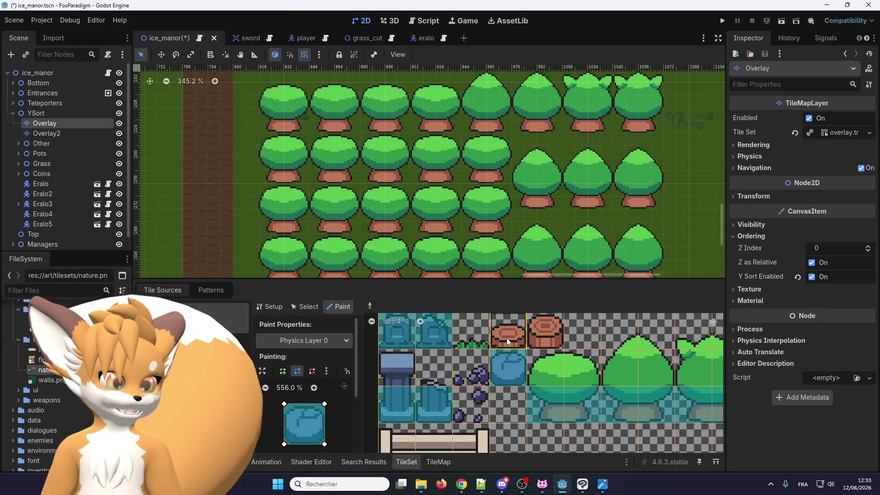
{"action": "left_click", "coordinate": [552, 332]}
{"action": "scroll", "coordinate": [483, 364], "scroll_direction": "down", "scroll_amount": 1}
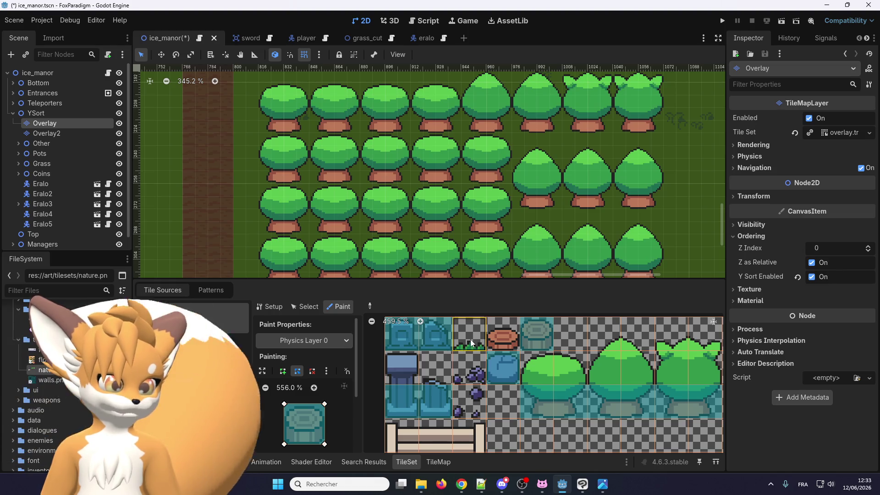
{"action": "scroll", "coordinate": [472, 344], "scroll_direction": "down", "scroll_amount": 5}
{"action": "scroll", "coordinate": [504, 339], "scroll_direction": "down", "scroll_amount": 5}
{"action": "scroll", "coordinate": [420, 393], "scroll_direction": "up", "scroll_amount": 6}
{"action": "scroll", "coordinate": [420, 394], "scroll_direction": "up", "scroll_amount": 3}
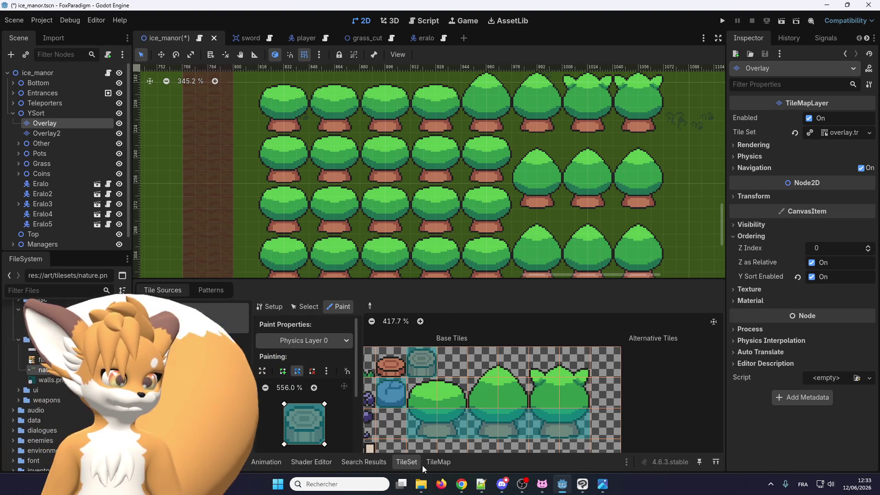
{"action": "left_click", "coordinate": [440, 462]}
{"action": "scroll", "coordinate": [397, 197], "scroll_direction": "down", "scroll_amount": 3}
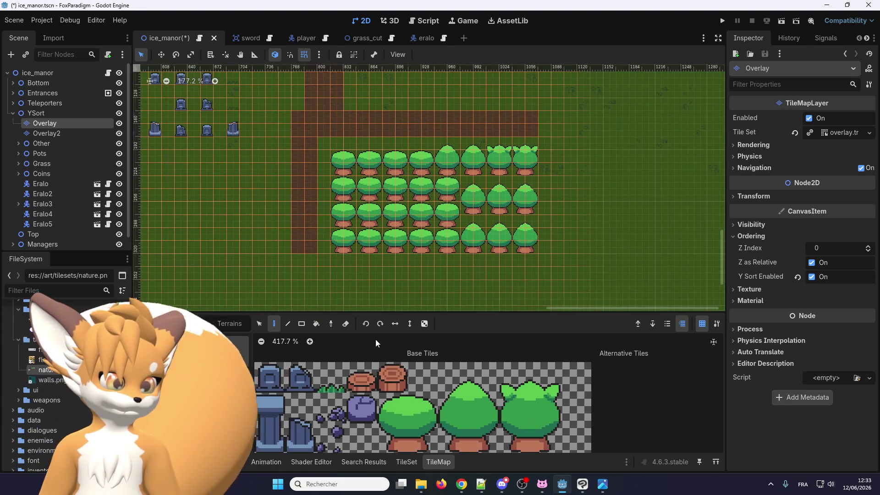
- Paint rows of tree stumps to the left of the existing stumps, down to the leftmost column
{"action": "left_click", "coordinate": [397, 385]}
{"action": "scroll", "coordinate": [326, 226], "scroll_direction": "up", "scroll_amount": 2}
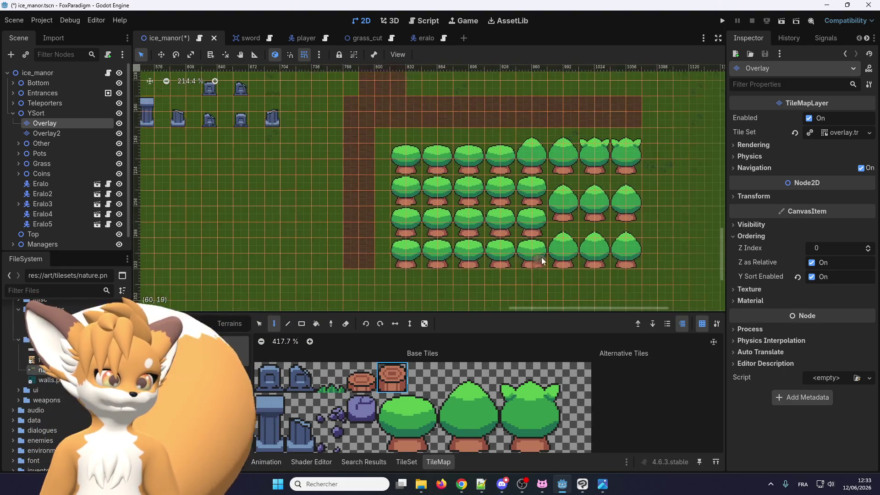
{"action": "scroll", "coordinate": [359, 253], "scroll_direction": "up", "scroll_amount": 5}
{"action": "left_click", "coordinate": [306, 253]}
{"action": "left_click", "coordinate": [305, 209]}
{"action": "left_click", "coordinate": [255, 259]}
{"action": "left_click", "coordinate": [196, 212]}
{"action": "left_click", "coordinate": [199, 259]}
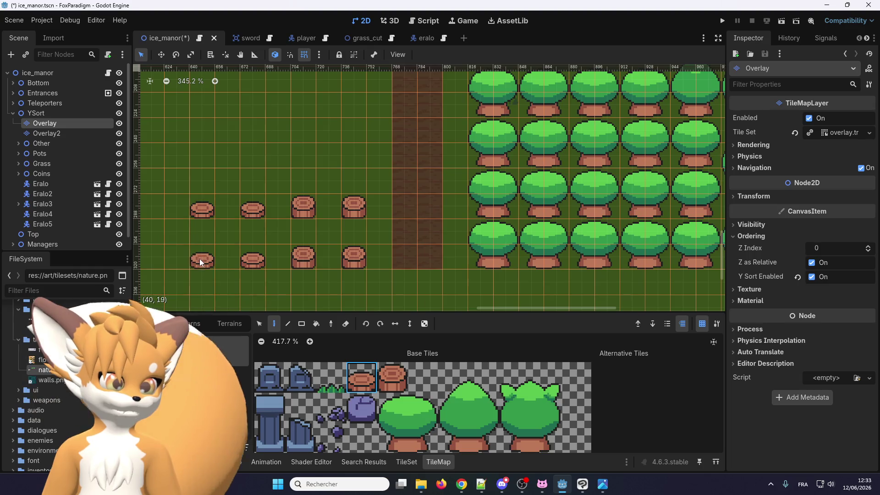
{"action": "scroll", "coordinate": [335, 404], "scroll_direction": "down", "scroll_amount": 3}
{"action": "scroll", "coordinate": [323, 301], "scroll_direction": "down", "scroll_amount": 3}
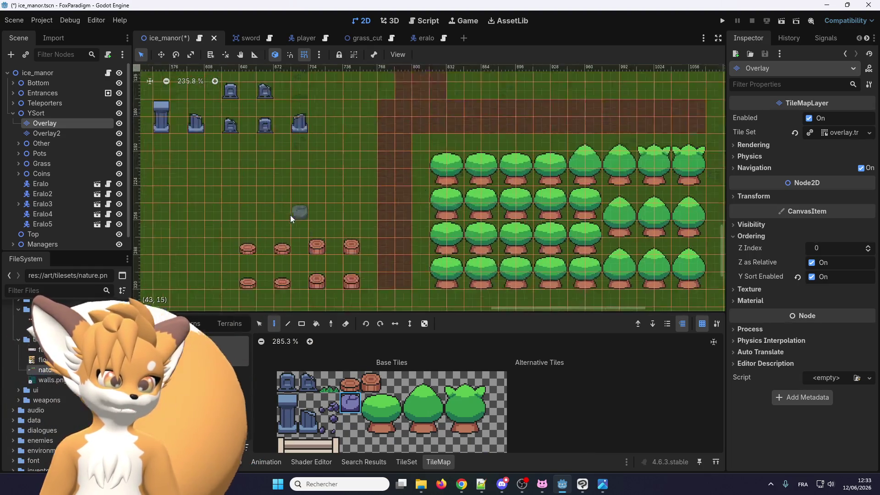
- Add a rock tile beside the existing rock, then save the scene and run the project
{"action": "left_click", "coordinate": [276, 175]}
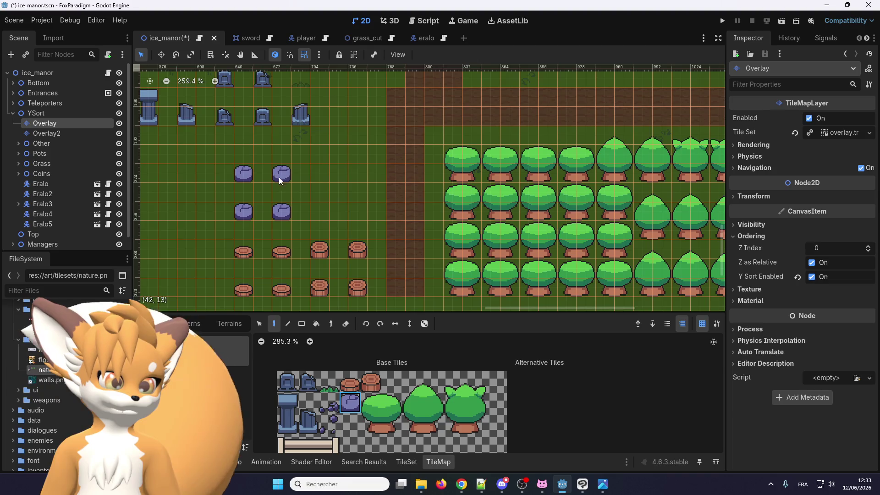
{"action": "scroll", "coordinate": [362, 215], "scroll_direction": "down", "scroll_amount": 7}
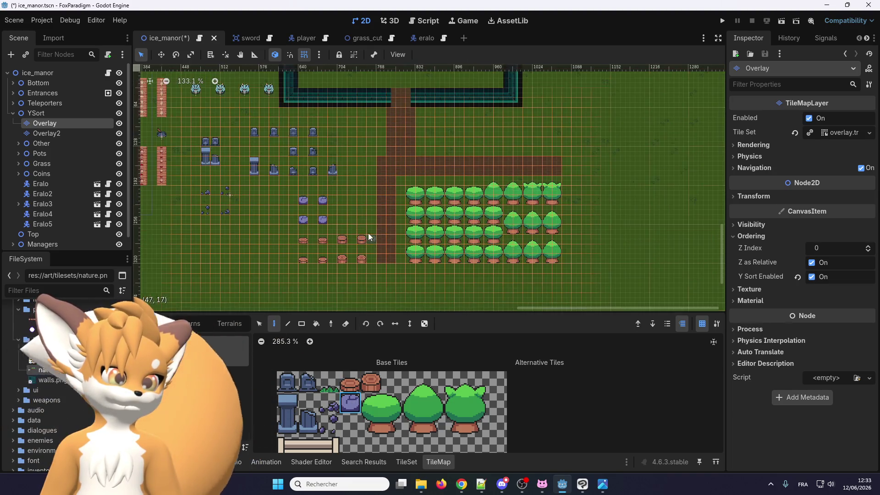
{"action": "scroll", "coordinate": [245, 160], "scroll_direction": "up", "scroll_amount": 2}
{"action": "scroll", "coordinate": [285, 213], "scroll_direction": "up", "scroll_amount": 3}
{"action": "scroll", "coordinate": [308, 223], "scroll_direction": "up", "scroll_amount": 1}
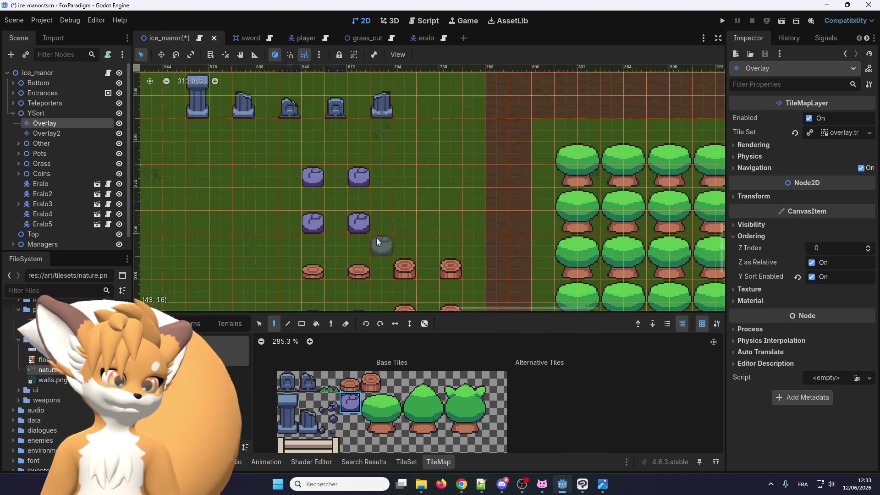
{"action": "scroll", "coordinate": [293, 171], "scroll_direction": "up", "scroll_amount": 1}
{"action": "scroll", "coordinate": [445, 222], "scroll_direction": "up", "scroll_amount": 2}
{"action": "scroll", "coordinate": [266, 158], "scroll_direction": "down", "scroll_amount": 2}
{"action": "scroll", "coordinate": [638, 128], "scroll_direction": "up", "scroll_amount": 2}
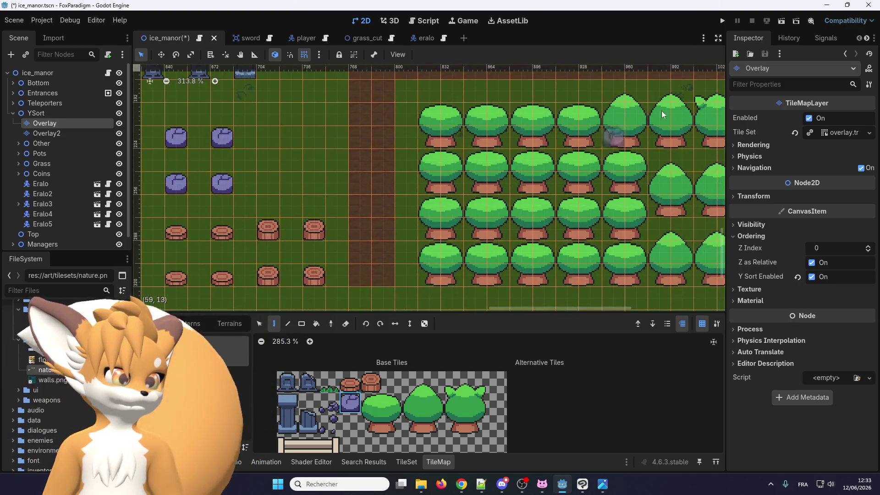
{"action": "left_click", "coordinate": [723, 21]}
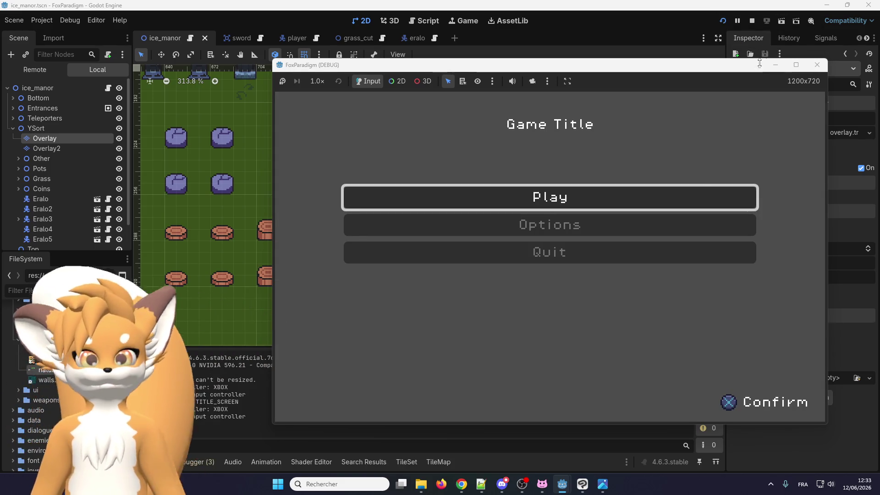
- Start the game from the title screen and walk the player right, down and between the stumps
{"action": "key", "text": "Return"}
{"action": "key", "text": "Return"}
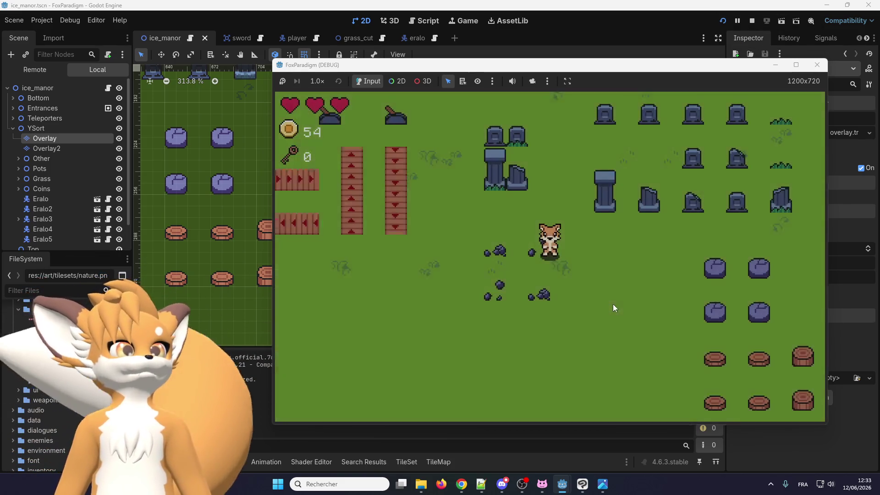
{"action": "key", "text": "Right"}
{"action": "key", "text": "Down"}
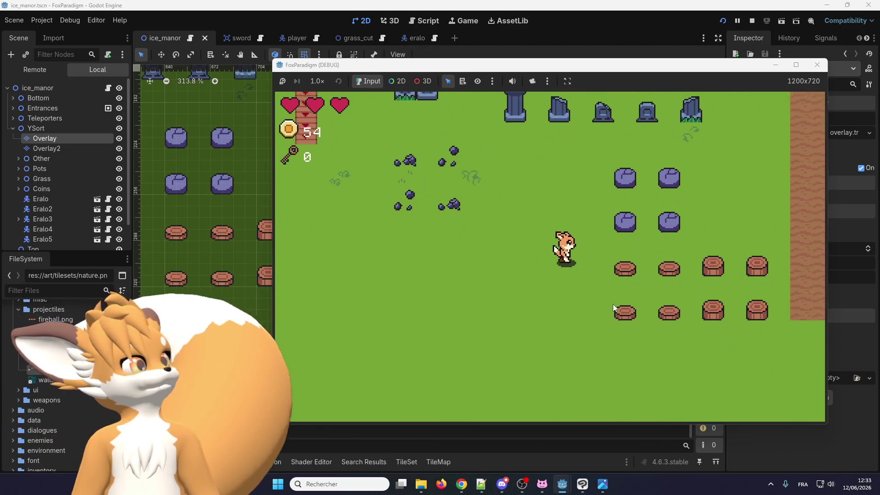
{"action": "key", "text": "Right"}
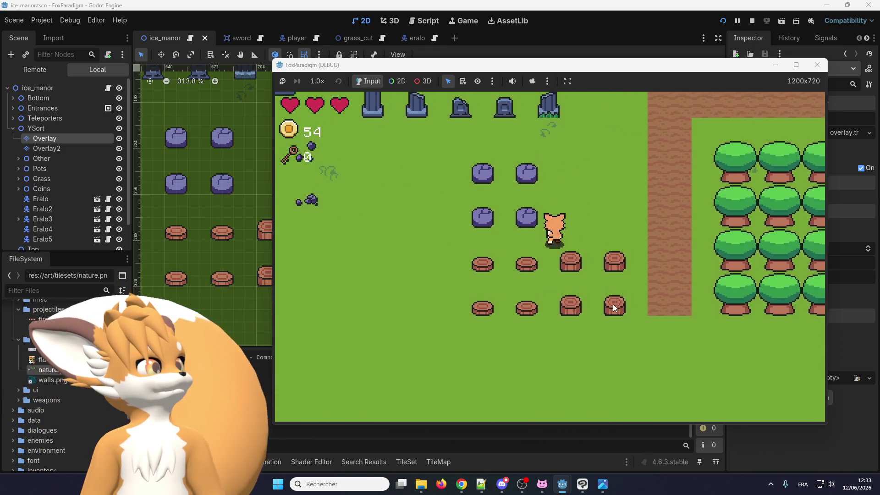
{"action": "key", "text": "Down"}
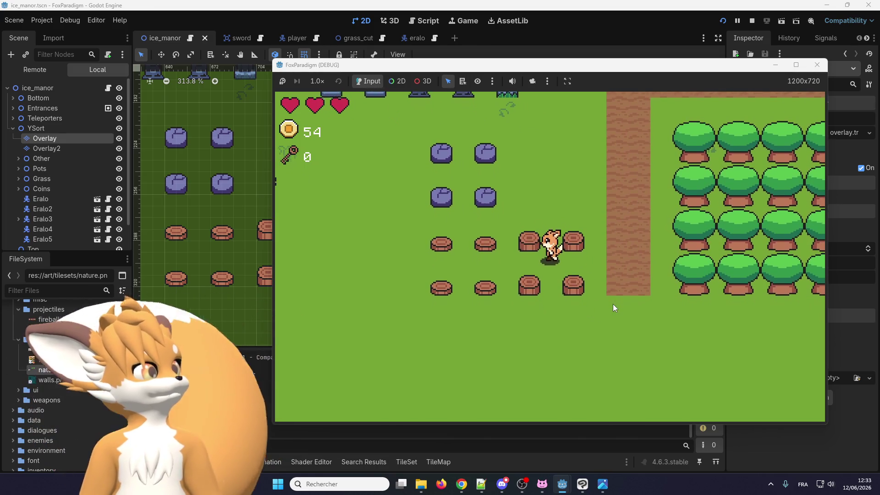
{"action": "key", "text": "Right"}
{"action": "key", "text": "Up"}
{"action": "key", "text": "Right"}
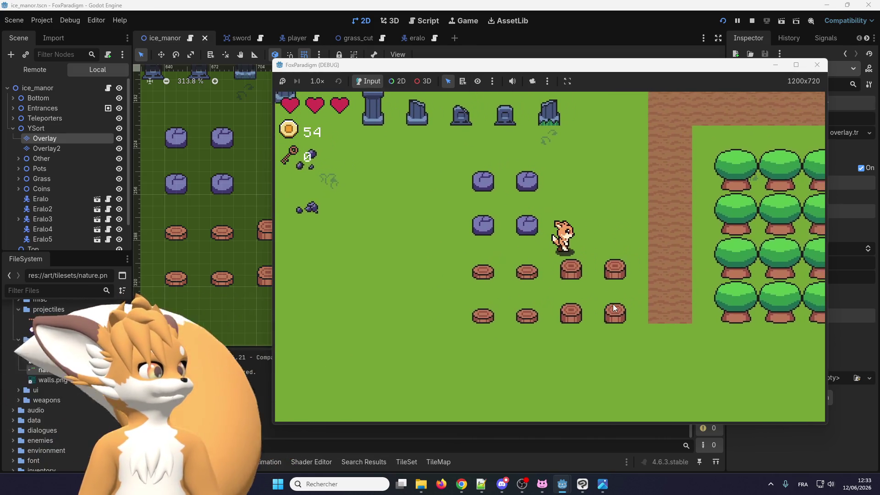
- Walk the player among the purple rocks, along the dirt path and behind the trees, then close the game
{"action": "key", "text": "Left"}
{"action": "key", "text": "Up"}
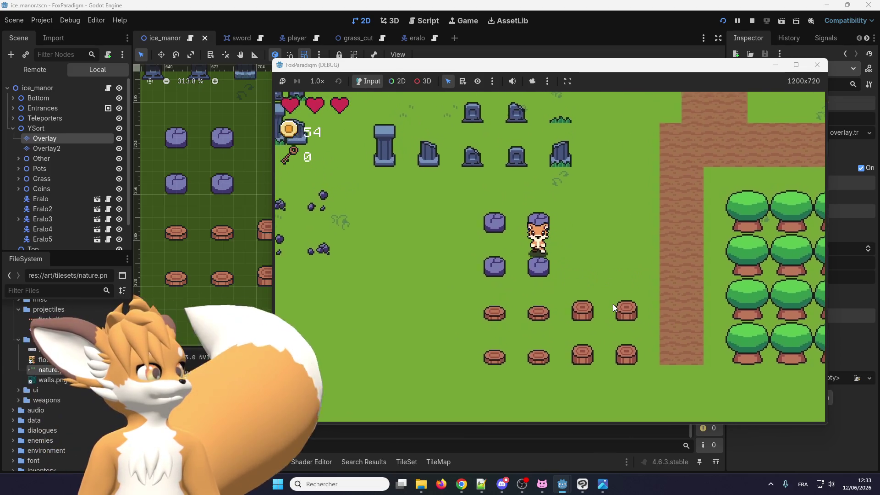
{"action": "key", "text": "Right"}
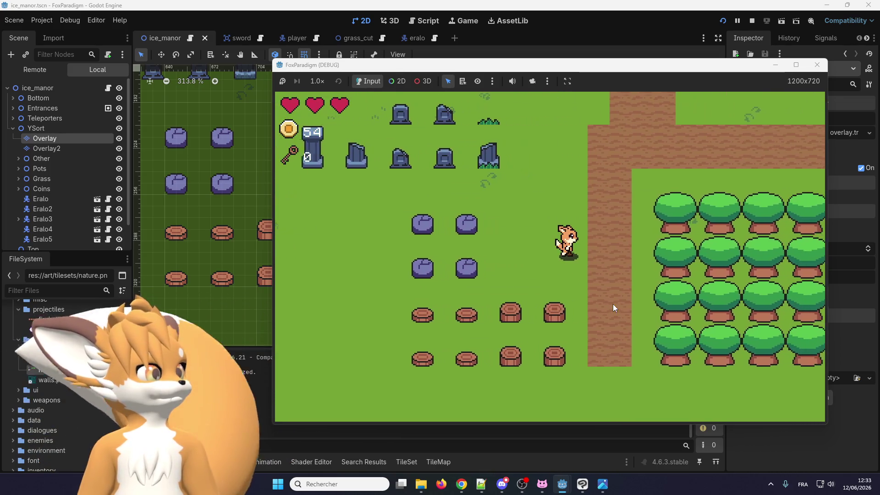
{"action": "key", "text": "Right"}
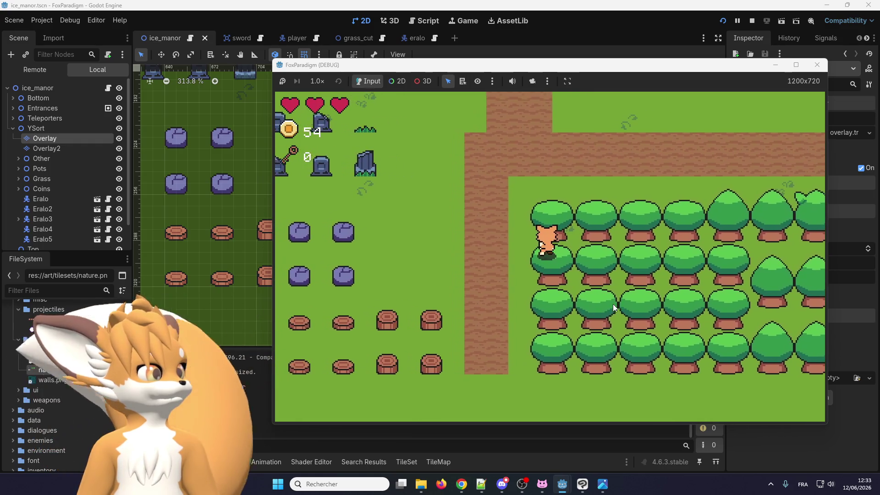
{"action": "key", "text": "Left"}
{"action": "key", "text": "Down"}
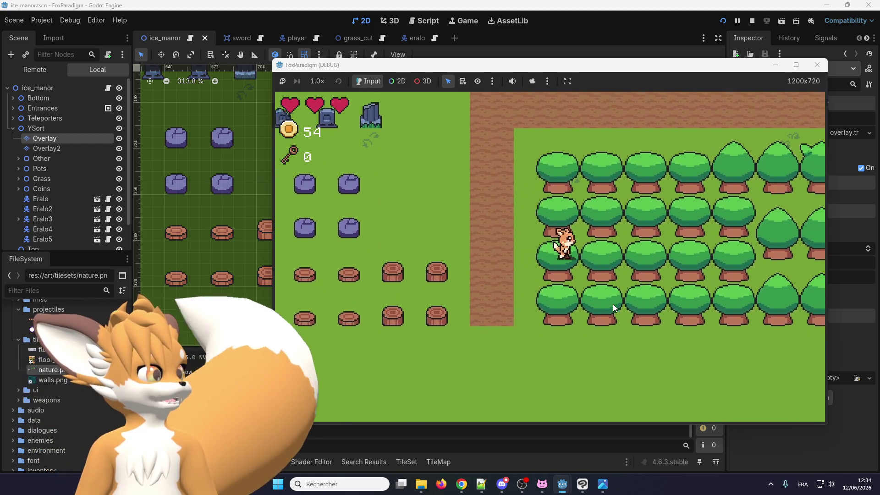
{"action": "key", "text": "Left"}
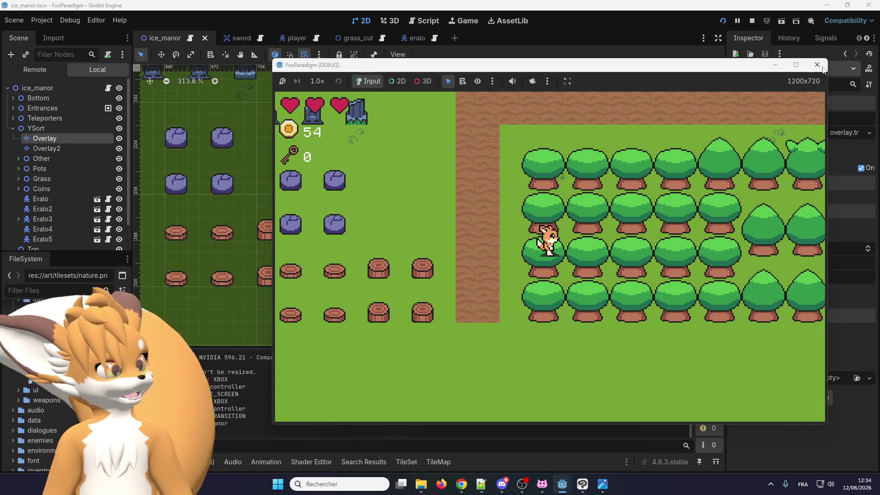
{"action": "left_click", "coordinate": [817, 65]}
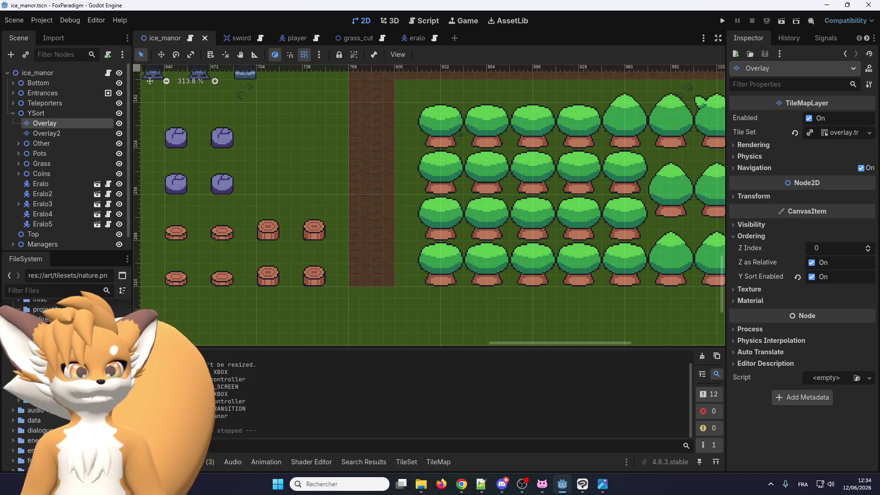
- In the TileSet panel's Paint mode, choose Y Sort Origin as the property to paint
{"action": "scroll", "coordinate": [347, 279], "scroll_direction": "right", "scroll_amount": 2}
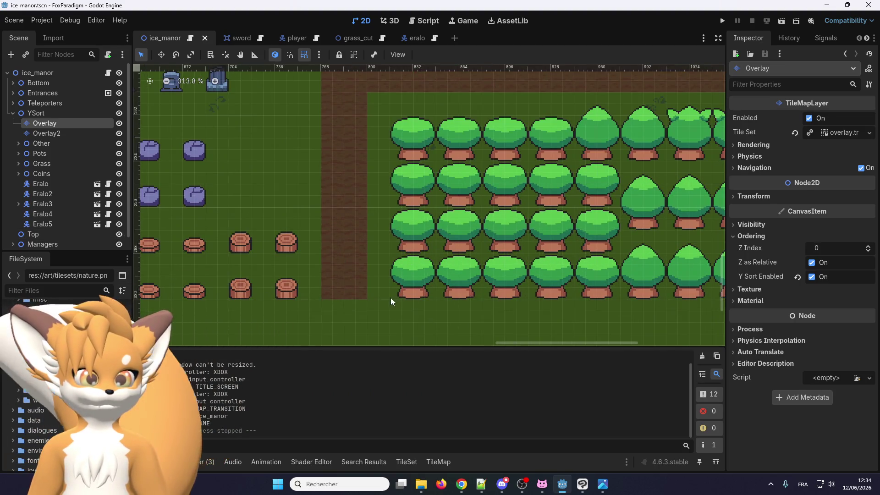
{"action": "left_click", "coordinate": [406, 463]}
{"action": "left_click", "coordinate": [325, 335]}
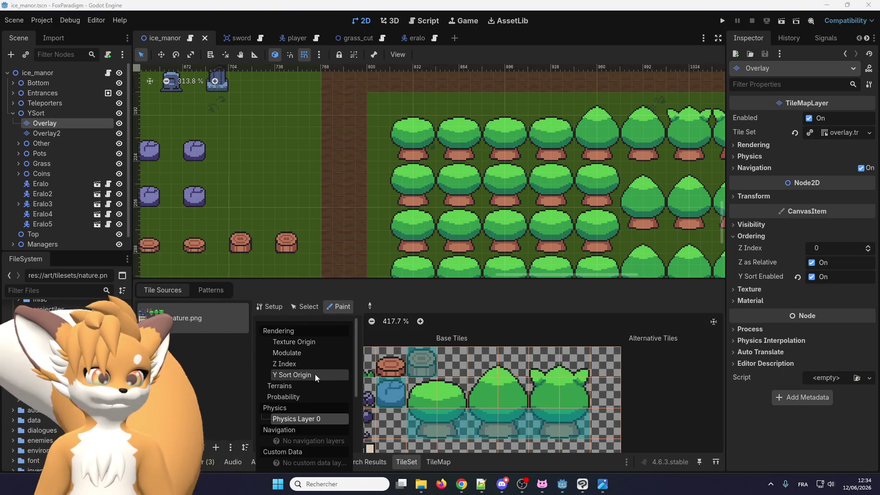
{"action": "left_click", "coordinate": [315, 374]}
{"action": "scroll", "coordinate": [400, 383], "scroll_direction": "up", "scroll_amount": 2}
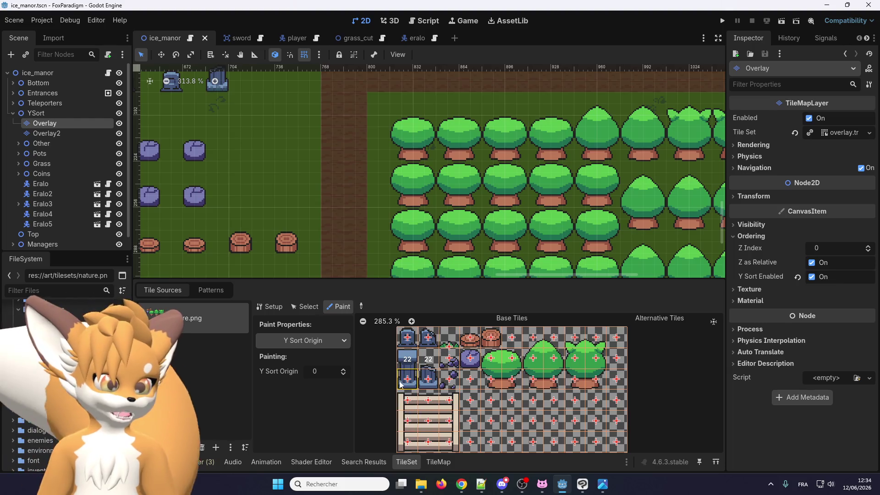
{"action": "scroll", "coordinate": [513, 356], "scroll_direction": "up", "scroll_amount": 1}
{"action": "scroll", "coordinate": [472, 371], "scroll_direction": "down", "scroll_amount": 2}
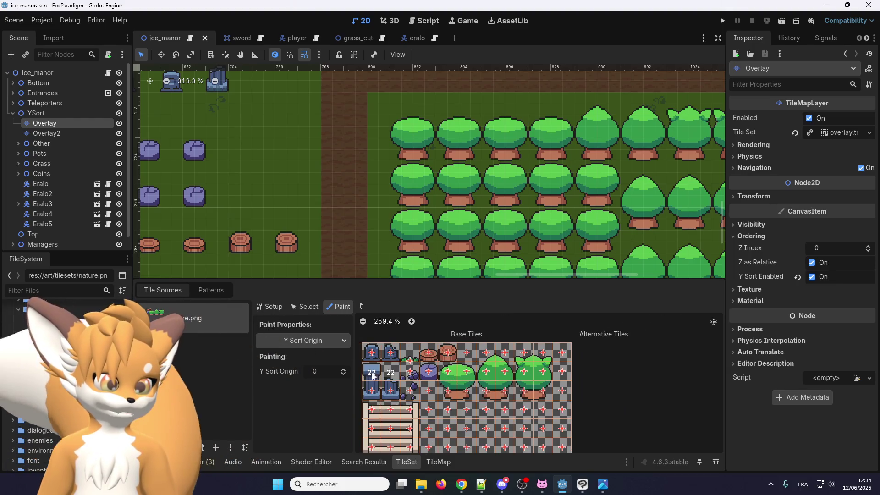
{"action": "scroll", "coordinate": [460, 374], "scroll_direction": "up", "scroll_amount": 3}
{"action": "scroll", "coordinate": [456, 374], "scroll_direction": "up", "scroll_amount": 3}
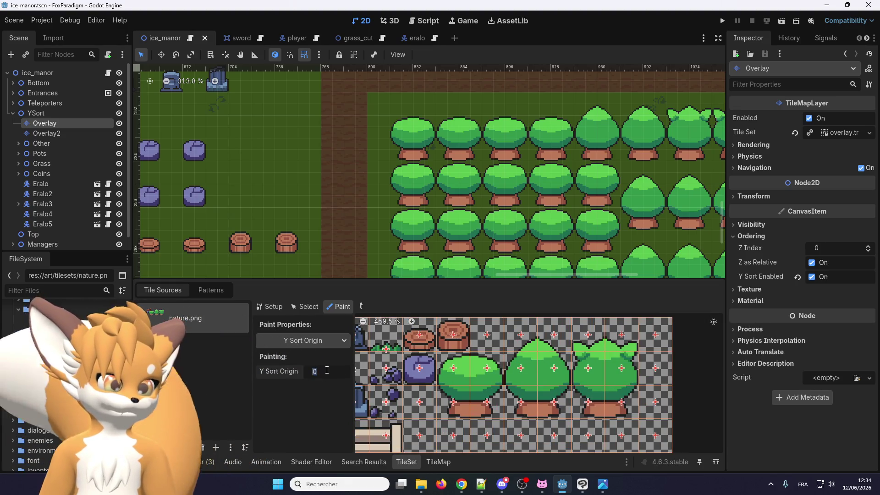
- Apply a Y Sort Origin of 22 to the two tree tiles, then relaunch the game
{"action": "type", "text": "22"}
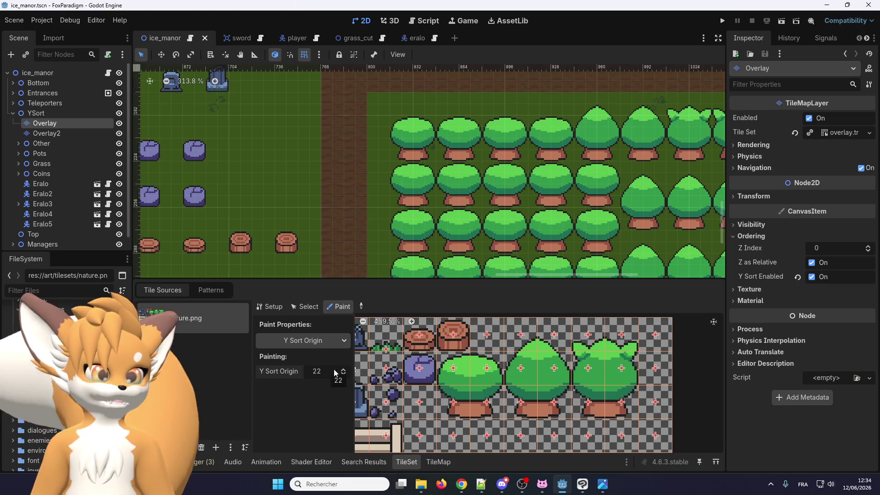
{"action": "left_click", "coordinate": [487, 372]}
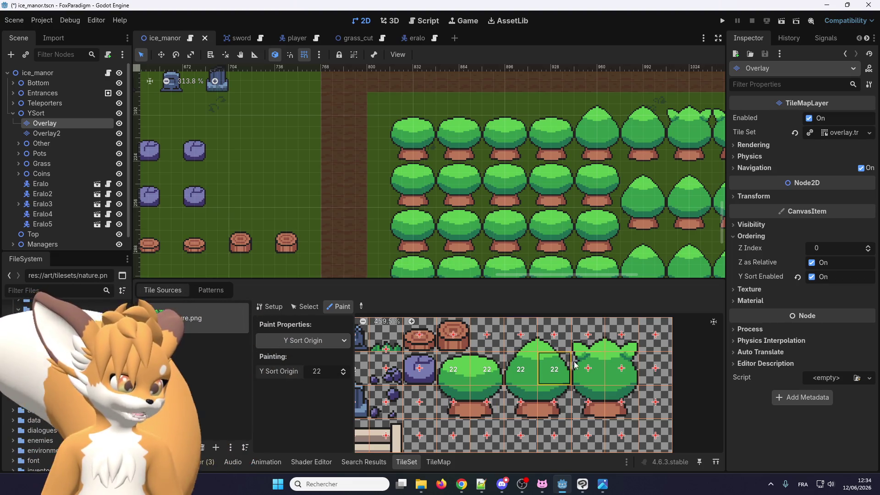
{"action": "left_click", "coordinate": [617, 367]}
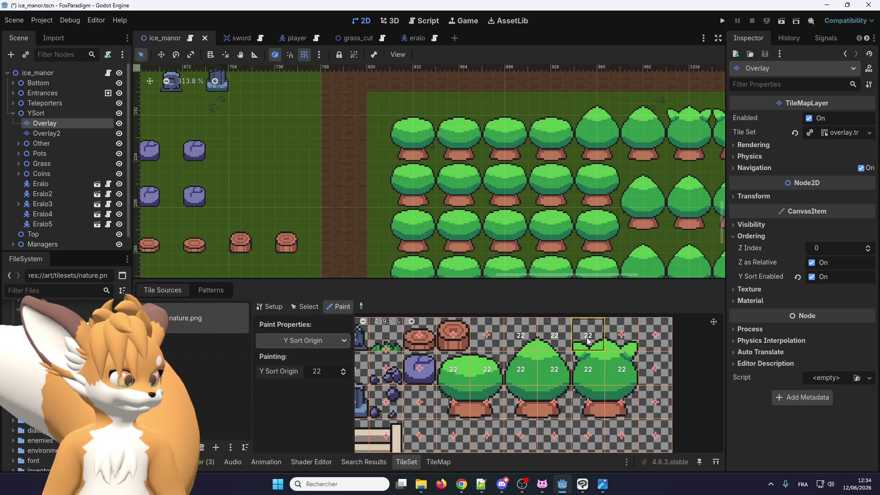
{"action": "scroll", "coordinate": [585, 371], "scroll_direction": "down", "scroll_amount": 2}
{"action": "scroll", "coordinate": [591, 352], "scroll_direction": "down", "scroll_amount": 1}
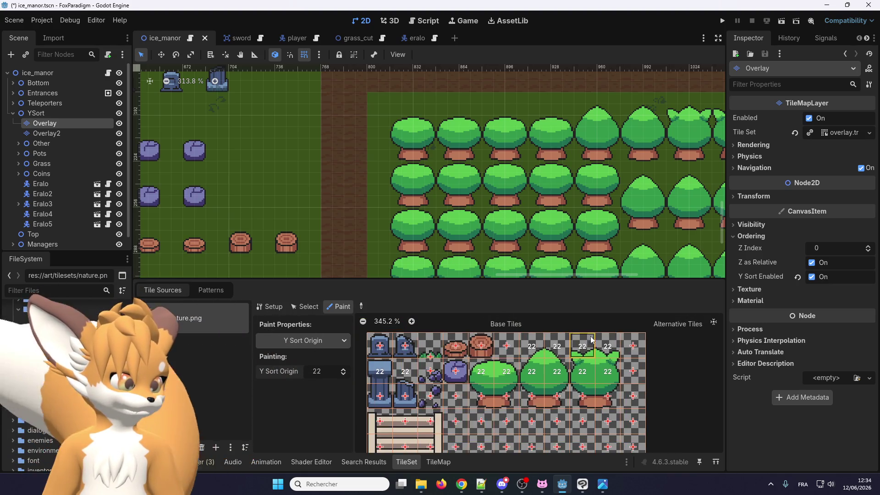
{"action": "left_click", "coordinate": [723, 20]}
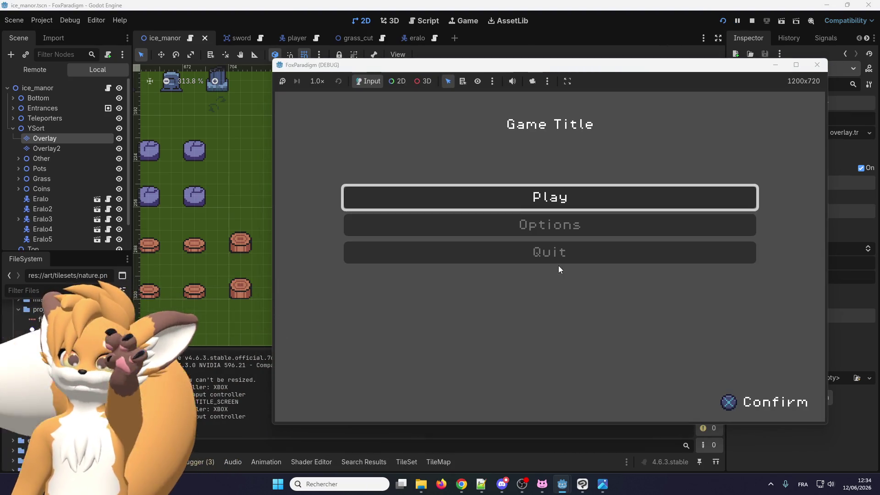
- Start play from the title menu and walk the player right past the rocks toward the gravestones
{"action": "key", "text": "Return"}
{"action": "key", "text": "Return"}
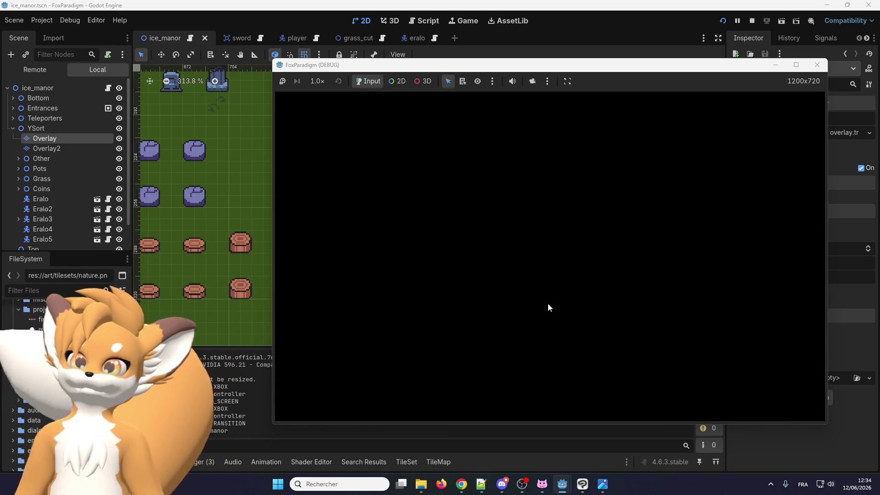
{"action": "key", "text": "Right"}
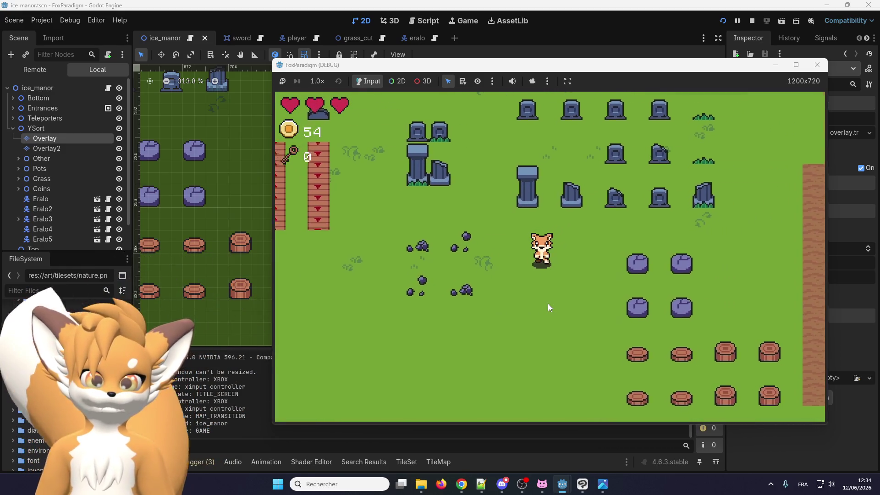
{"action": "key", "text": "Down"}
{"action": "key", "text": "Right"}
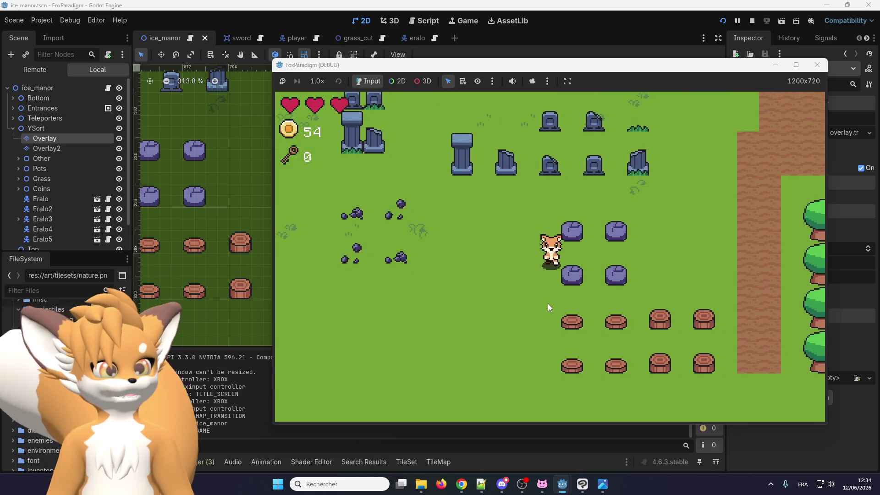
{"action": "key", "text": "Up"}
{"action": "key", "text": "Right"}
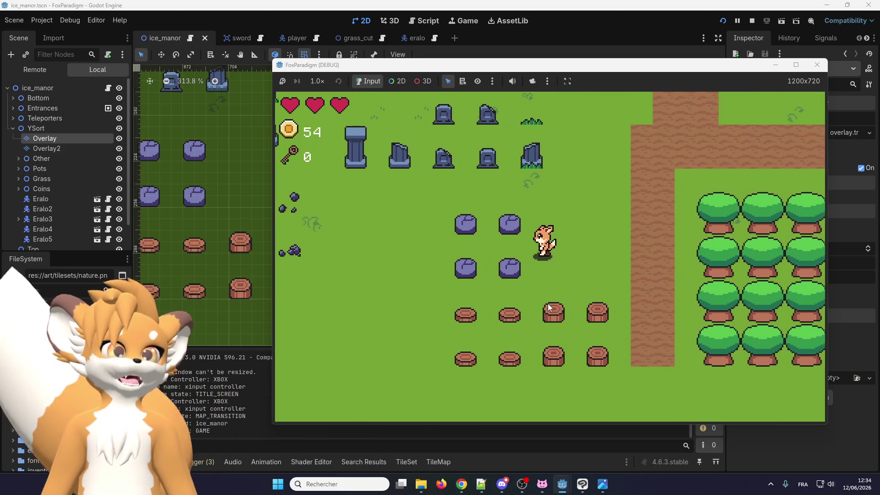
{"action": "key", "text": "Up"}
{"action": "key", "text": "Up"}
{"action": "key", "text": "Left"}
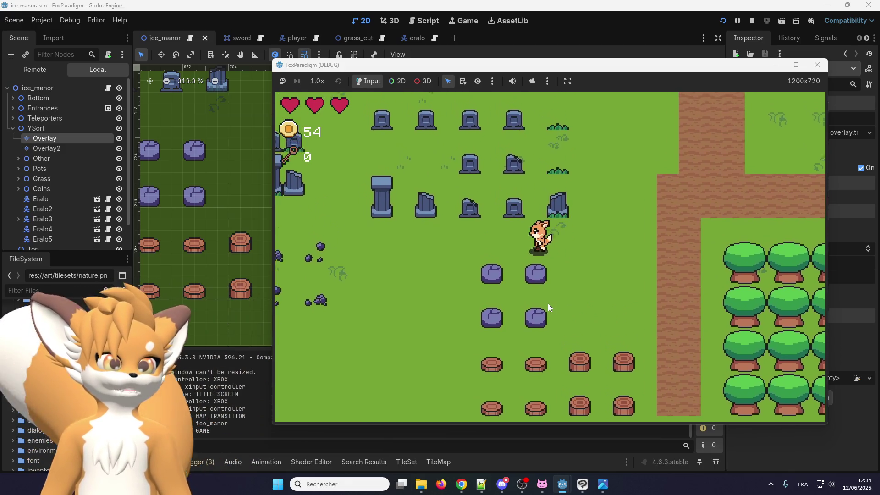
{"action": "key", "text": "Right"}
{"action": "key", "text": "Down"}
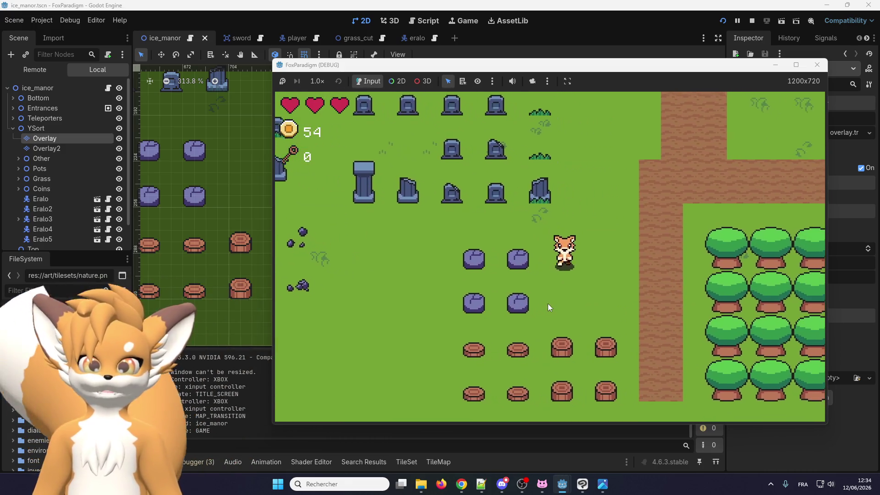
- Walk the player back and forth through the tree rows, passing behind the trees
{"action": "key", "text": "Right"}
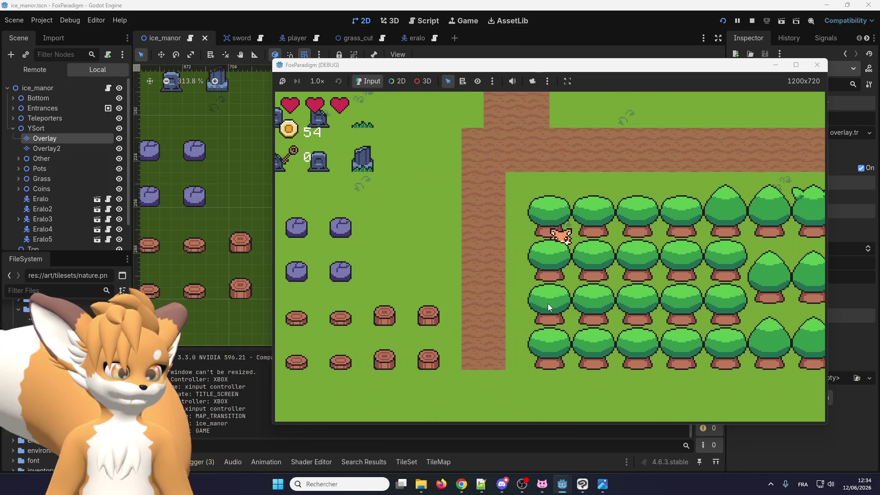
{"action": "key", "text": "Left"}
{"action": "key", "text": "Right"}
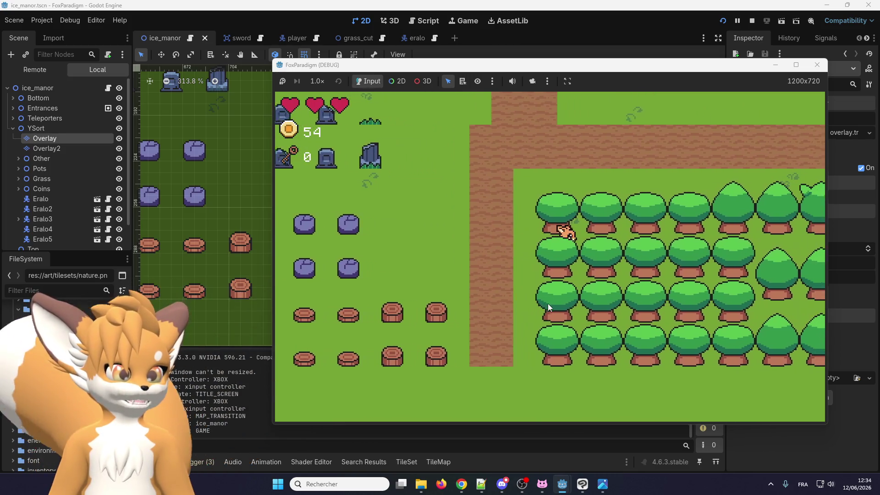
{"action": "key", "text": "Right"}
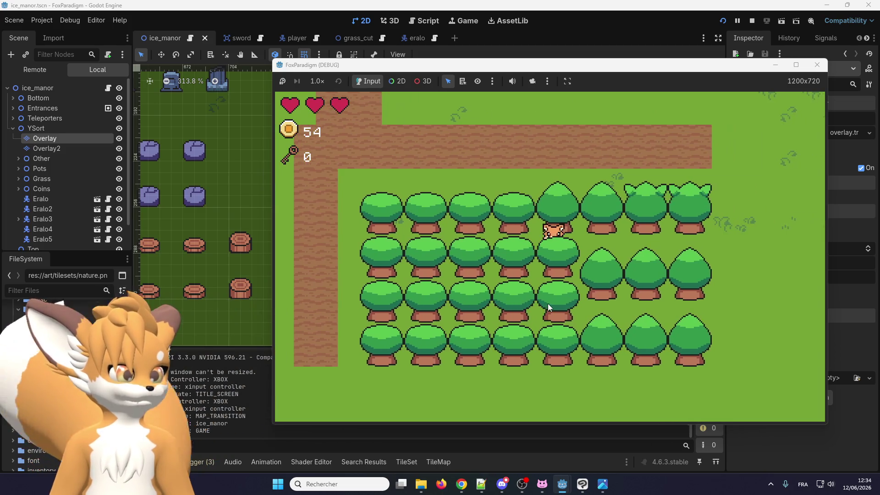
{"action": "key", "text": "Left"}
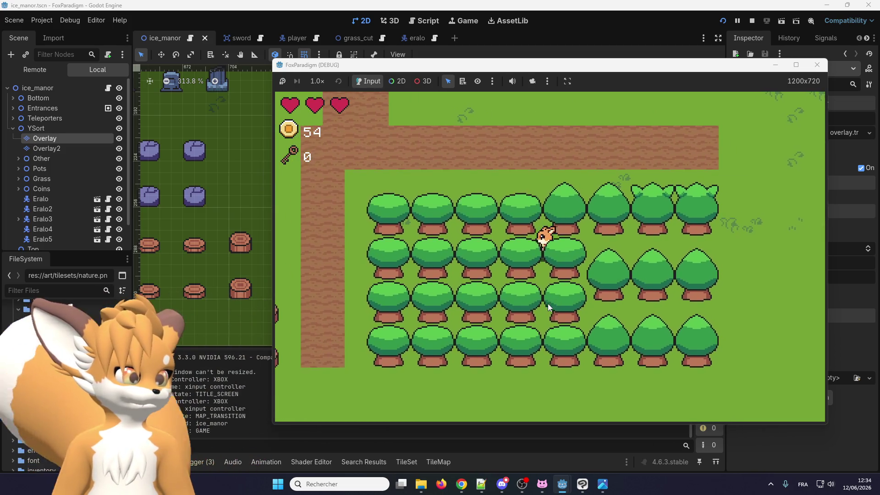
{"action": "key", "text": "Left"}
{"action": "key", "text": "Right"}
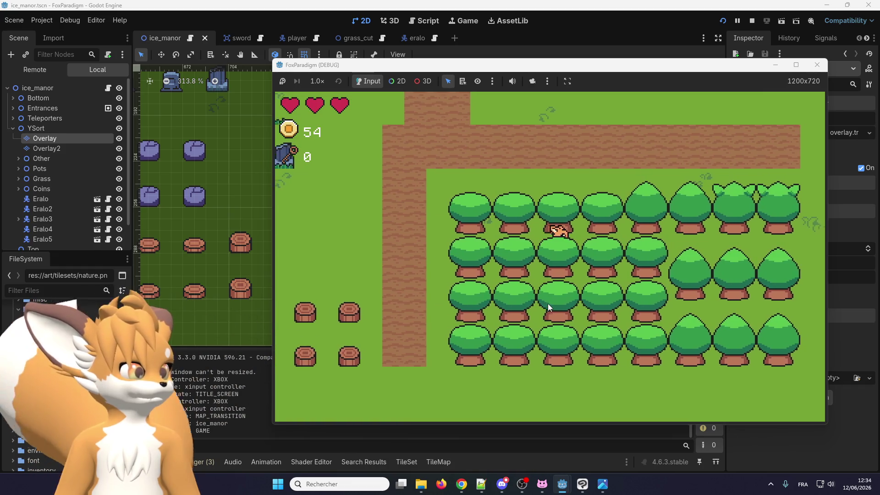
{"action": "key", "text": "Right"}
{"action": "key", "text": "Down"}
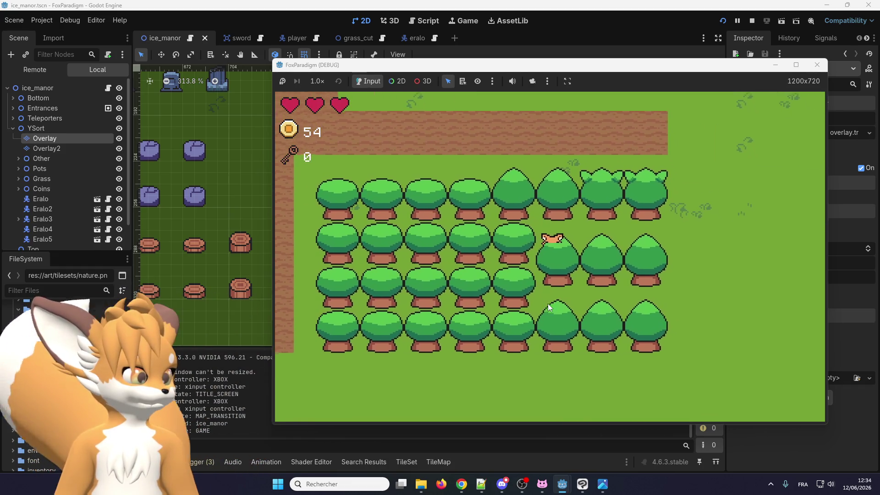
{"action": "key", "text": "Right"}
{"action": "key", "text": "Up"}
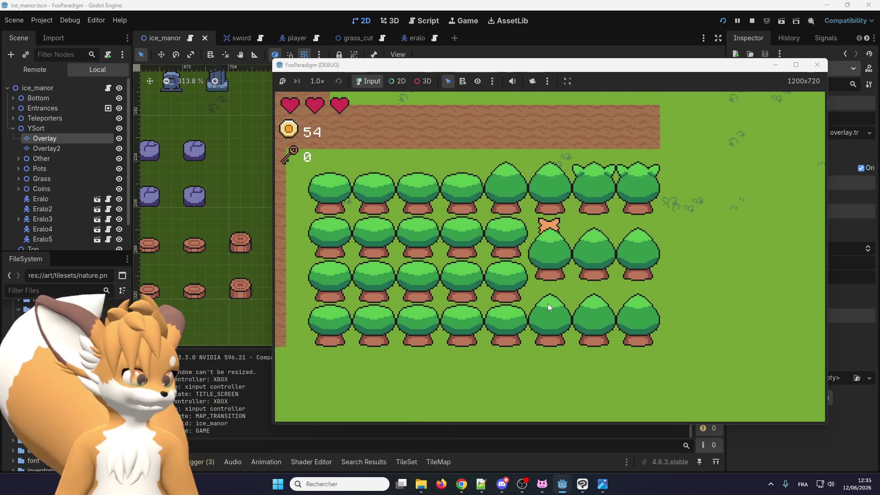
{"action": "key", "text": "Down"}
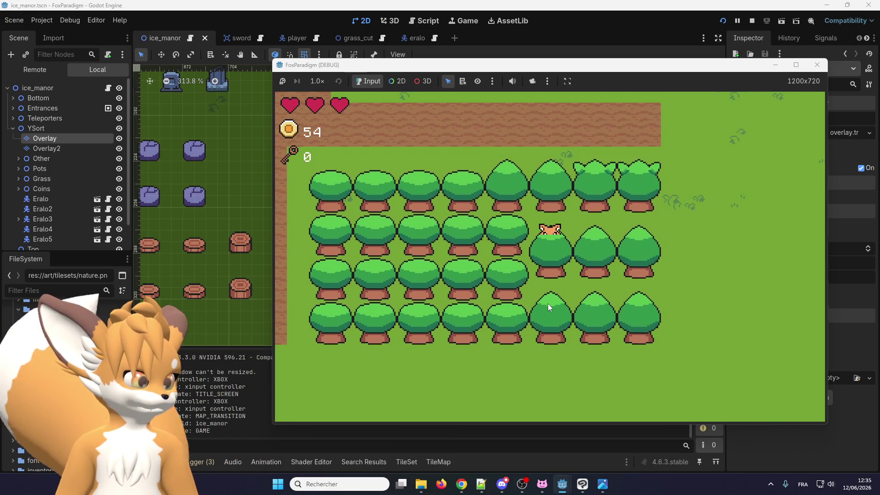
{"action": "key", "text": "Right"}
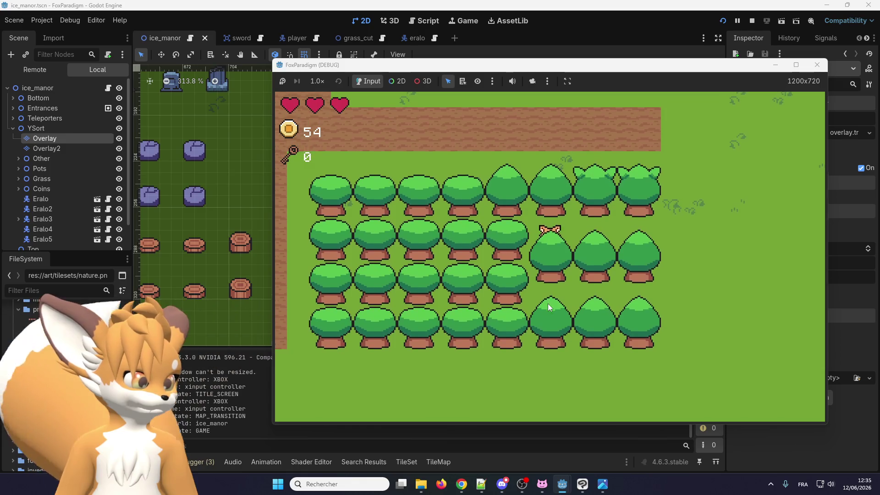
- Walk the player in and out of the tree line to compare front and behind overlap
{"action": "key", "text": "Right"}
{"action": "key", "text": "Up"}
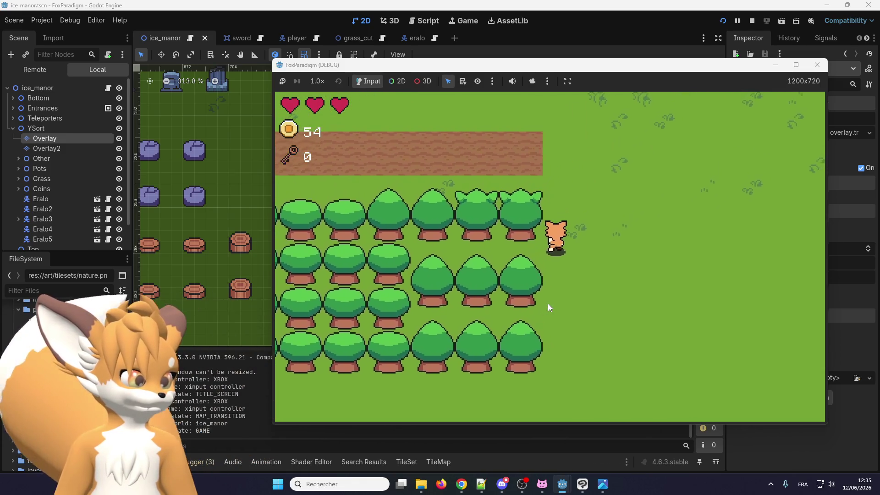
{"action": "key", "text": "Left"}
{"action": "key", "text": "Up"}
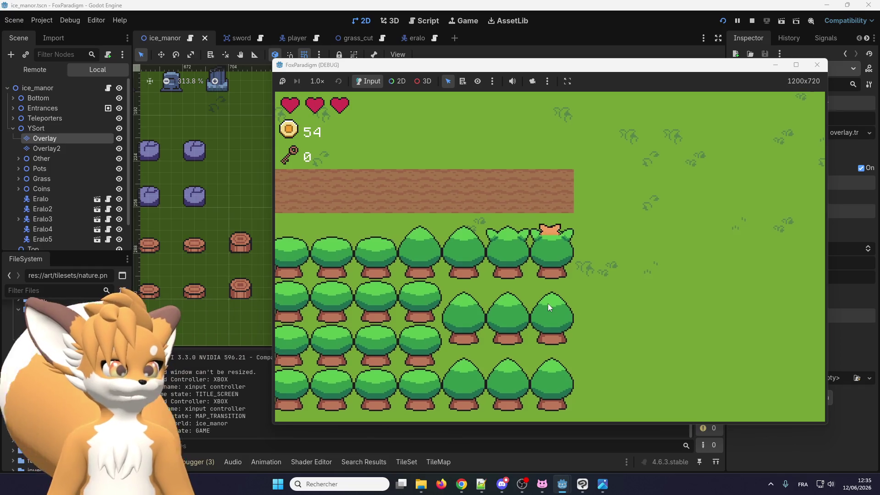
{"action": "key", "text": "Down"}
{"action": "key", "text": "Right"}
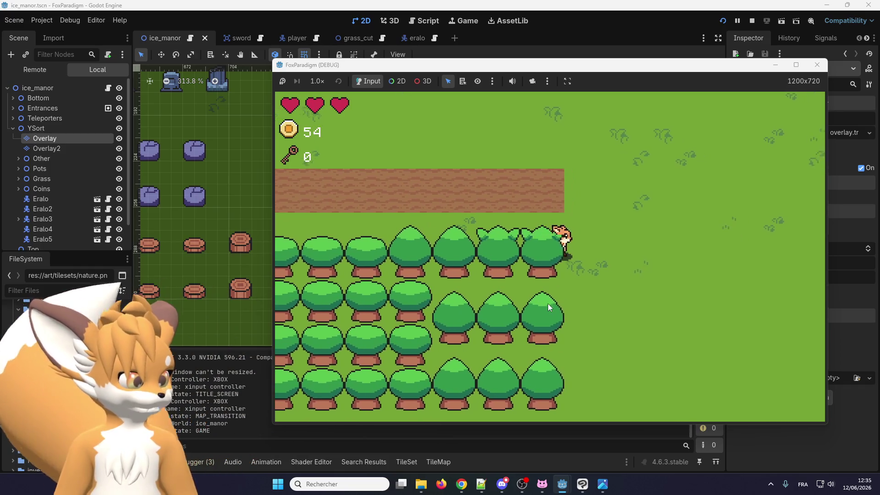
{"action": "key", "text": "Up"}
{"action": "key", "text": "Left"}
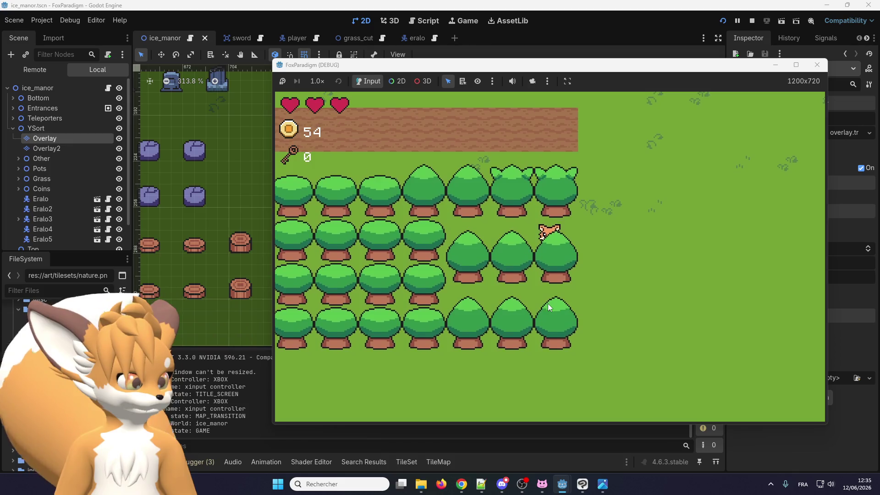
{"action": "key", "text": "Right"}
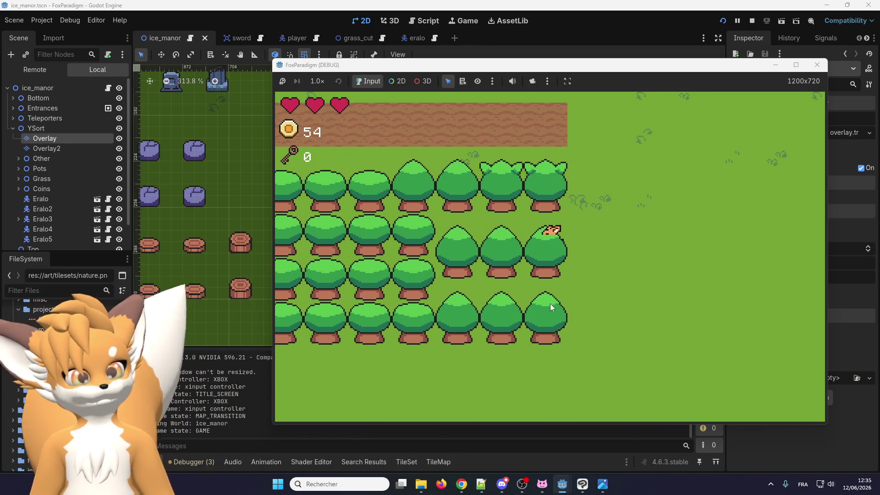
- Stop the running game and return to the ice_manor scene editor
{"action": "left_click", "coordinate": [818, 65]}
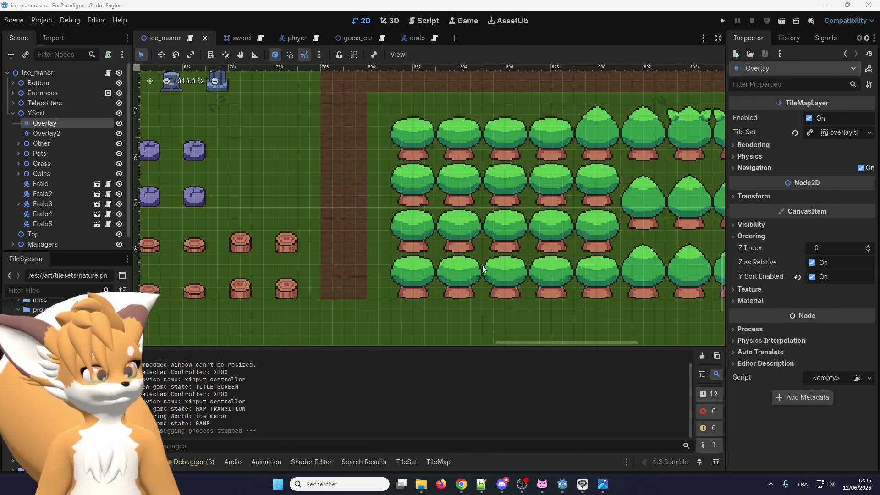
{"action": "scroll", "coordinate": [400, 266], "scroll_direction": "down", "scroll_amount": 2}
{"action": "scroll", "coordinate": [400, 266], "scroll_direction": "up", "scroll_amount": 1}
{"action": "scroll", "coordinate": [526, 139], "scroll_direction": "up", "scroll_amount": 2}
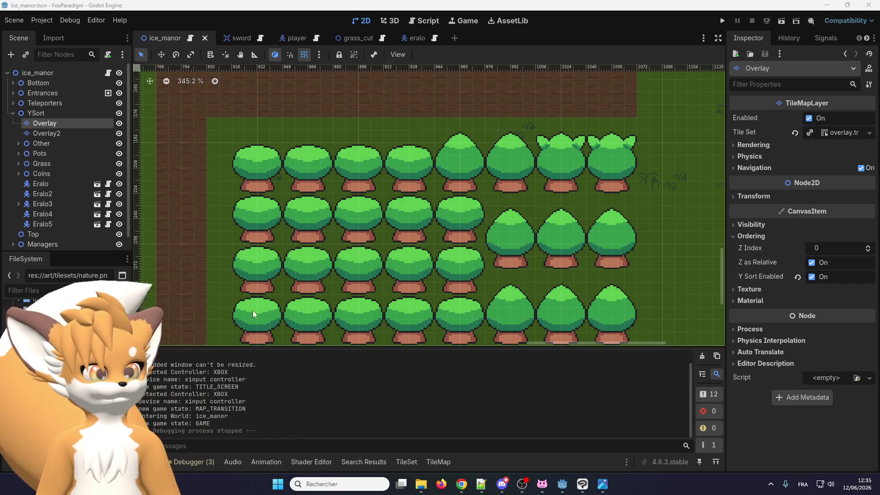
{"action": "scroll", "coordinate": [376, 243], "scroll_direction": "down", "scroll_amount": 2}
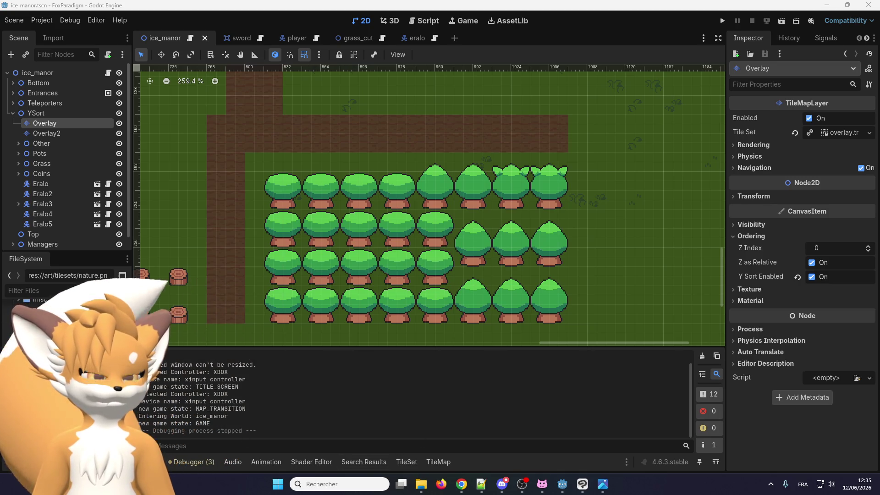
- Paint a Y Sort Origin of 38 onto the tree-top tiles and run the game again
{"action": "left_click", "coordinate": [406, 462]}
{"action": "scroll", "coordinate": [456, 377], "scroll_direction": "up", "scroll_amount": 3}
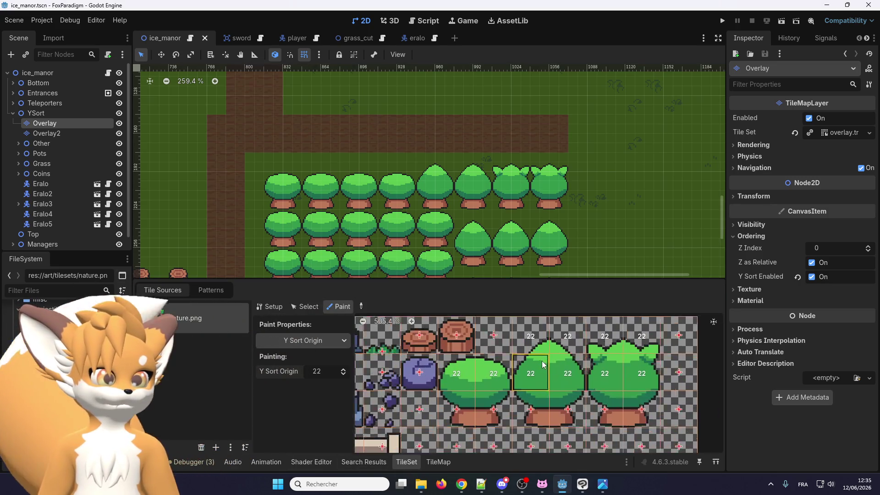
{"action": "left_click_drag", "start_coordinate": [343, 372], "coordinate": [345, 375]}
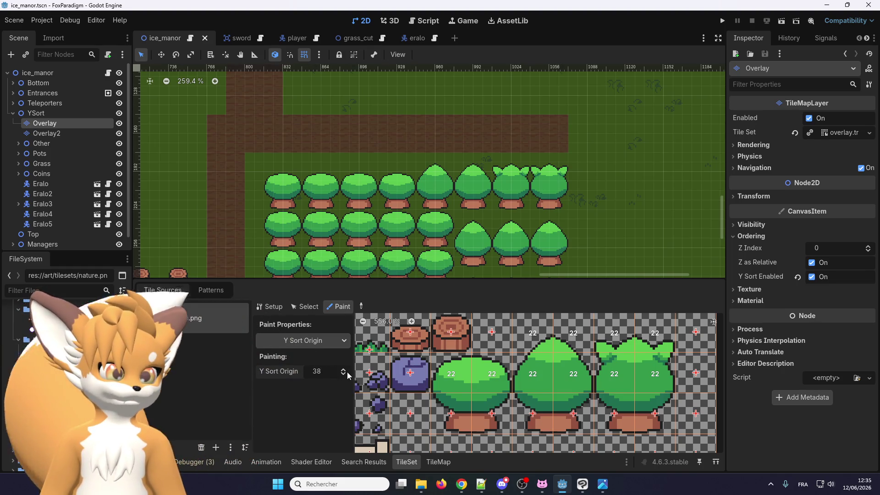
{"action": "left_click", "coordinate": [483, 349]}
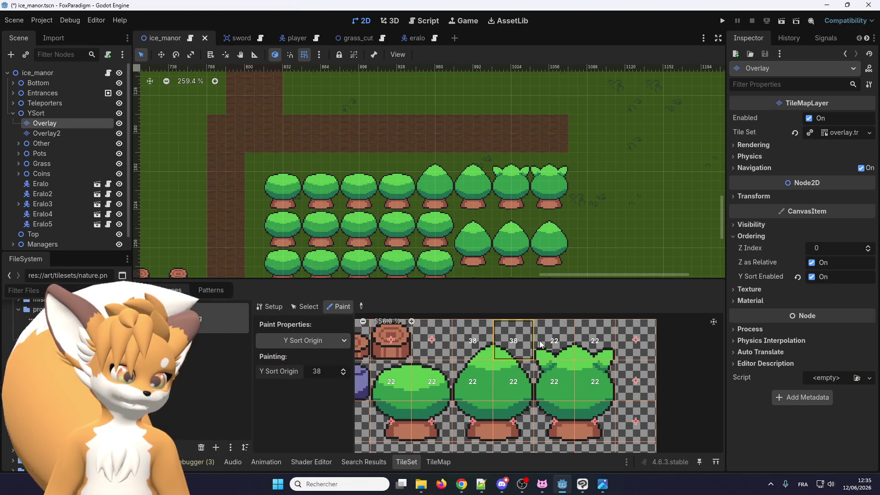
{"action": "left_click", "coordinate": [723, 21]}
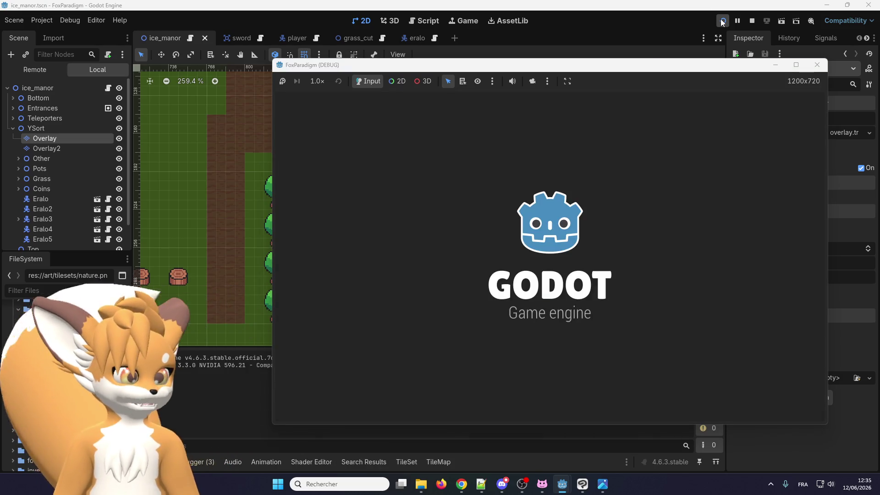
- Walk the player right into the tree rows and up through the trees, then stop the game
{"action": "key", "text": "Right"}
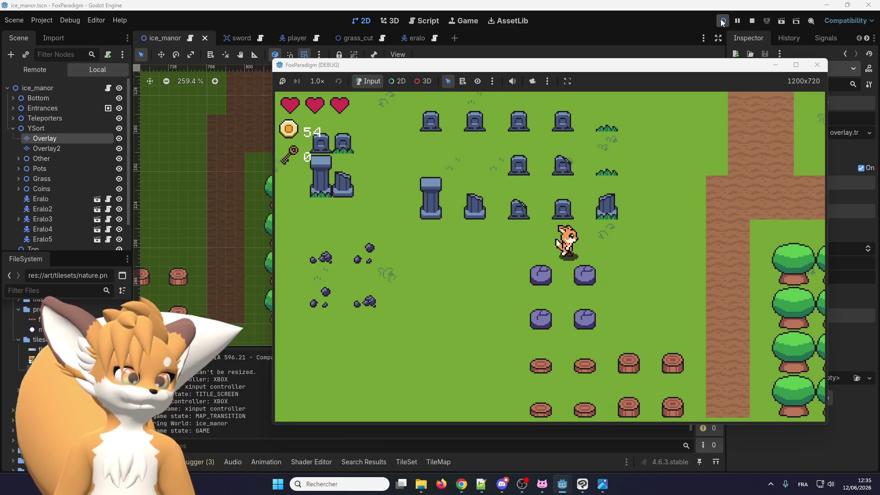
{"action": "key", "text": "Right"}
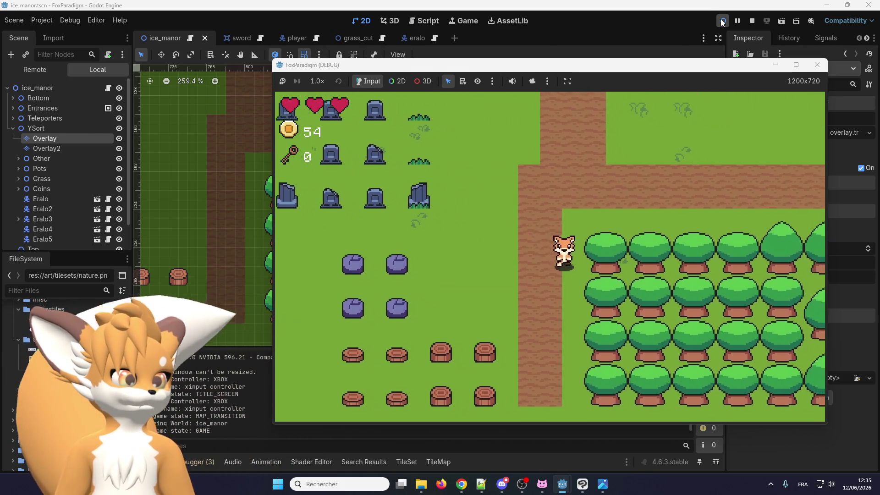
{"action": "key", "text": "Right"}
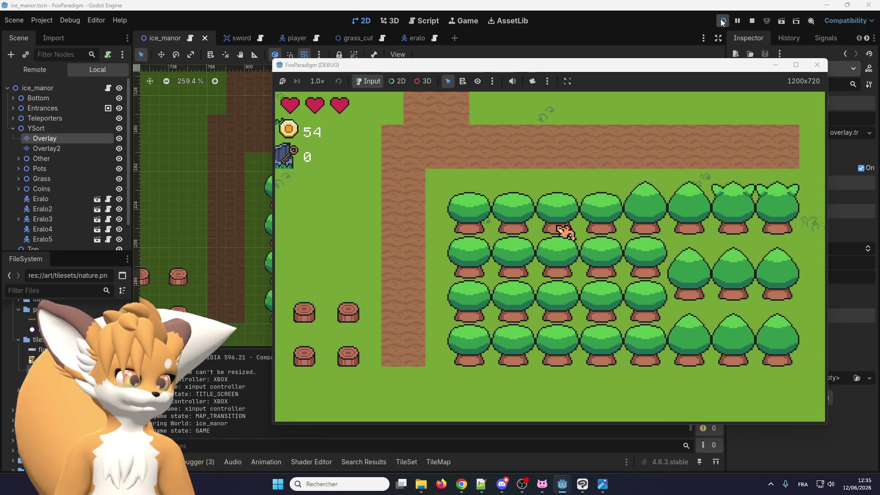
{"action": "key", "text": "Right"}
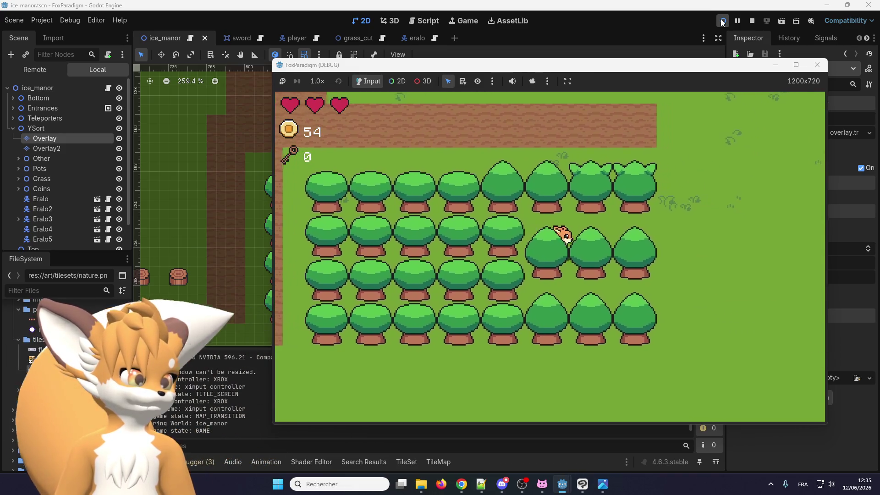
{"action": "key", "text": "Right"}
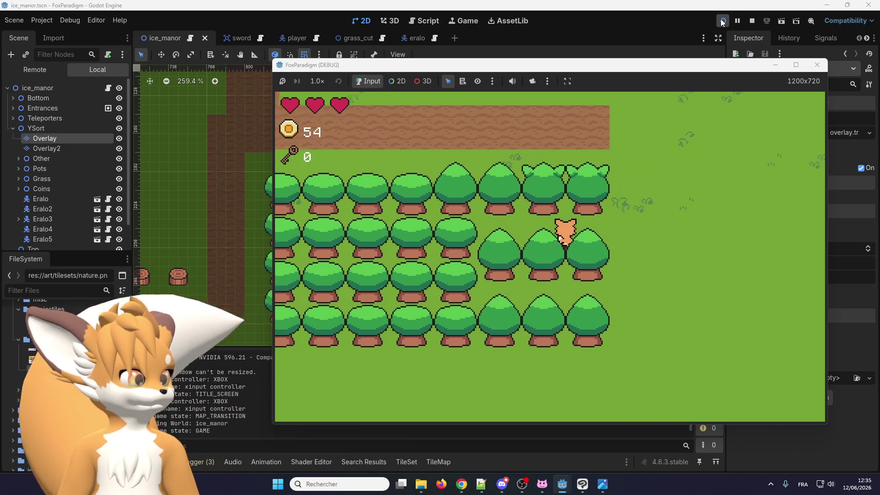
{"action": "key", "text": "Up"}
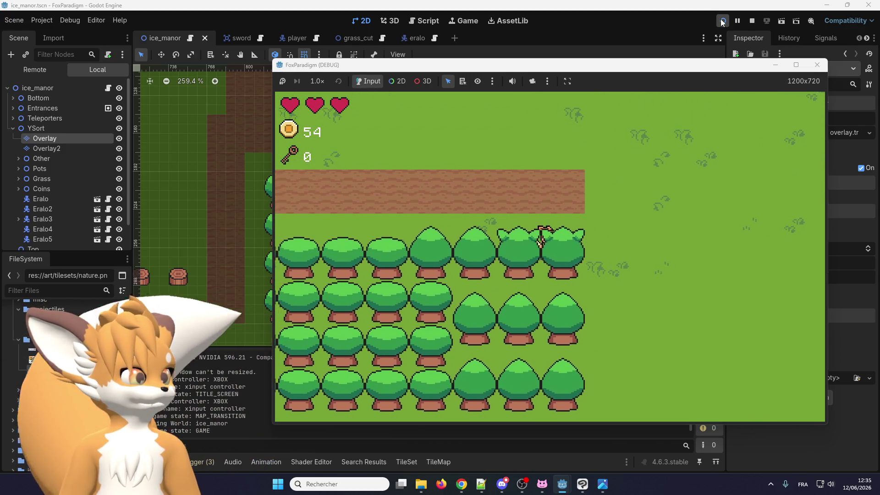
{"action": "key", "text": "Up"}
{"action": "key", "text": "Down"}
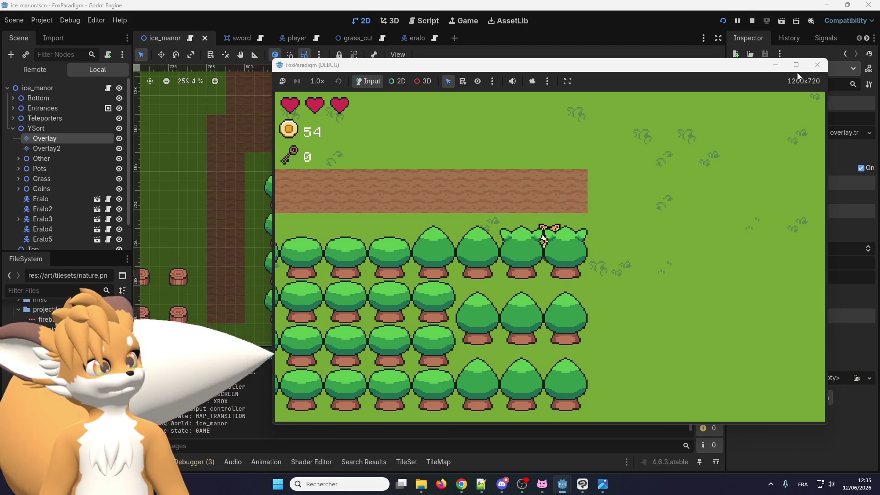
{"action": "left_click", "coordinate": [823, 67]}
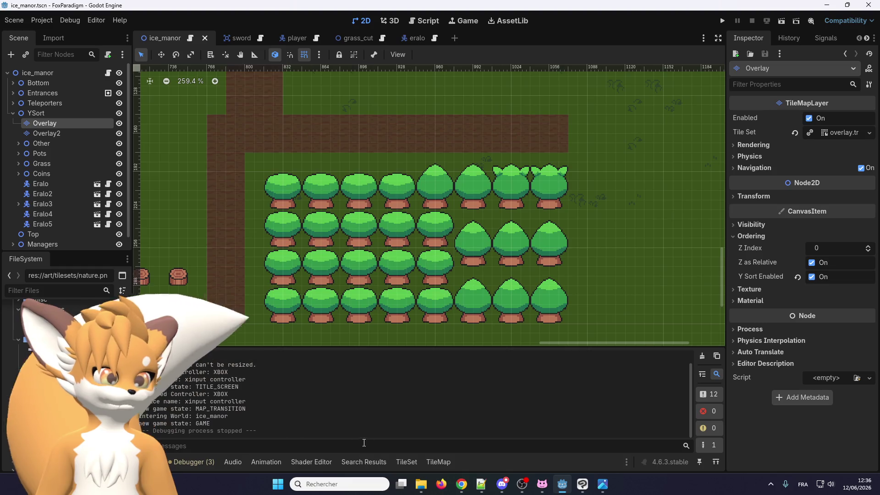
- Paint Y Sort Origin 32 onto the tree-top tiles in the TileSet editor, leaving lower tiles at 16
{"action": "left_click", "coordinate": [407, 462]}
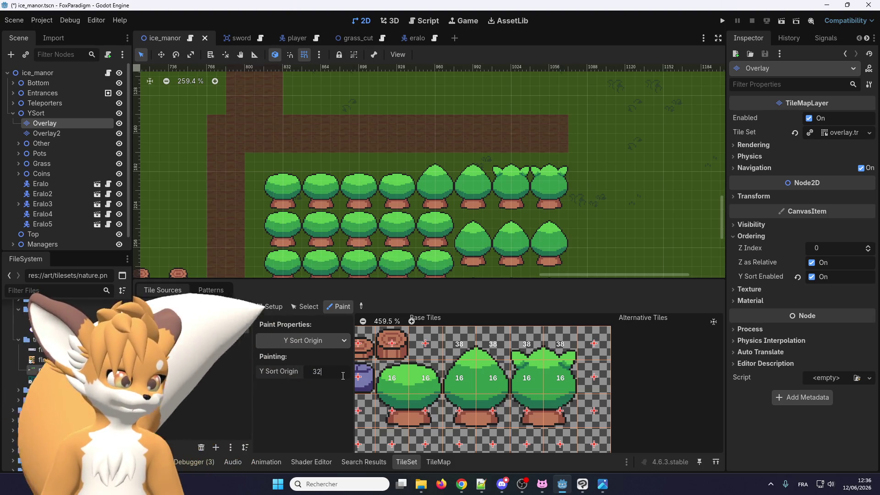
{"action": "left_click", "coordinate": [486, 348]}
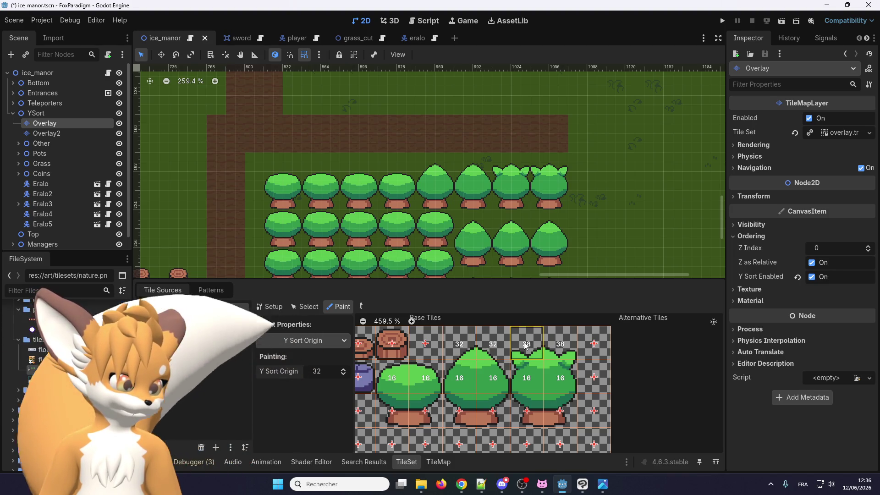
{"action": "scroll", "coordinate": [505, 353], "scroll_direction": "down", "scroll_amount": 3}
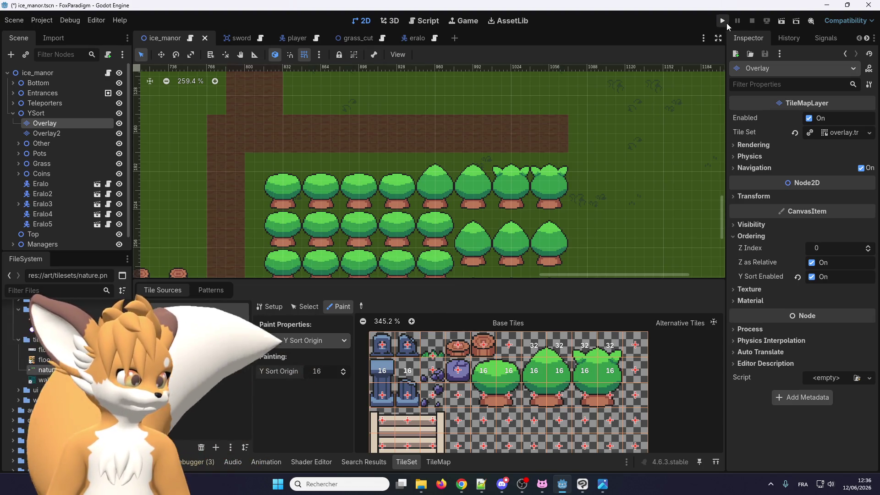
- Save and run the game, then walk the player up through the graveyard past the pillars
{"action": "left_click", "coordinate": [723, 21]}
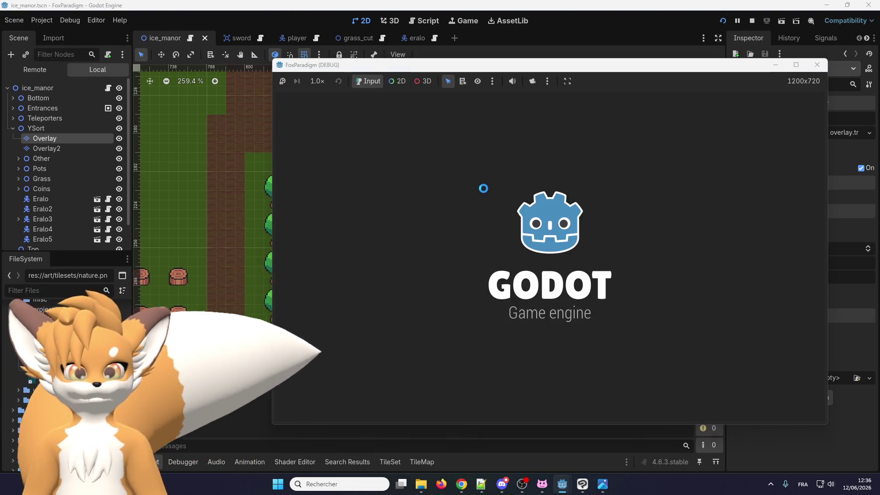
{"action": "key", "text": "Return"}
{"action": "key", "text": "Return"}
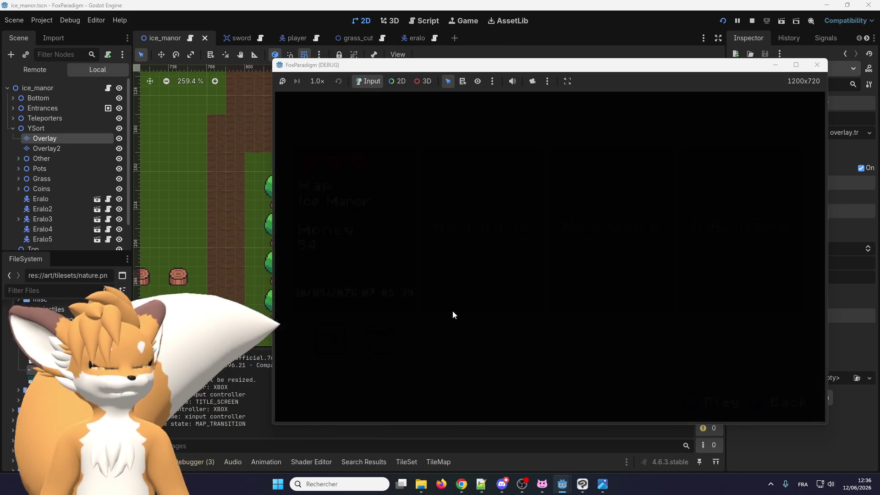
{"action": "key", "text": "Up"}
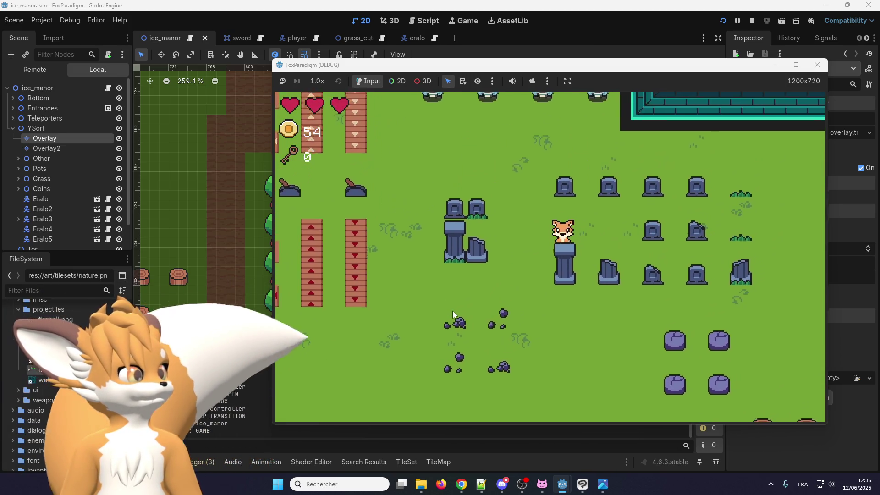
{"action": "key", "text": "Left"}
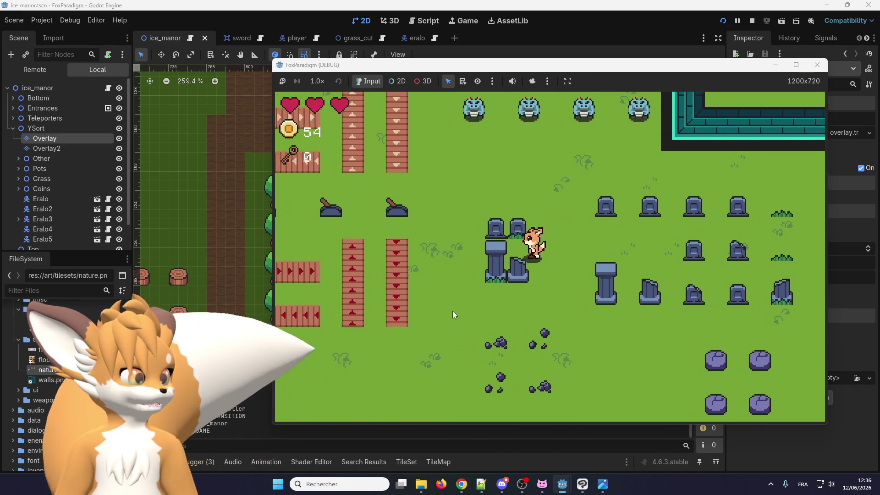
{"action": "key", "text": "Right"}
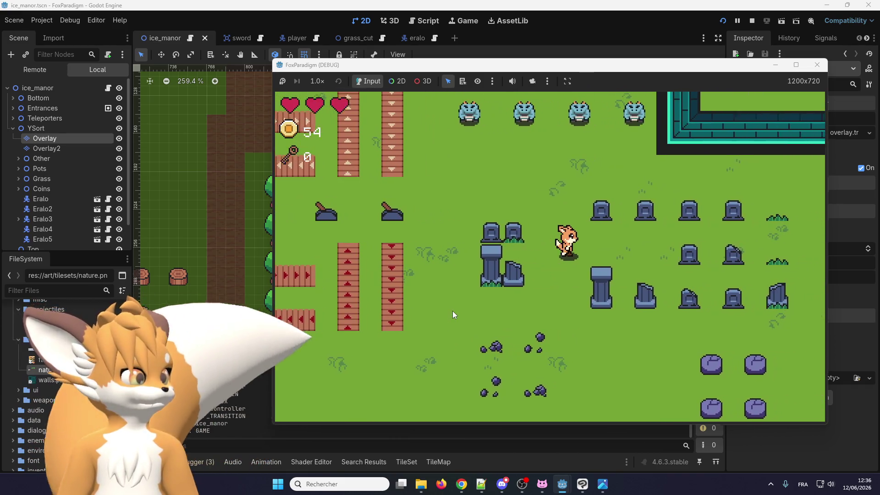
{"action": "key", "text": "Down"}
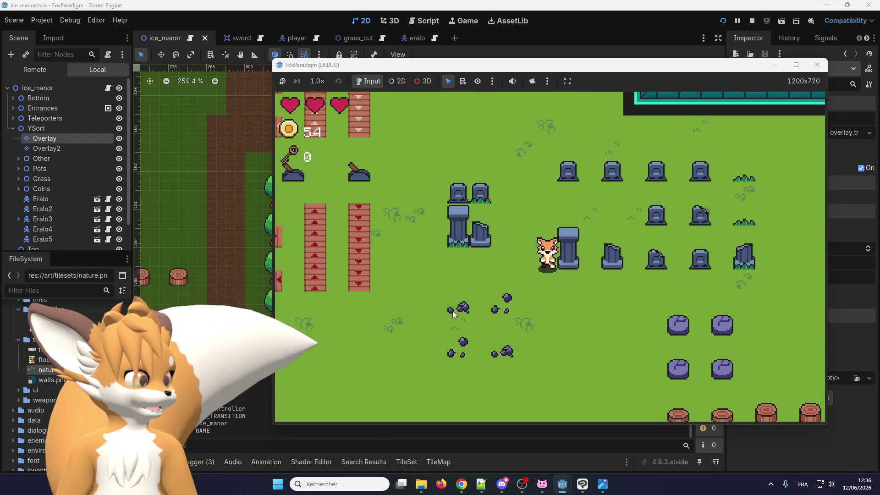
- Walk the fox right through the tree rows and along the tree tops, then close the game
{"action": "key", "text": "Right"}
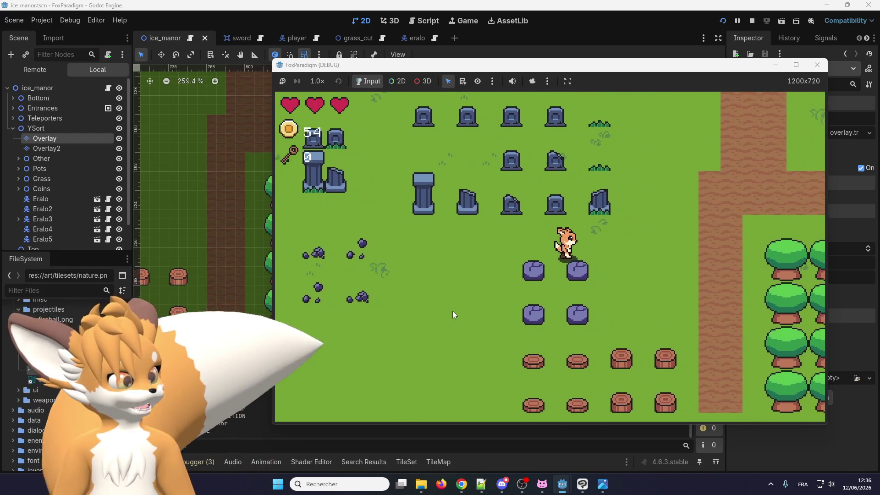
{"action": "key", "text": "Right"}
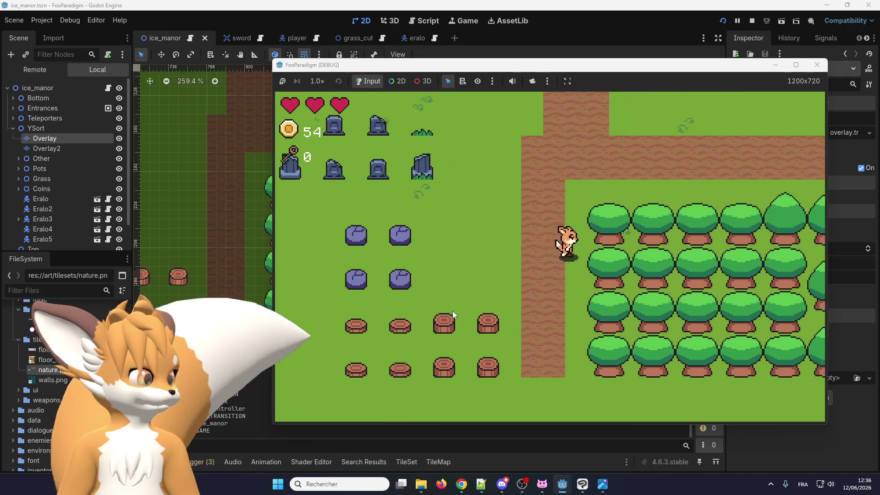
{"action": "key", "text": "Right"}
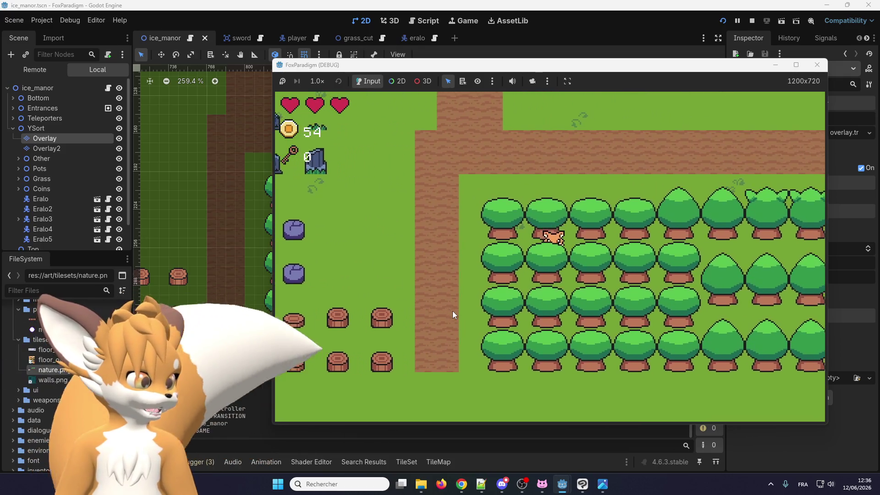
{"action": "key", "text": "Right"}
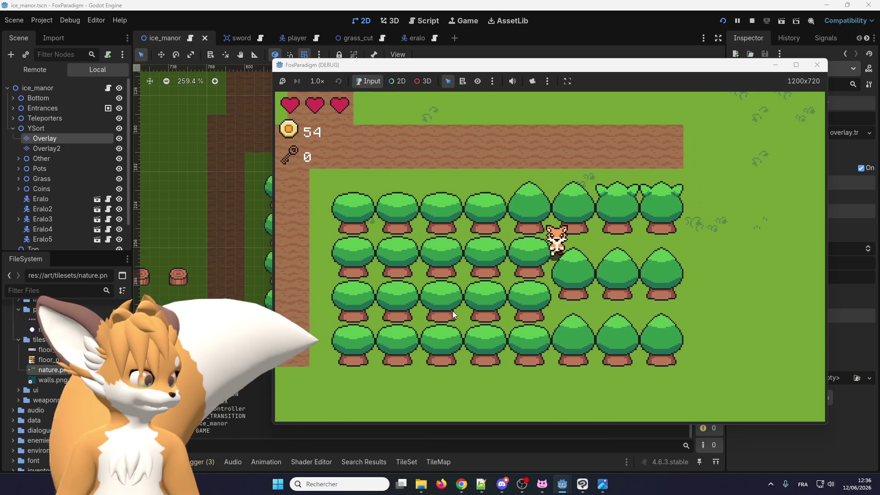
{"action": "key", "text": "Right"}
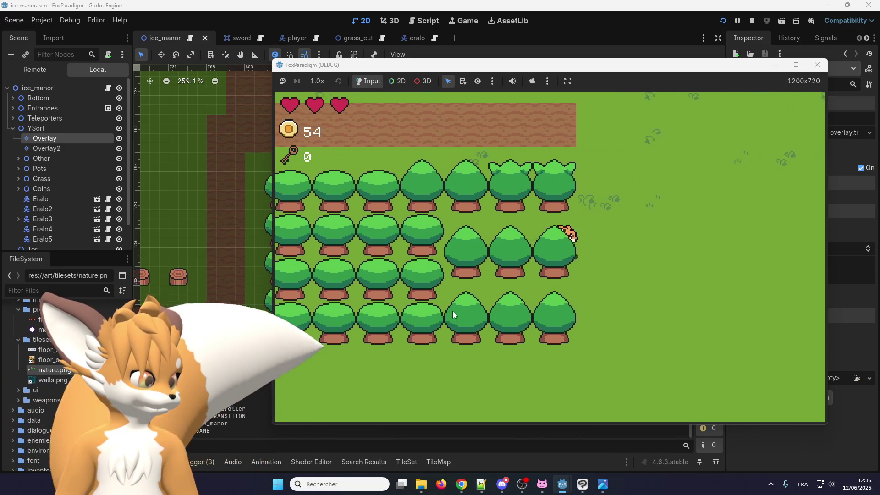
{"action": "key", "text": "Up"}
{"action": "key", "text": "Left"}
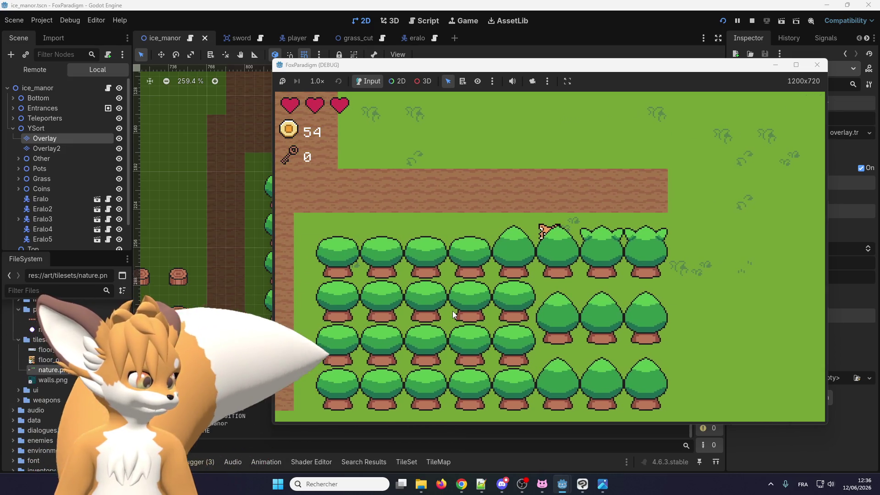
{"action": "key", "text": "Left"}
{"action": "key", "text": "Right"}
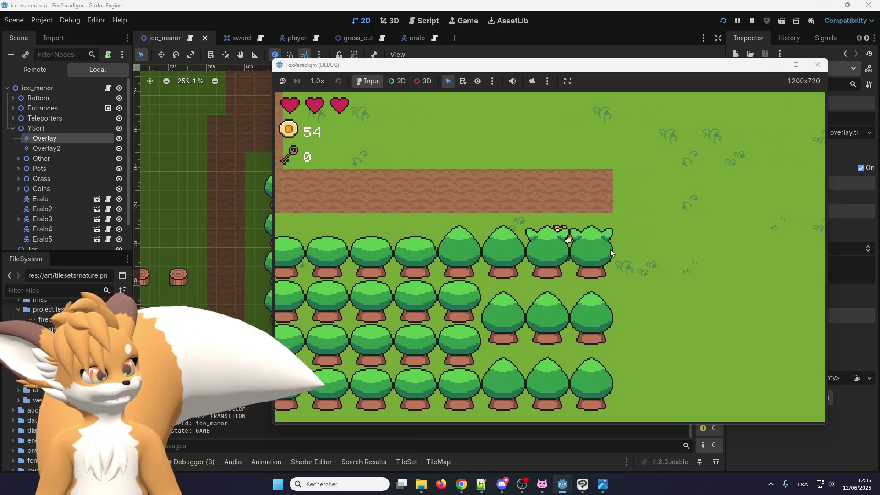
{"action": "left_click", "coordinate": [821, 65]}
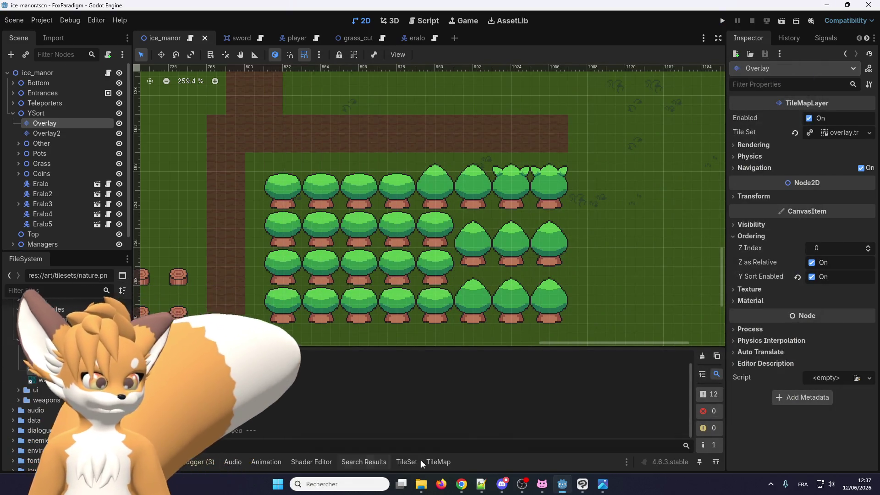
- Clear the Physics Layer 0 collision shapes from the two lower tree tiles, then save and run
{"action": "left_click", "coordinate": [433, 462]}
{"action": "left_click", "coordinate": [406, 463]}
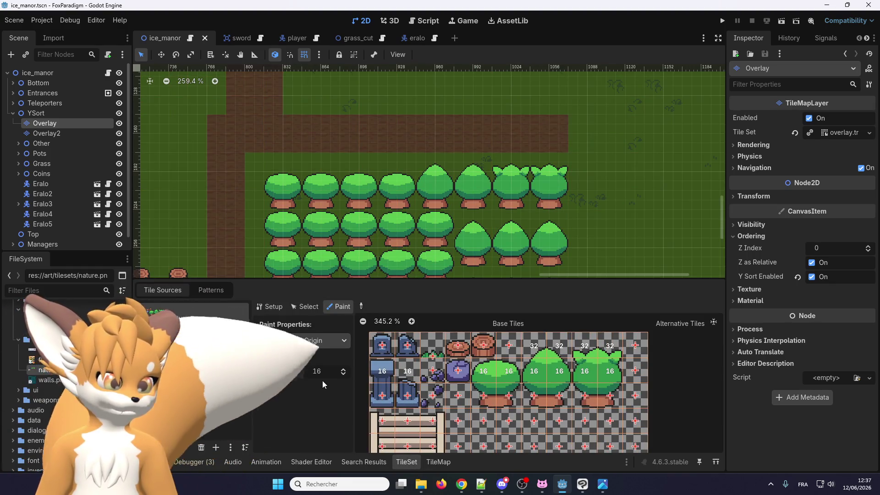
{"action": "left_click", "coordinate": [320, 341]}
{"action": "left_click", "coordinate": [301, 419]}
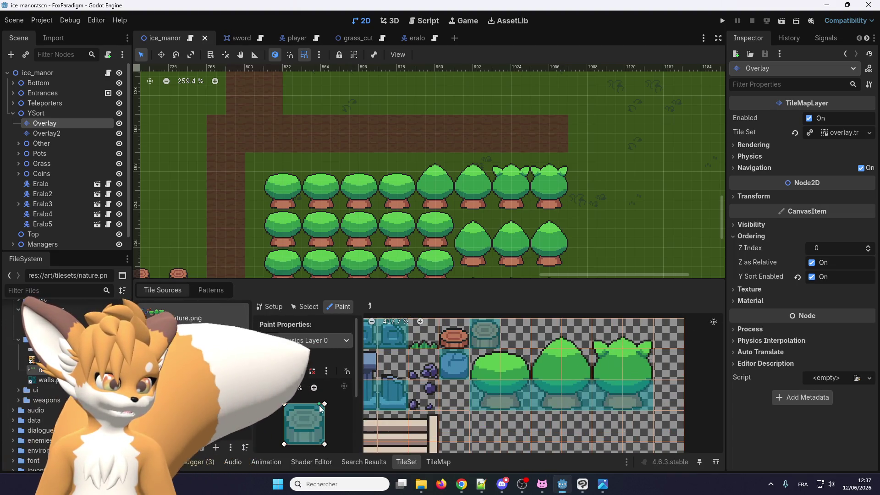
{"action": "left_click", "coordinate": [326, 372]}
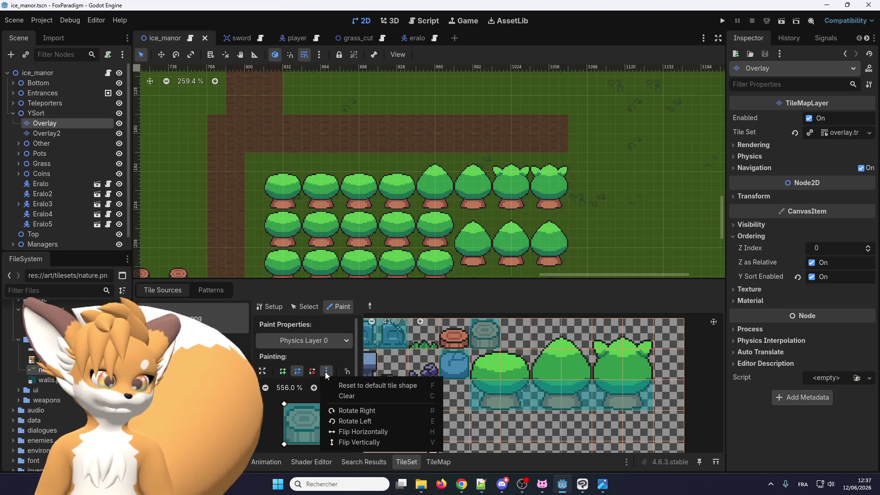
{"action": "left_click", "coordinate": [336, 400]}
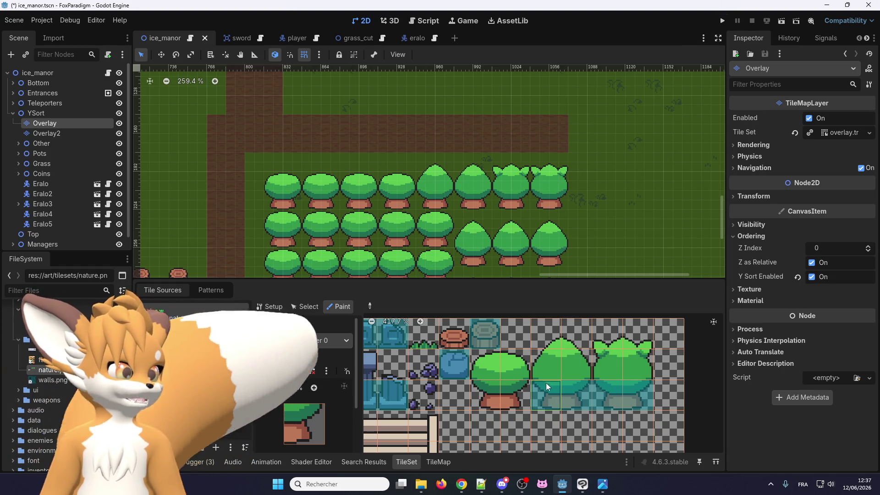
{"action": "left_click_drag", "start_coordinate": [548, 387], "coordinate": [583, 397]}
{"action": "left_click", "coordinate": [721, 21]}
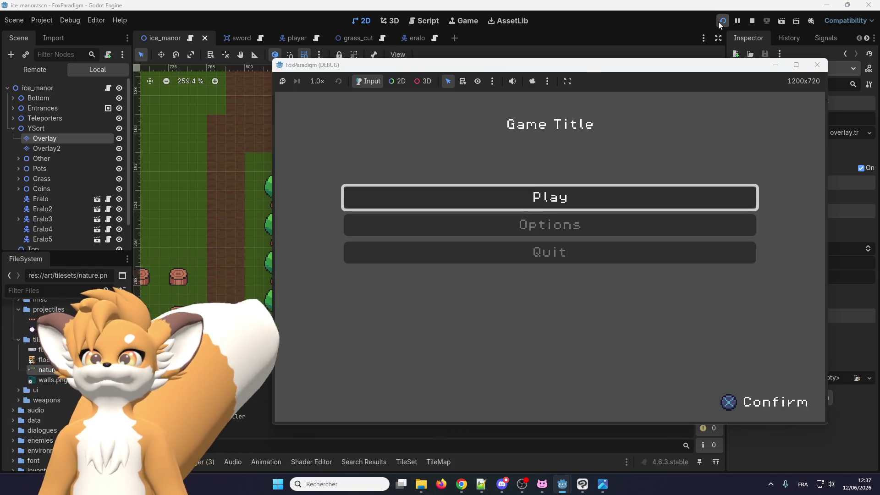
- Start the game, walk the fox into and up behind the first tree row, then stop with F8
{"action": "key", "text": "Return"}
{"action": "key", "text": "Return"}
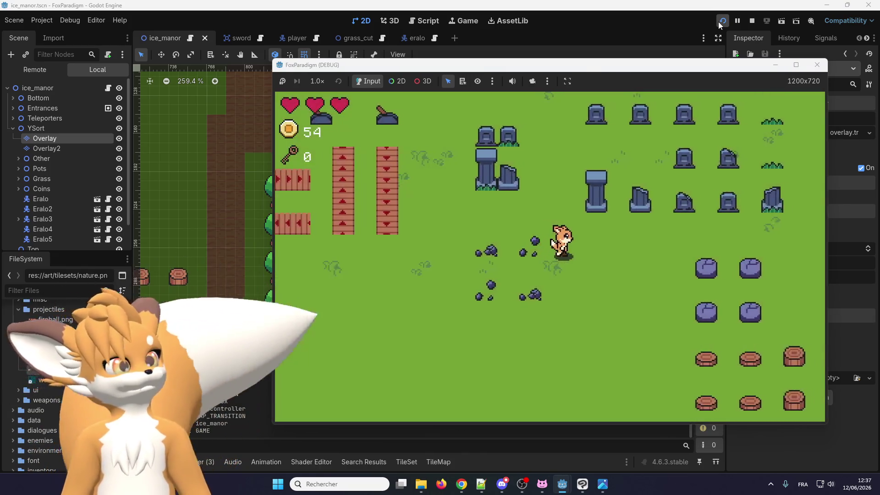
{"action": "key", "text": "Right"}
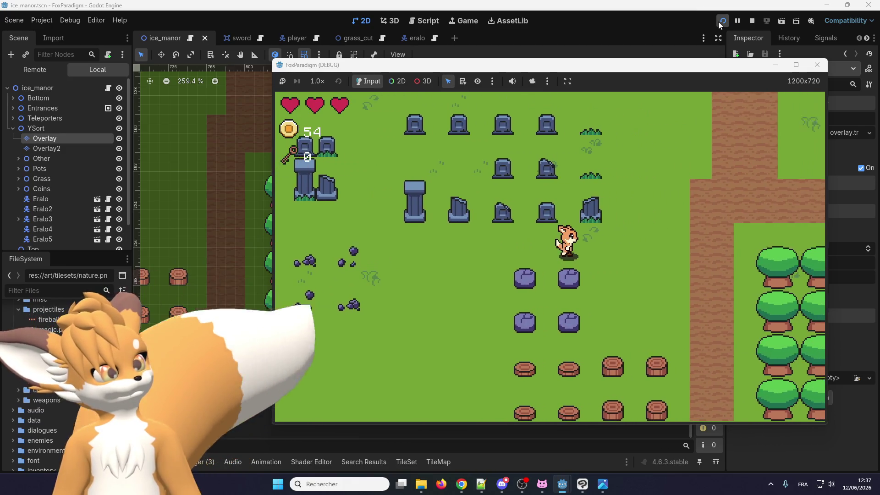
{"action": "key", "text": "Right"}
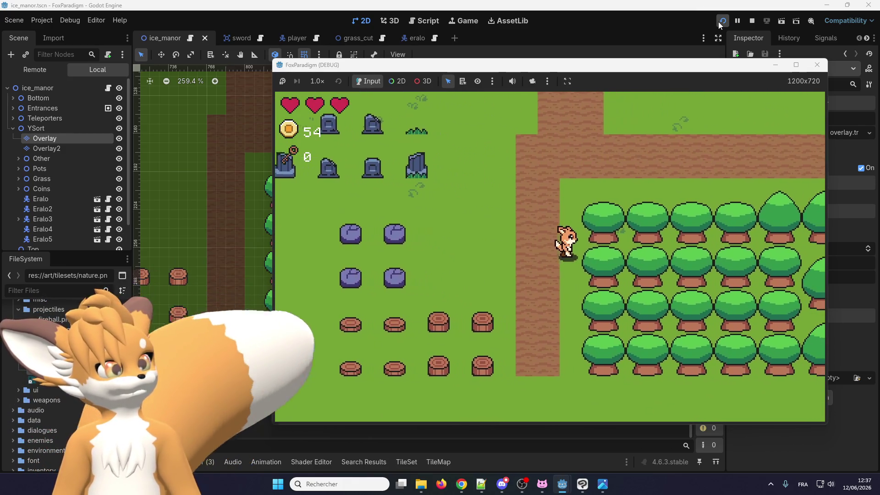
{"action": "key", "text": "Down"}
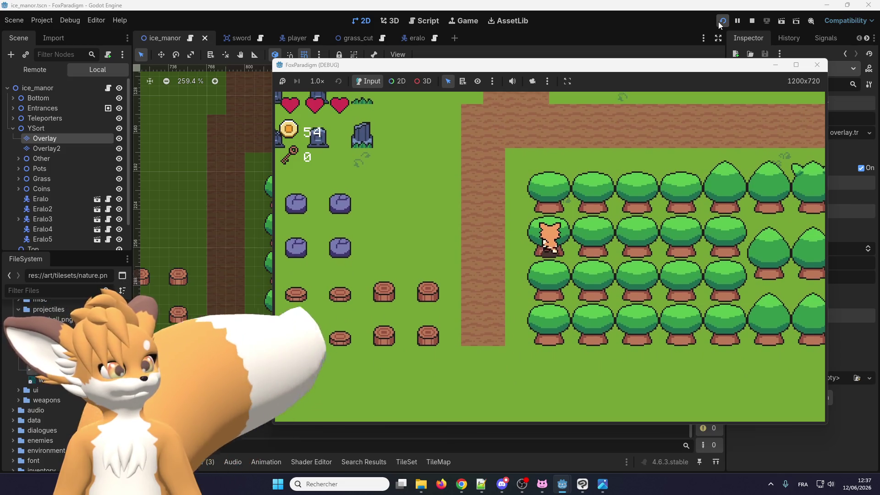
{"action": "key", "text": "Up"}
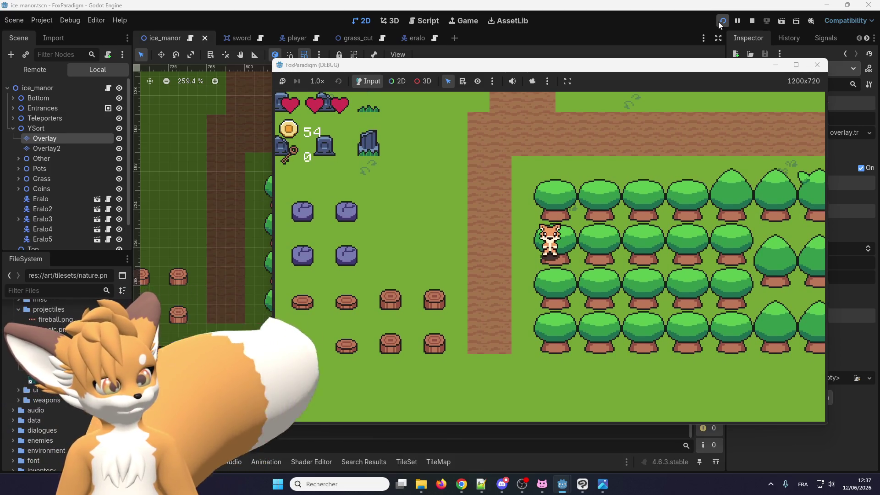
{"action": "key", "text": "Right"}
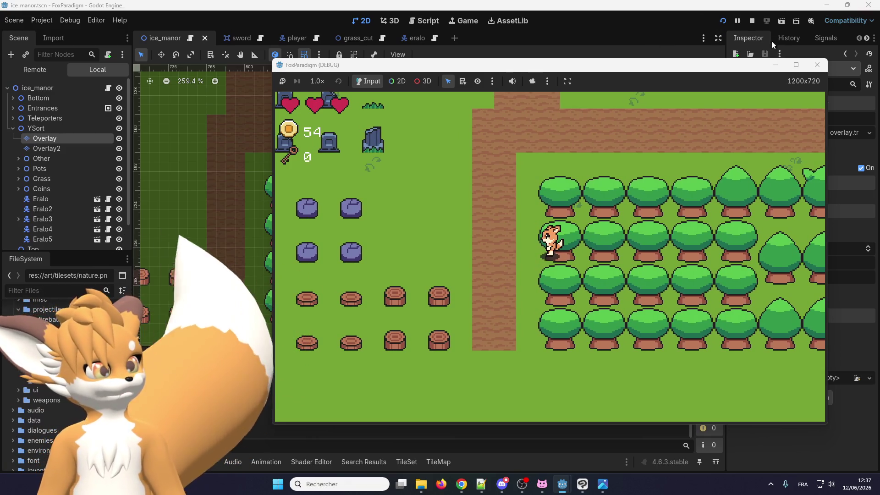
{"action": "key", "text": "F8"}
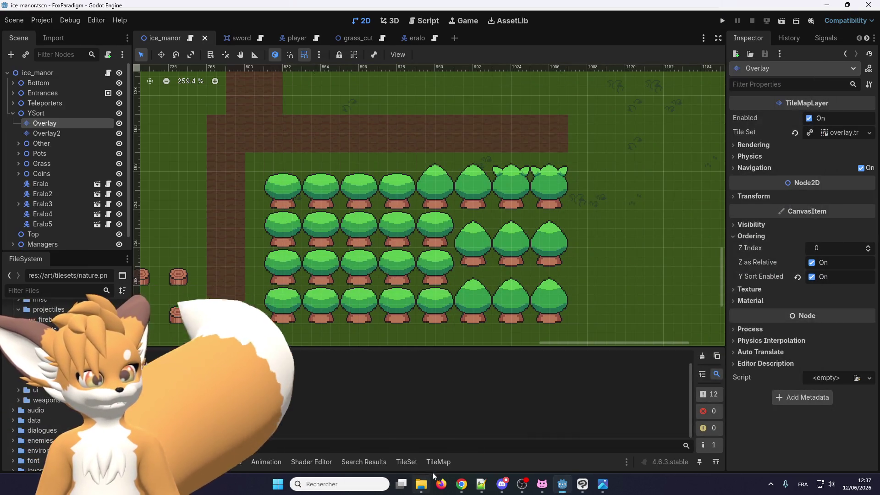
- Bring the TileSet editor for the nature tileset up in the bottom panel
{"action": "left_click", "coordinate": [413, 463]}
{"action": "scroll", "coordinate": [459, 389], "scroll_direction": "up", "scroll_amount": 2}
{"action": "scroll", "coordinate": [468, 389], "scroll_direction": "down", "scroll_amount": 2}
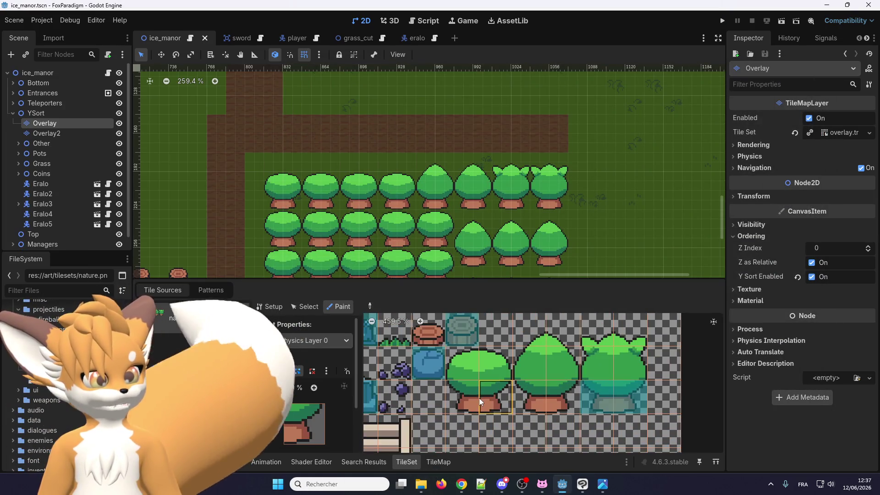
{"action": "scroll", "coordinate": [485, 390], "scroll_direction": "up", "scroll_amount": 1}
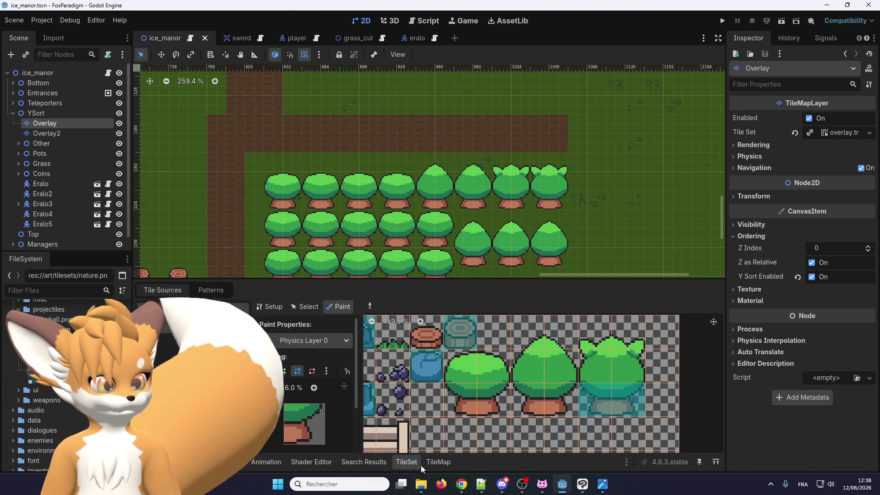
{"action": "left_click", "coordinate": [438, 462]}
{"action": "left_click", "coordinate": [407, 462]}
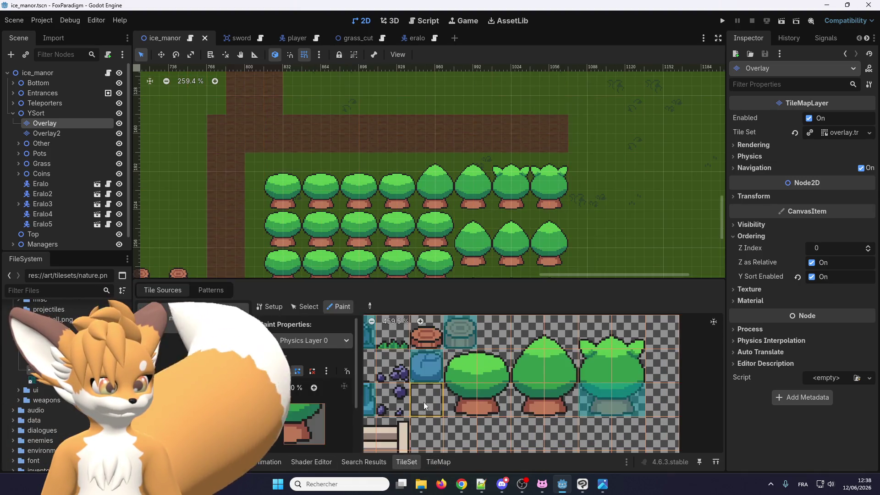
- Paint a Y Sort Origin of 8 onto the tree trunk tile
{"action": "left_click", "coordinate": [331, 341]}
{"action": "left_click", "coordinate": [317, 377]}
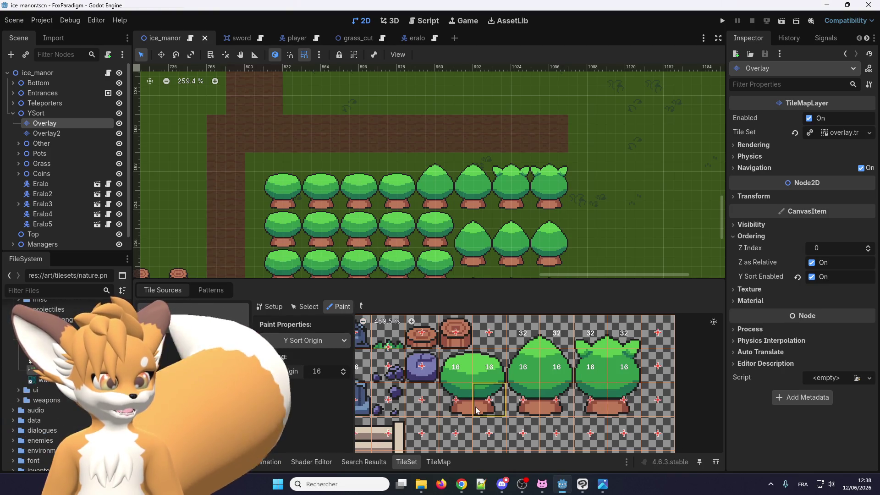
{"action": "scroll", "coordinate": [456, 404], "scroll_direction": "up", "scroll_amount": 1}
{"action": "type", "text": "8"}
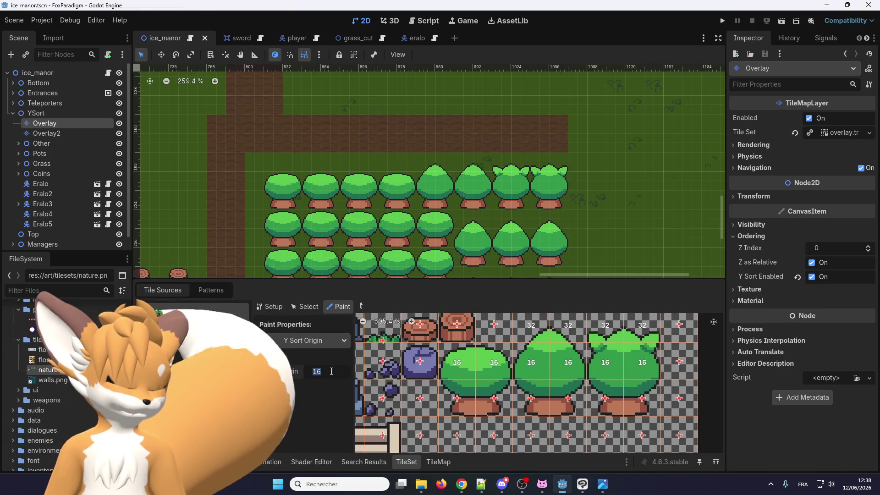
{"action": "left_click", "coordinate": [454, 412]}
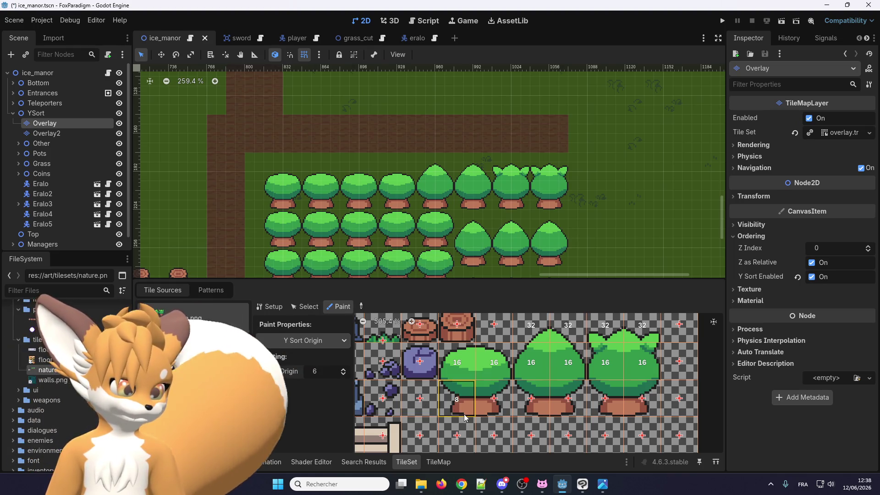
- Change the paint value to 7, then save the scene and launch the game
{"action": "scroll", "coordinate": [468, 409], "scroll_direction": "up", "scroll_amount": 5}
{"action": "scroll", "coordinate": [482, 384], "scroll_direction": "down", "scroll_amount": 3}
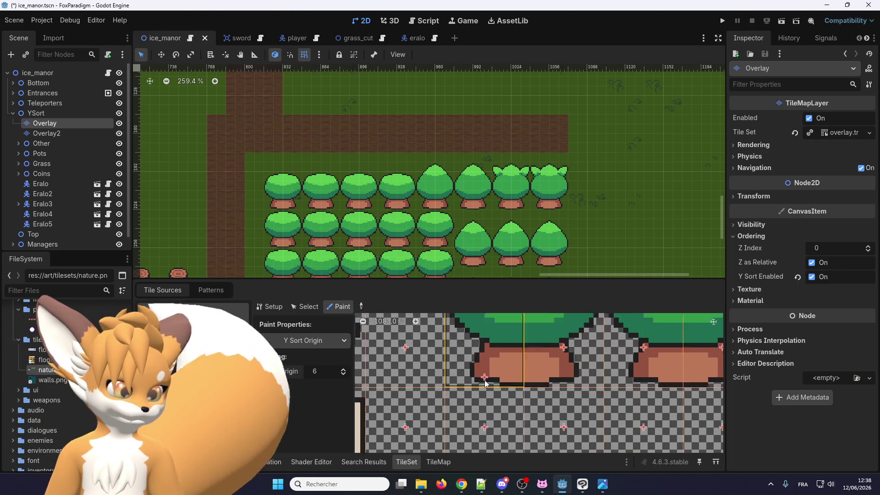
{"action": "type", "text": "7"}
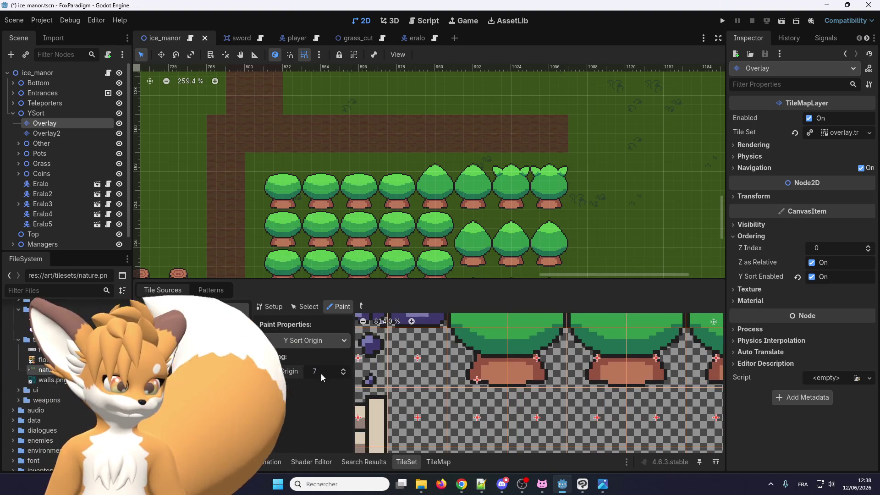
{"action": "scroll", "coordinate": [494, 393], "scroll_direction": "up", "scroll_amount": 3}
{"action": "scroll", "coordinate": [493, 393], "scroll_direction": "up", "scroll_amount": 3}
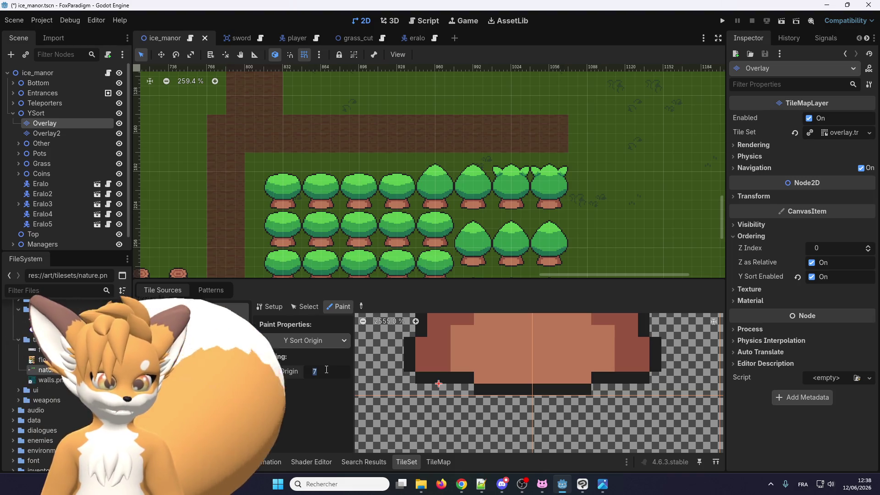
{"action": "scroll", "coordinate": [485, 369], "scroll_direction": "down", "scroll_amount": 5}
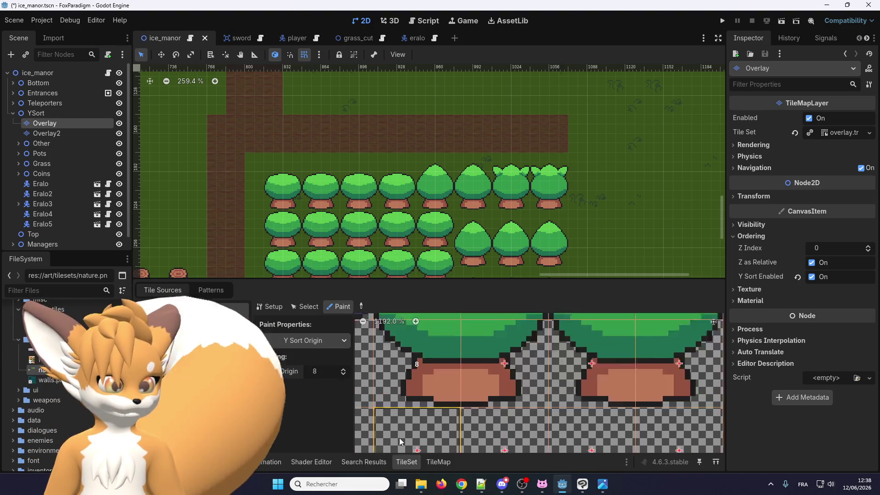
{"action": "scroll", "coordinate": [498, 389], "scroll_direction": "down", "scroll_amount": 2}
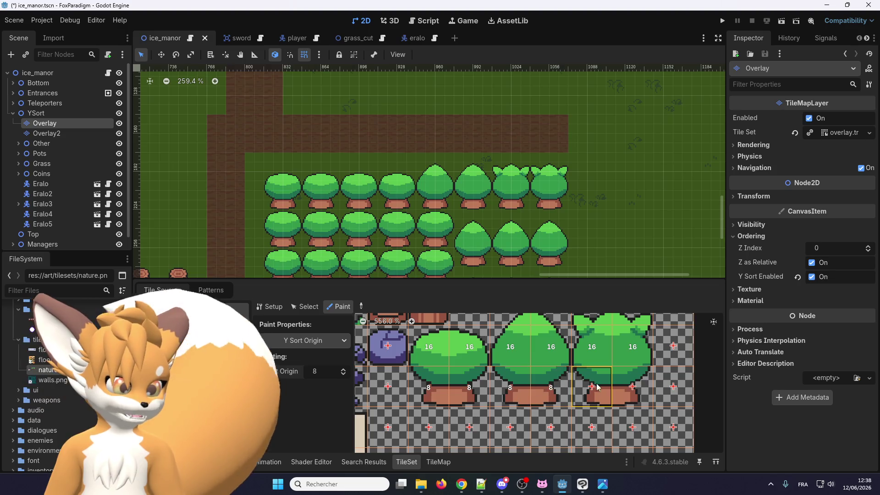
{"action": "scroll", "coordinate": [585, 404], "scroll_direction": "down", "scroll_amount": 2}
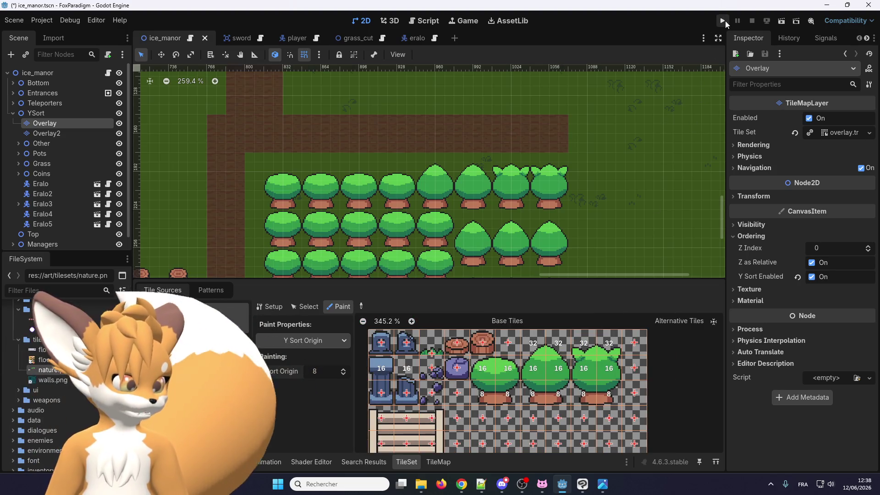
{"action": "left_click", "coordinate": [725, 21]}
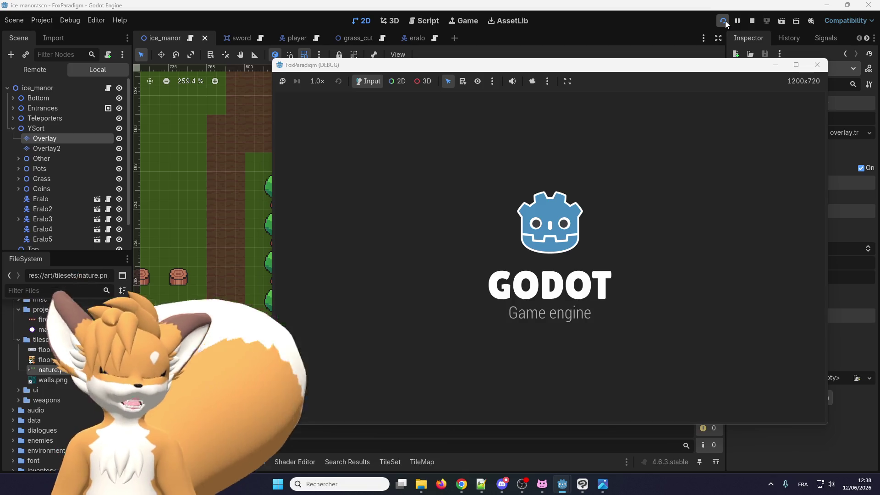
- Enter gameplay and walk the player down-right along the dirt path into the tree rows
{"action": "key", "text": "Return"}
{"action": "key", "text": "Return"}
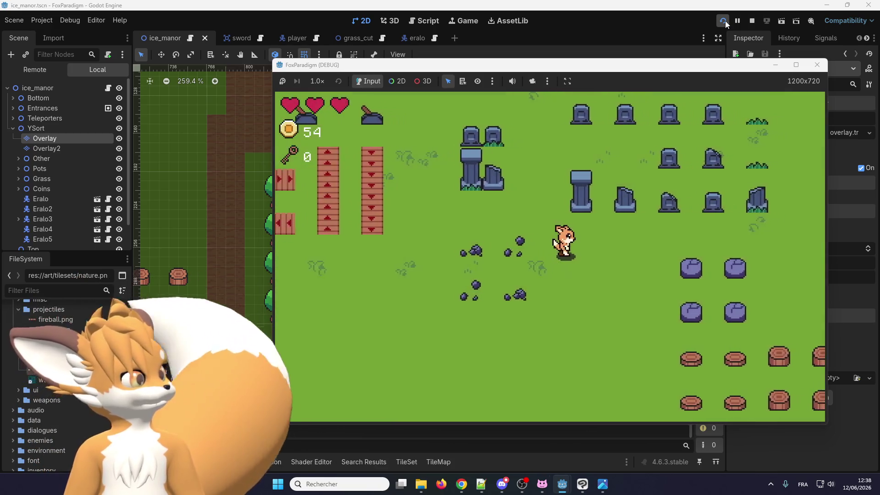
{"action": "key", "text": "Right"}
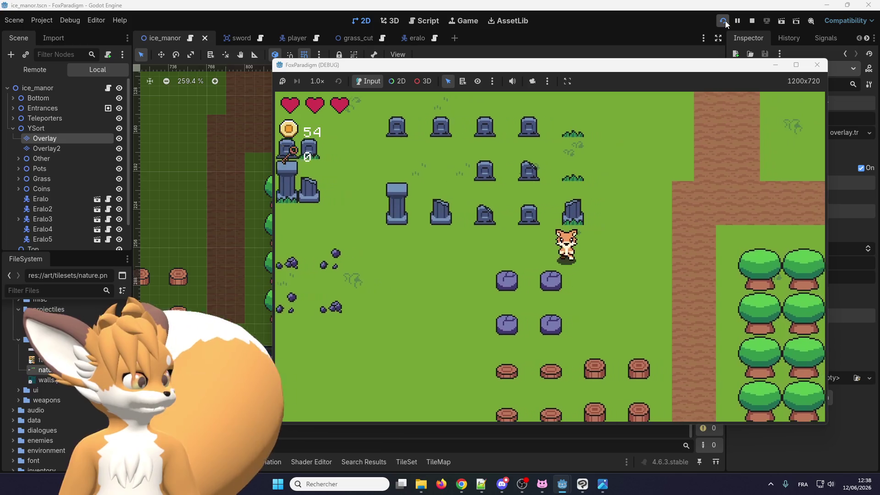
{"action": "key", "text": "Right"}
{"action": "key", "text": "Down"}
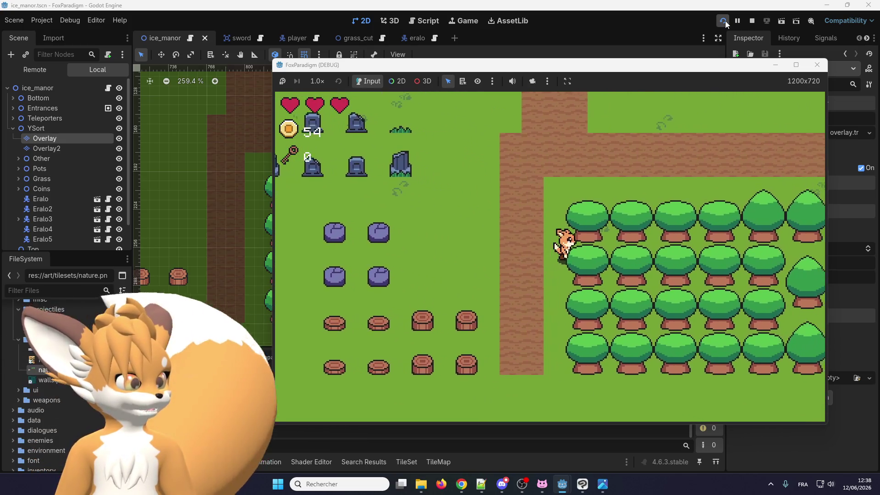
{"action": "key", "text": "Right"}
{"action": "key", "text": "Down"}
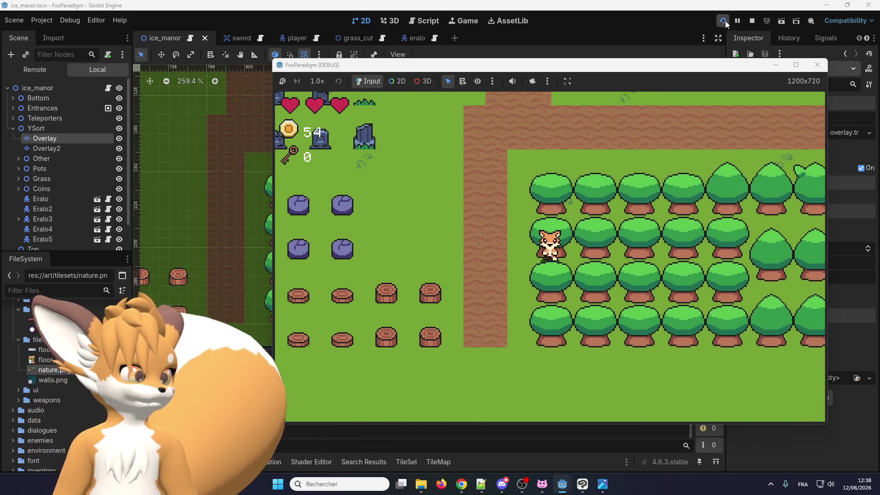
{"action": "key", "text": "Down"}
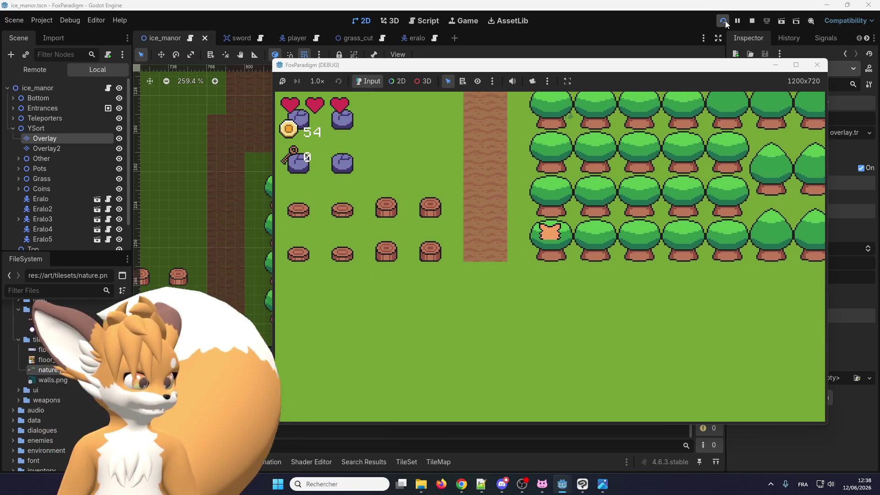
- Move the player up behind and back out of the tree rows, then stop the game
{"action": "key", "text": "Left"}
{"action": "key", "text": "Down"}
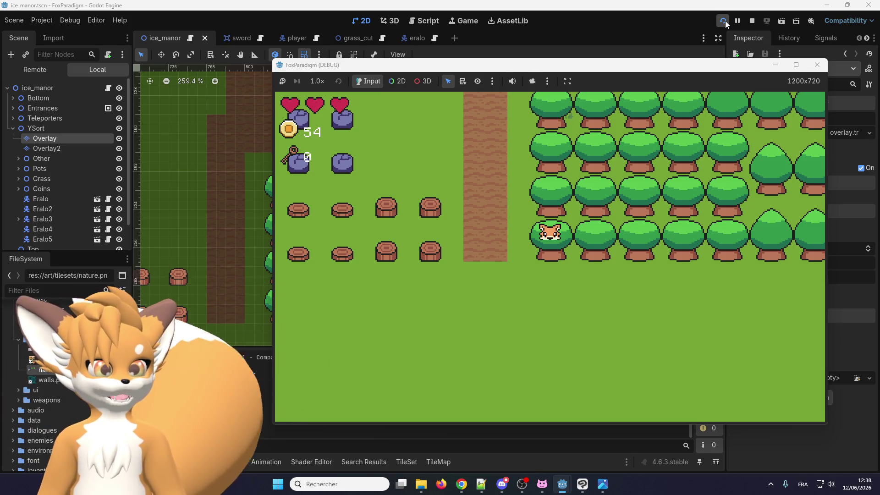
{"action": "key", "text": "Up"}
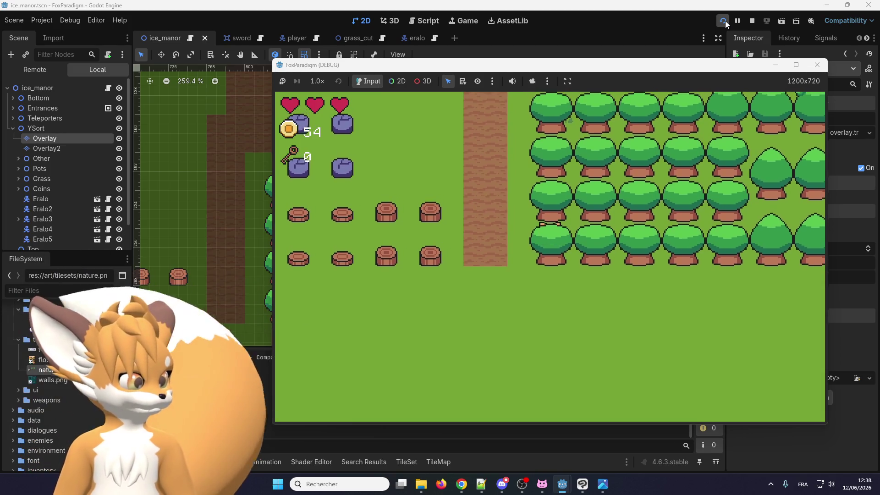
{"action": "key", "text": "Up"}
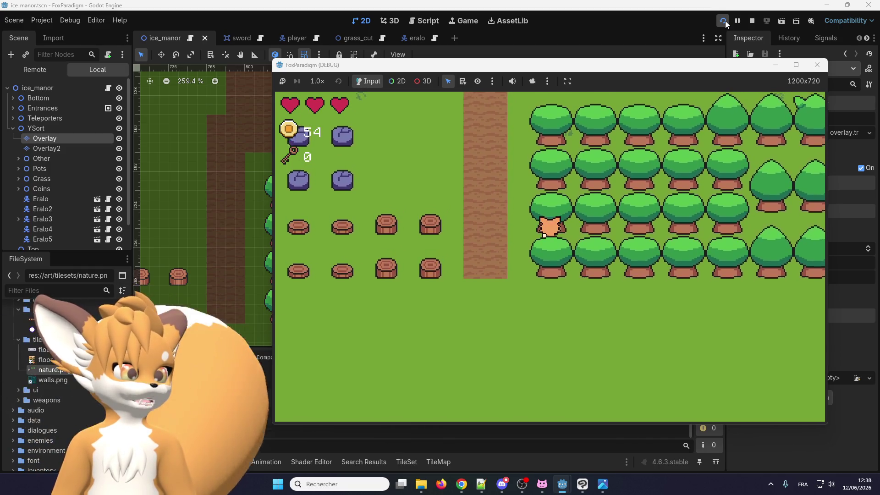
{"action": "key", "text": "Down"}
{"action": "key", "text": "Up"}
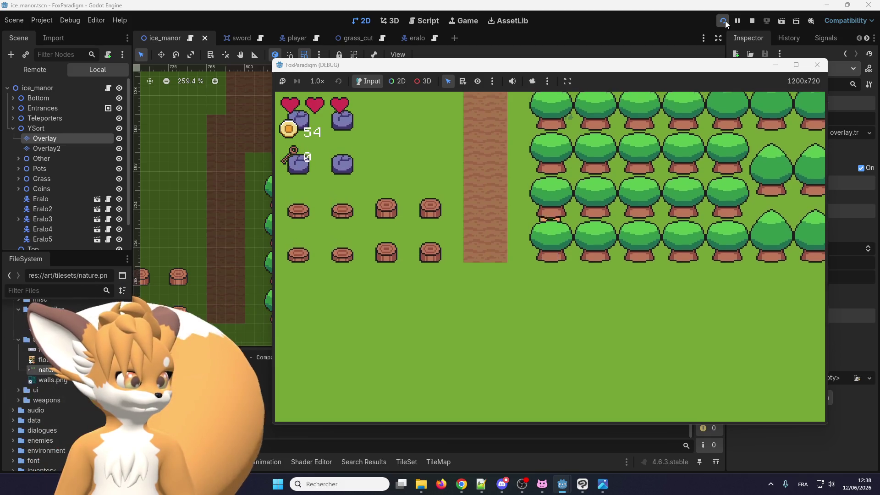
{"action": "key", "text": "Down"}
{"action": "key", "text": "Down"}
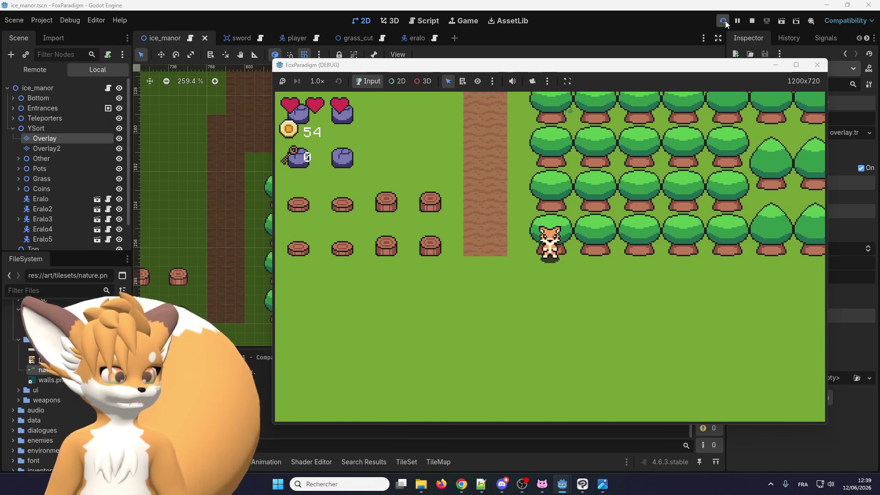
{"action": "left_click", "coordinate": [823, 68]}
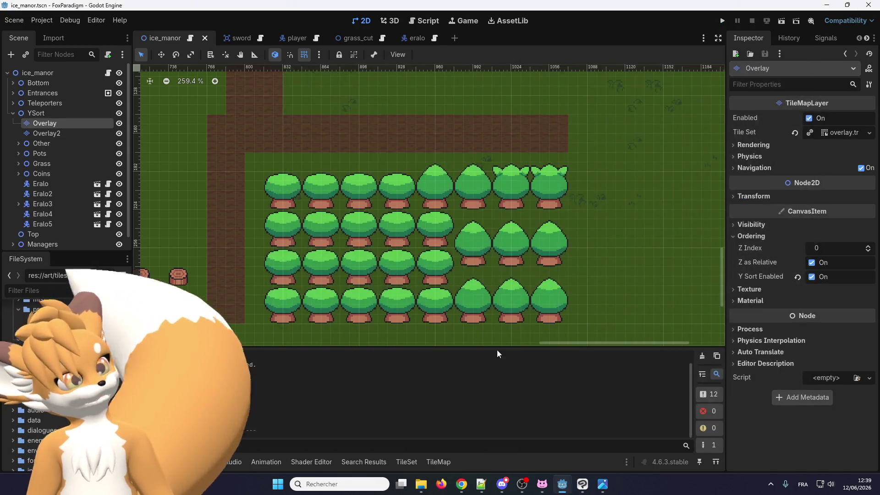
- Paint a Y Sort Origin of 24 onto the middle bush tiles
{"action": "left_click", "coordinate": [417, 461]}
{"action": "scroll", "coordinate": [497, 398], "scroll_direction": "up", "scroll_amount": 3}
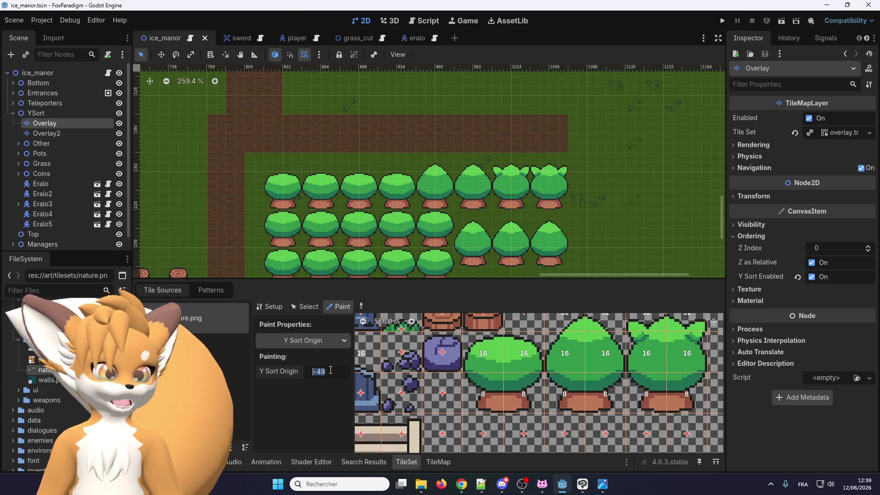
{"action": "type", "text": "24"}
{"action": "key", "text": "Return"}
{"action": "left_click", "coordinate": [482, 354]}
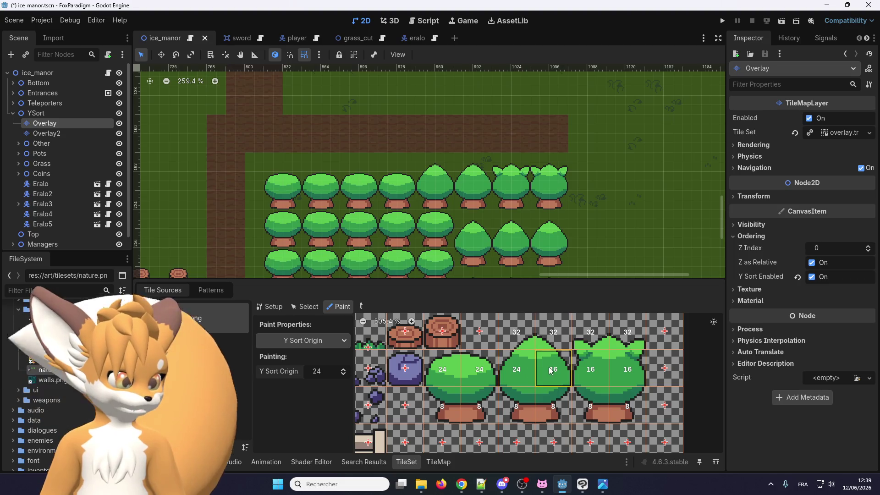
{"action": "left_click_drag", "start_coordinate": [551, 371], "coordinate": [631, 373]}
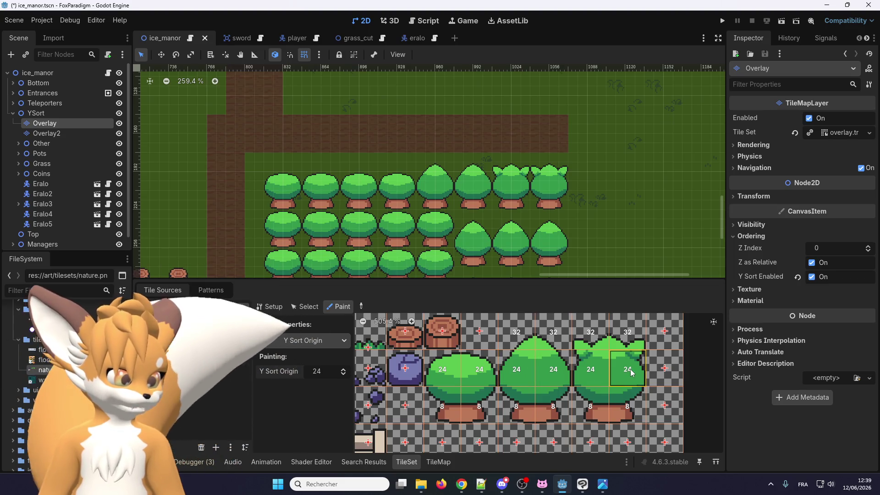
- Paint Y Sort Origin 40 onto the four top-row tiles, then save and relaunch with F5
{"action": "left_click", "coordinate": [316, 371]}
{"action": "type", "text": "40"}
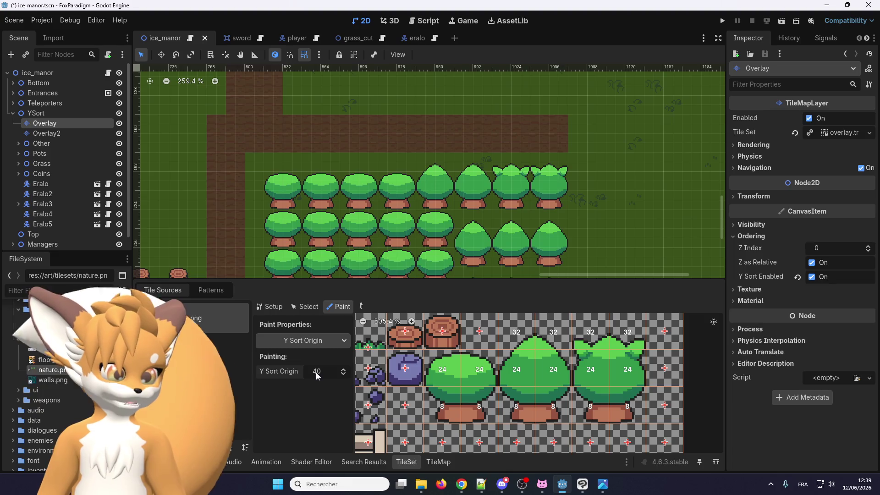
{"action": "left_click_drag", "start_coordinate": [519, 331], "coordinate": [626, 331]}
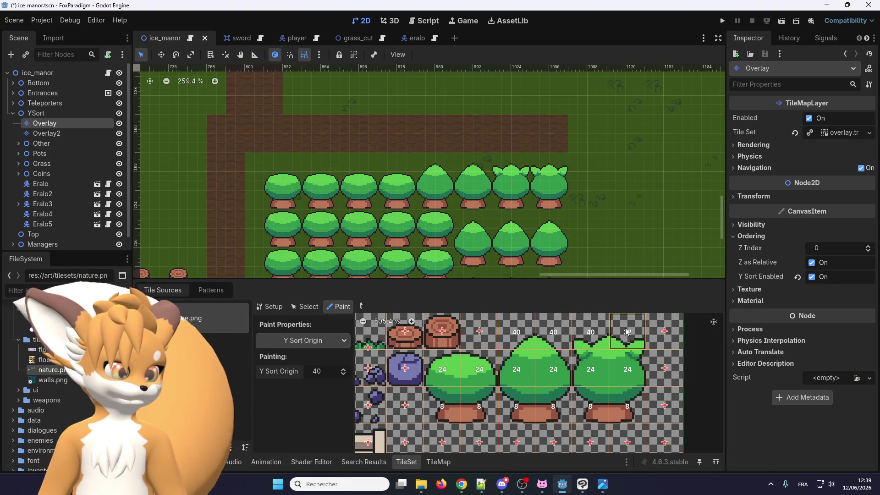
{"action": "left_click", "coordinate": [627, 331]}
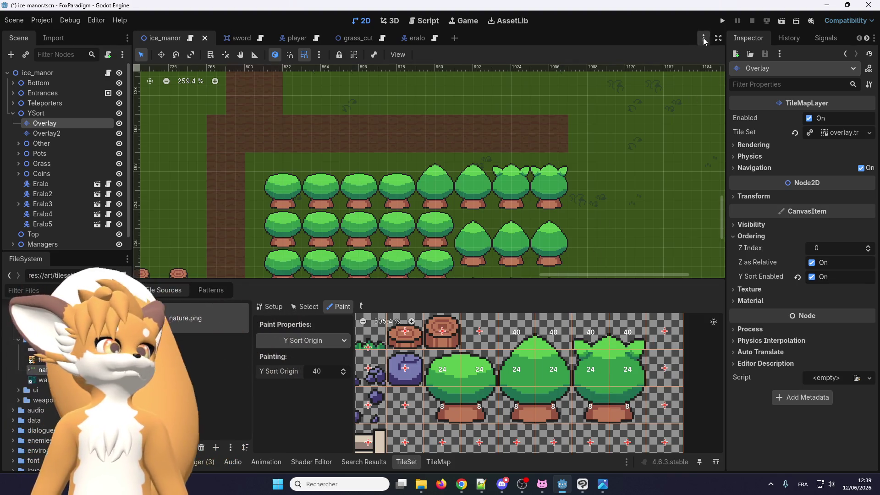
{"action": "key", "text": "F5"}
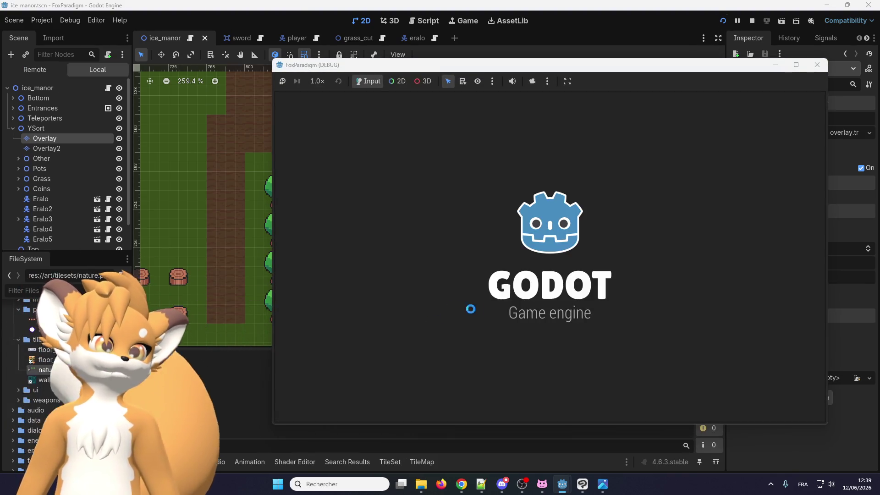
- Skip the title screens and walk the fox down the dirt path and behind the trees
{"action": "key", "text": "Return"}
{"action": "key", "text": "Return"}
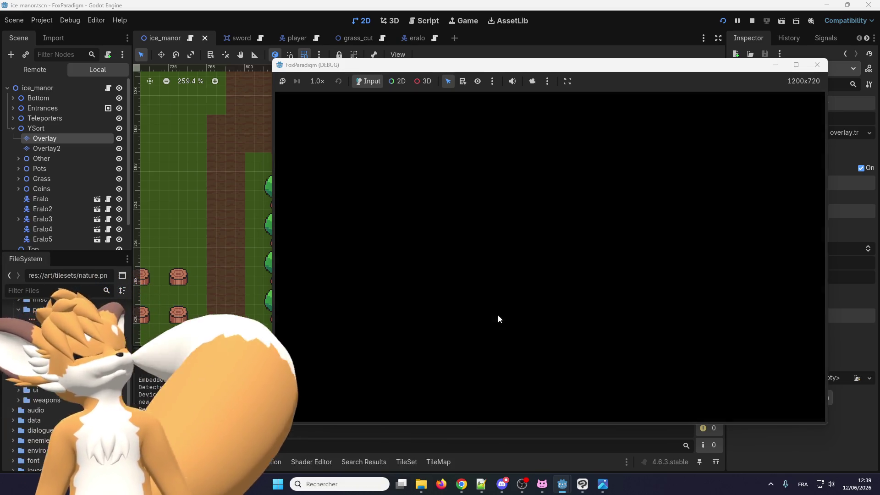
{"action": "key", "text": "Right"}
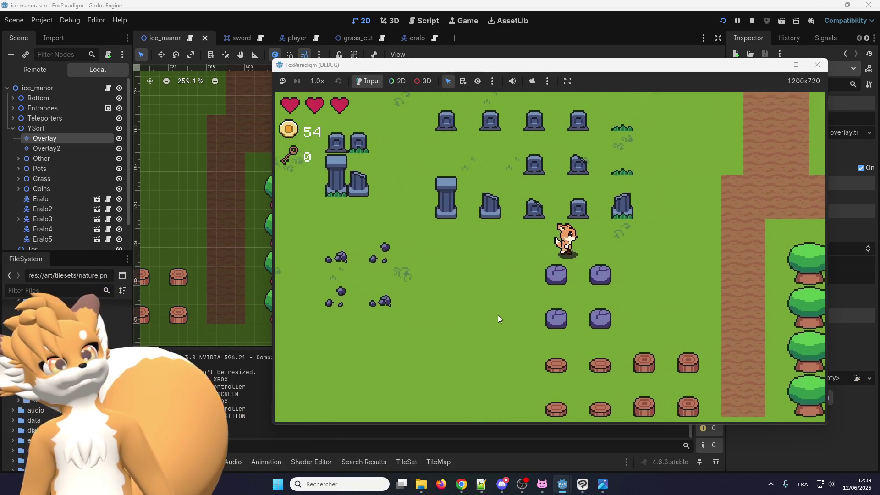
{"action": "key", "text": "Down"}
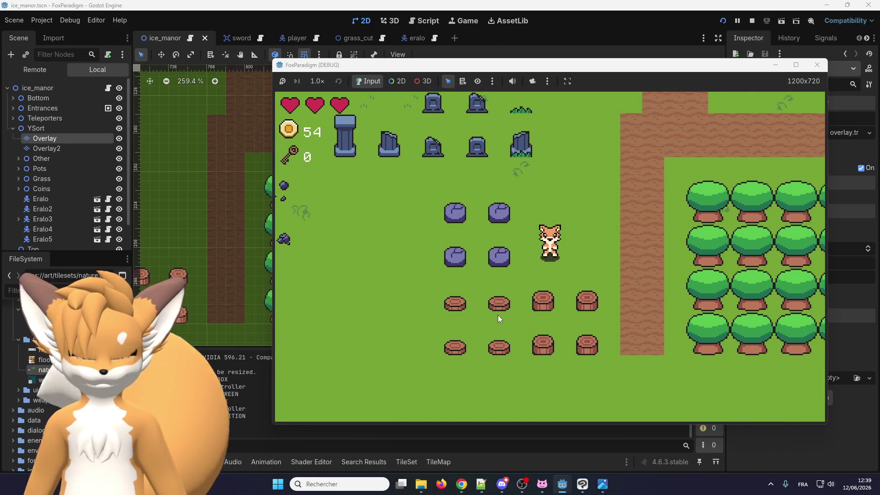
{"action": "key", "text": "Right"}
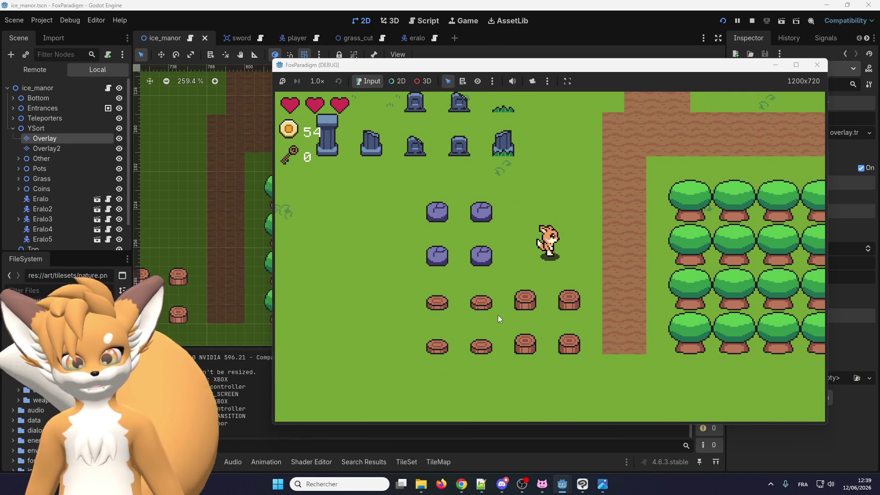
{"action": "key", "text": "Down"}
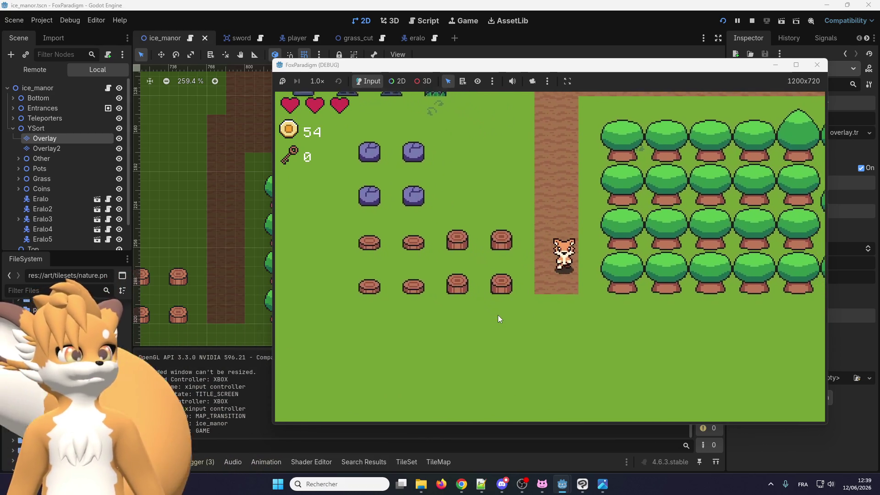
{"action": "key", "text": "Right"}
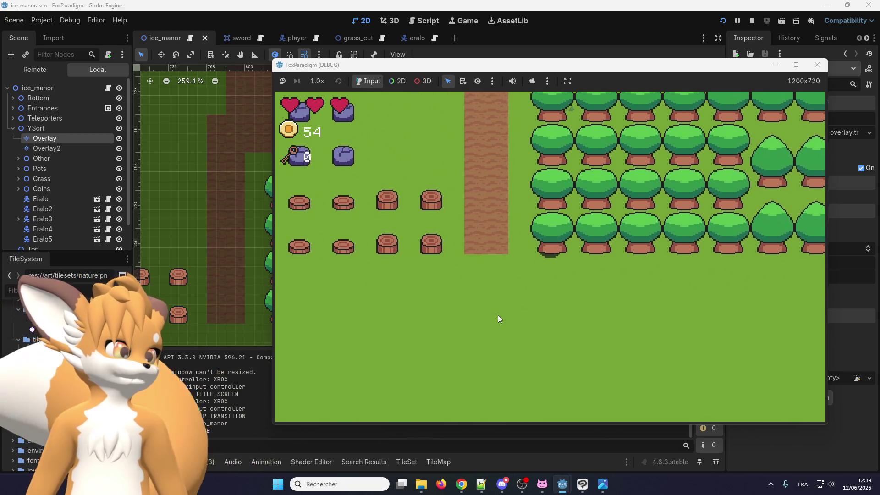
{"action": "key", "text": "Up"}
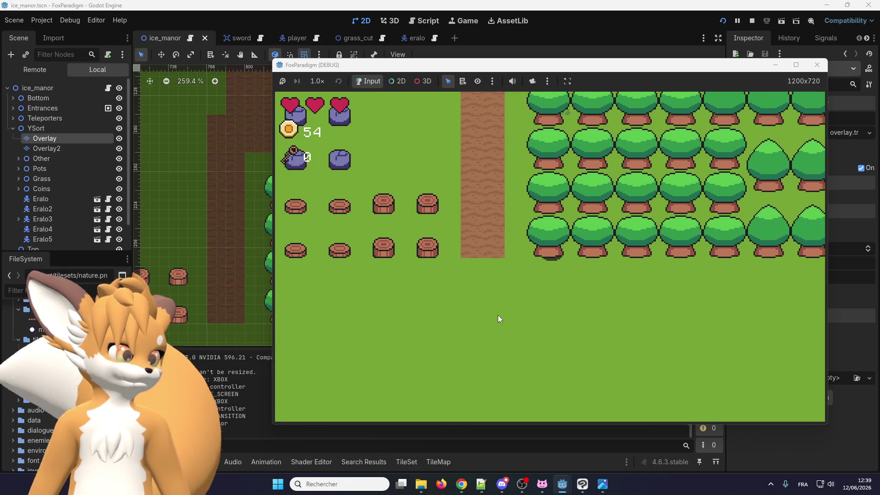
{"action": "key", "text": "Left"}
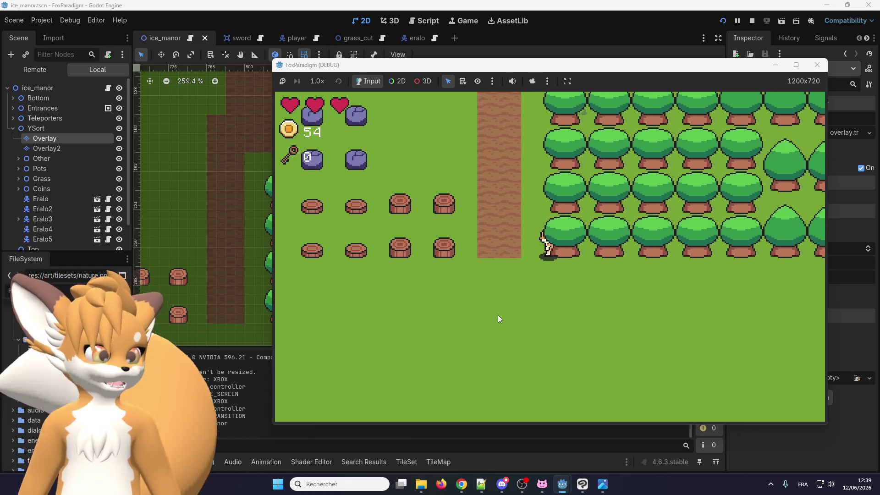
{"action": "key", "text": "Up"}
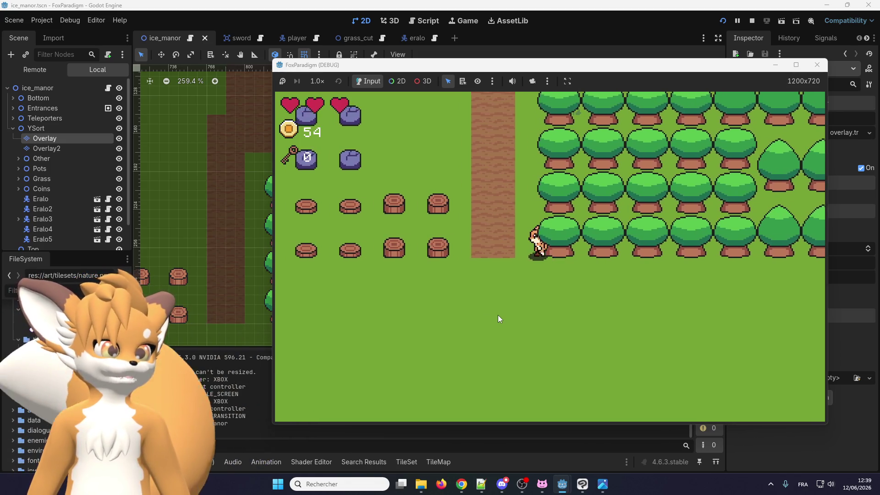
{"action": "key", "text": "Up"}
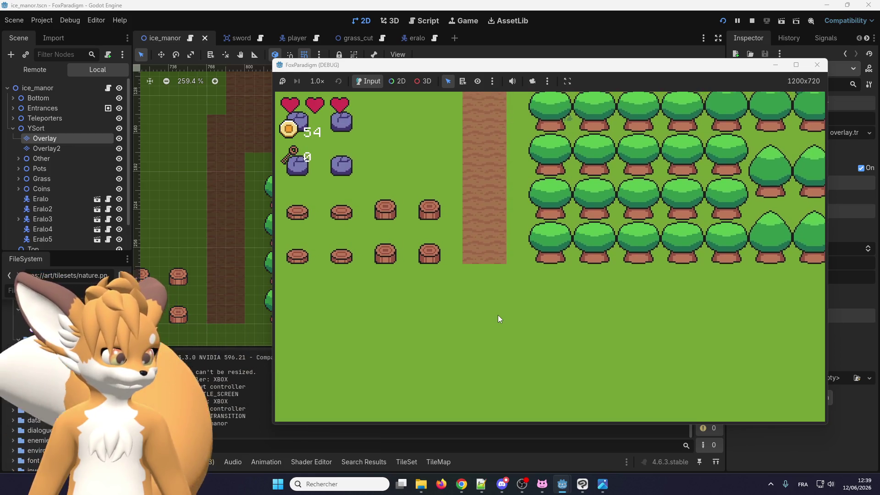
{"action": "key", "text": "Down"}
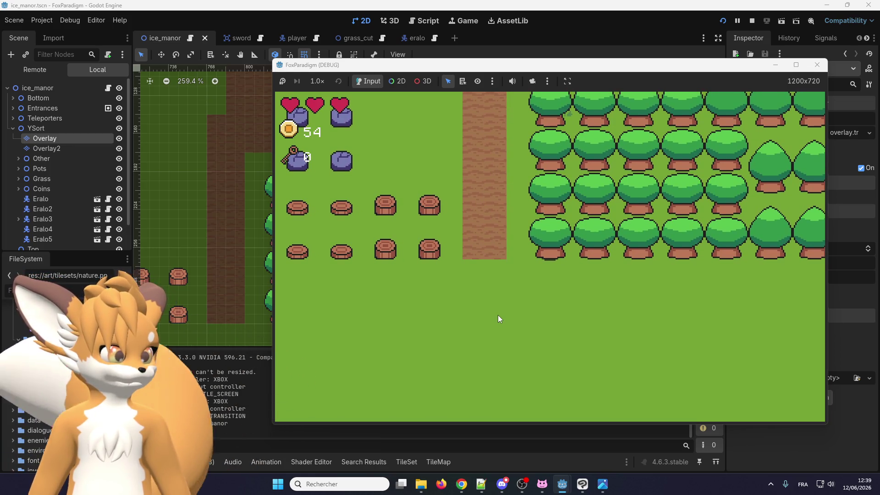
- Walk the fox in and out between the tree rows to check sorting, then stop the game
{"action": "key", "text": "Up"}
{"action": "key", "text": "Up"}
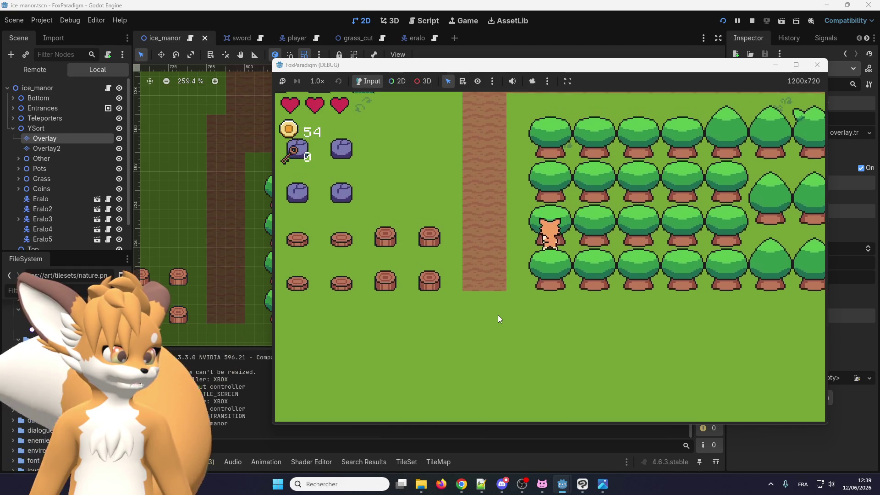
{"action": "key", "text": "Right"}
{"action": "key", "text": "Right"}
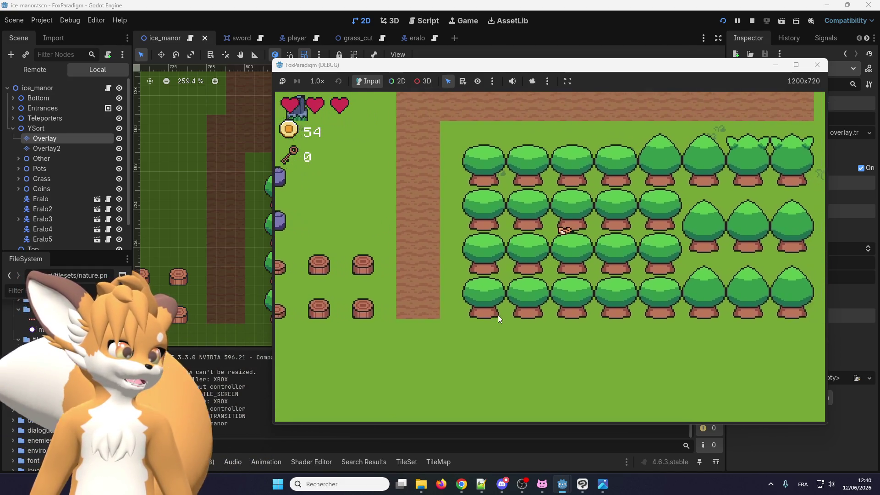
{"action": "key", "text": "Up"}
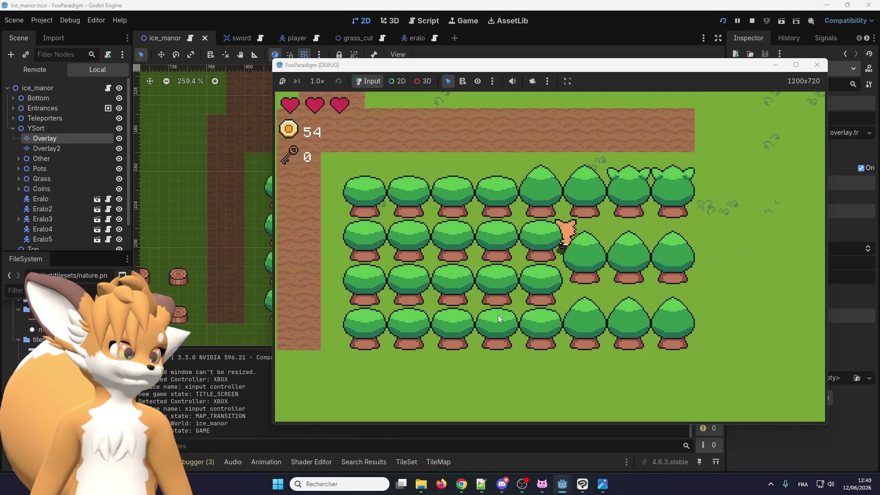
{"action": "key", "text": "Up"}
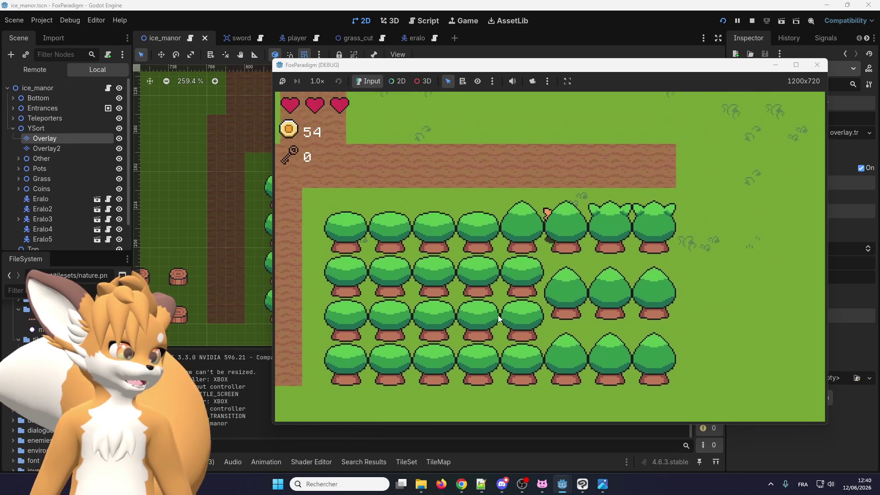
{"action": "key", "text": "Down"}
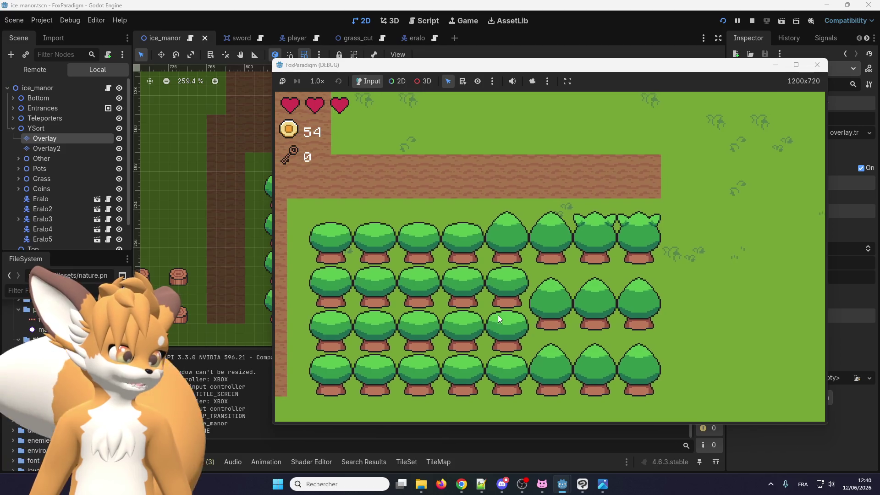
{"action": "key", "text": "Right"}
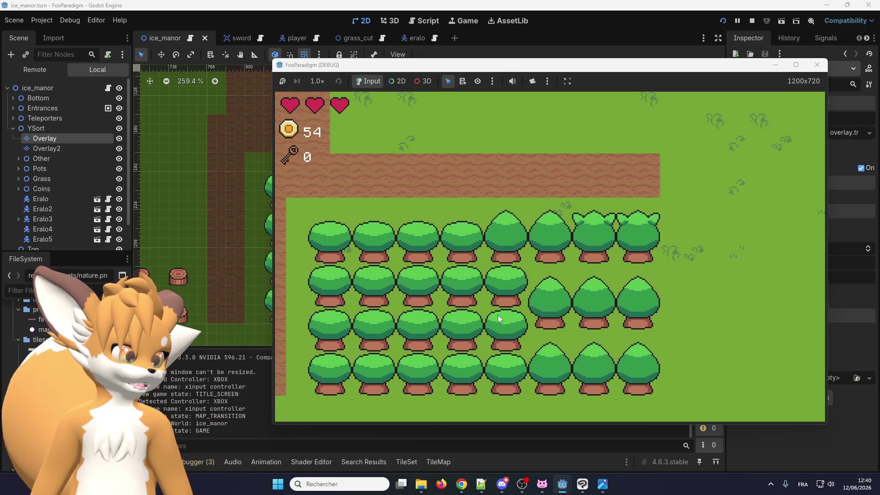
{"action": "key", "text": "Down"}
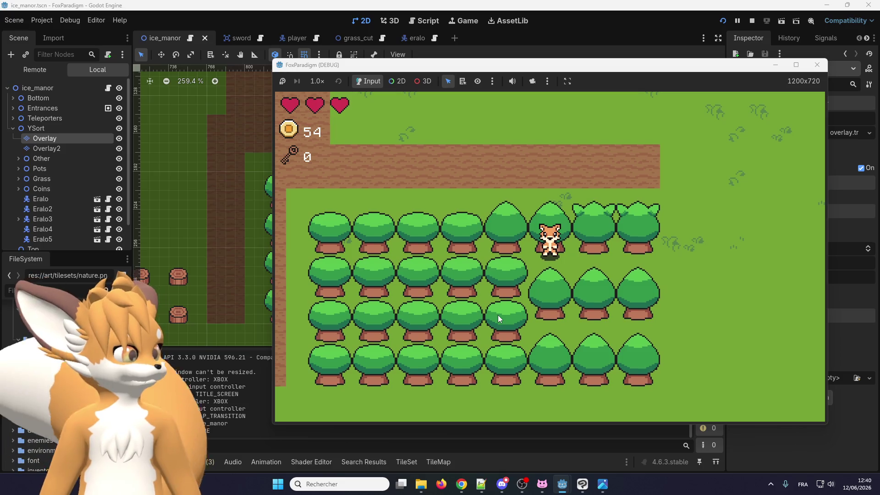
{"action": "key", "text": "Up"}
{"action": "key", "text": "Up"}
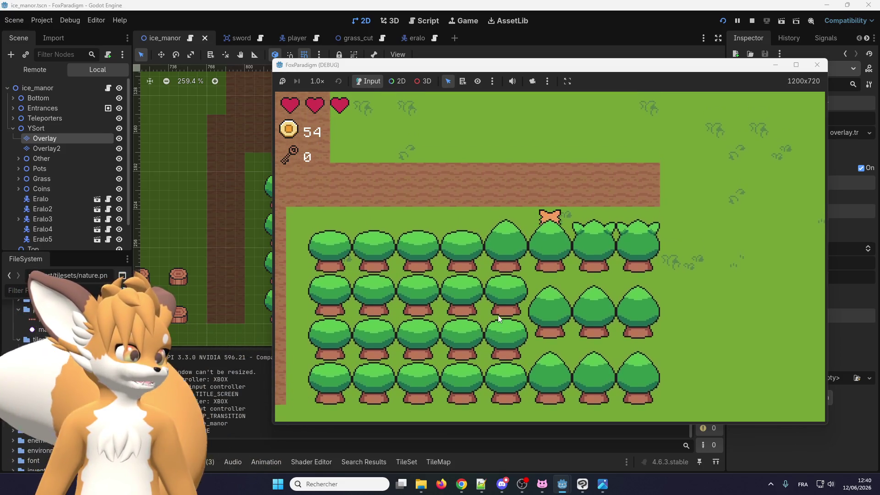
{"action": "key", "text": "Down"}
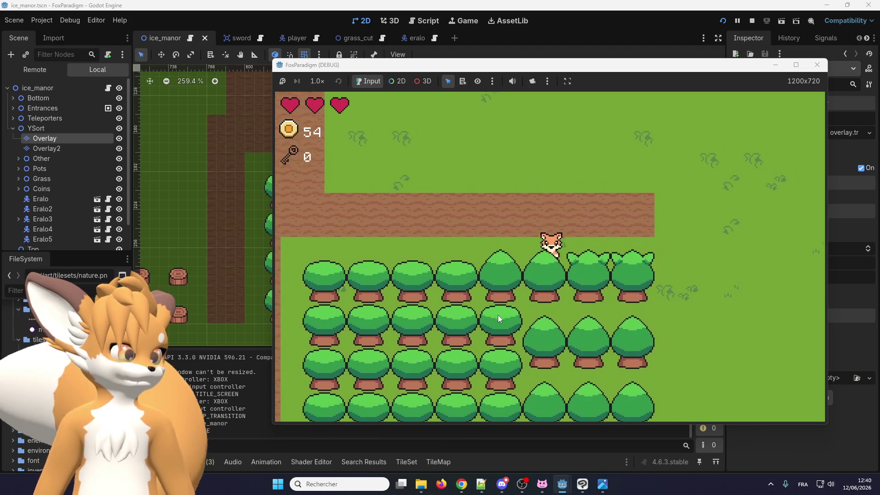
{"action": "key", "text": "Left"}
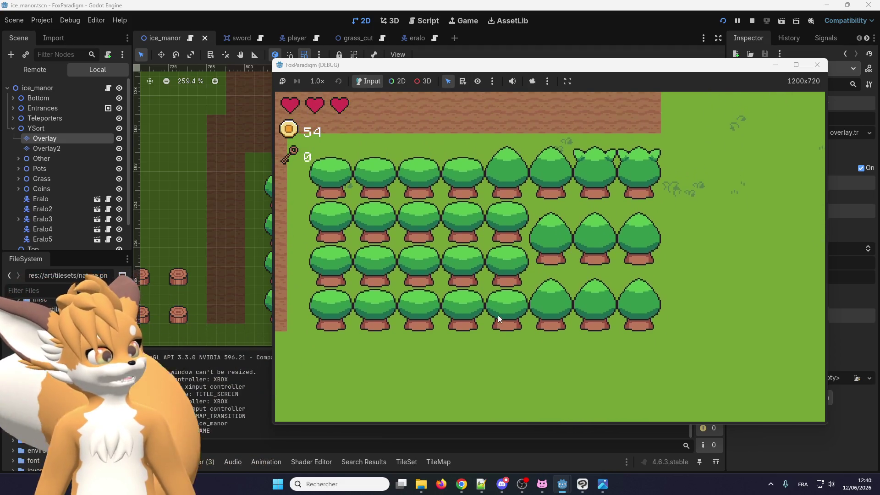
{"action": "key", "text": "Up"}
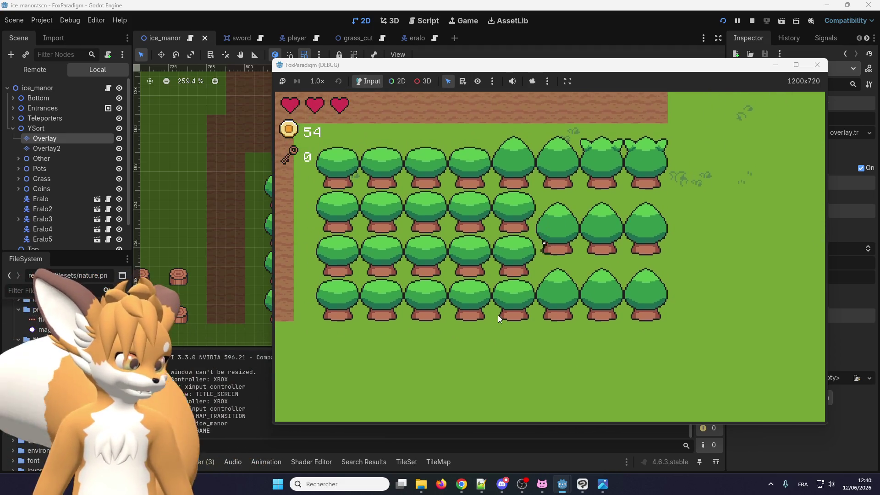
{"action": "left_click", "coordinate": [818, 65]}
- Bring up the nature.png TileSet editor set to paint Y Sort Origin
{"action": "scroll", "coordinate": [421, 204], "scroll_direction": "down", "scroll_amount": 2}
{"action": "scroll", "coordinate": [412, 206], "scroll_direction": "down", "scroll_amount": 2}
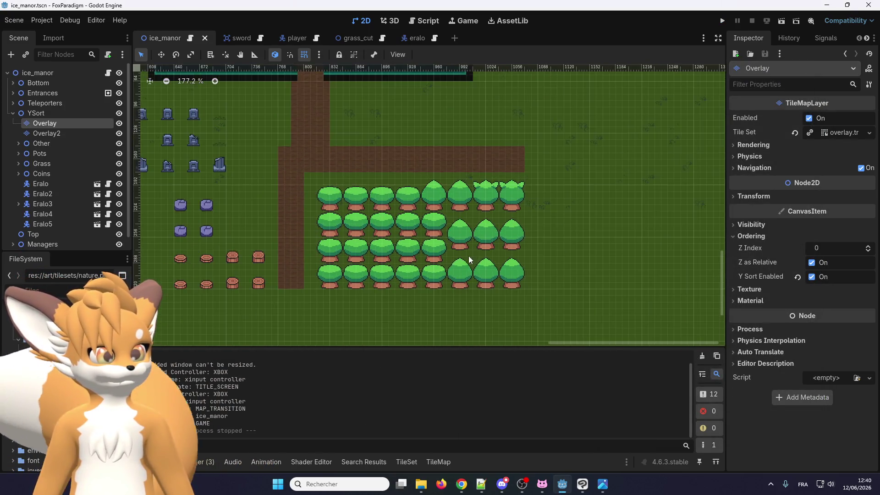
{"action": "scroll", "coordinate": [389, 229], "scroll_direction": "down", "scroll_amount": 2}
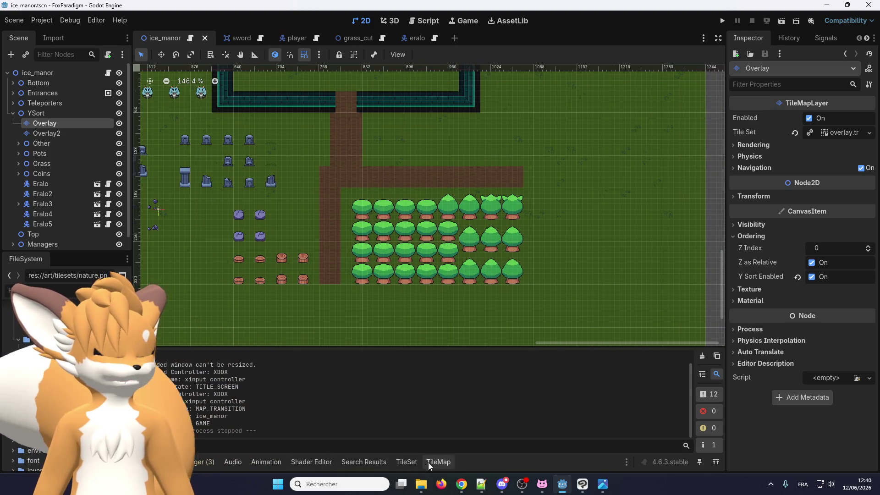
{"action": "left_click", "coordinate": [438, 462]}
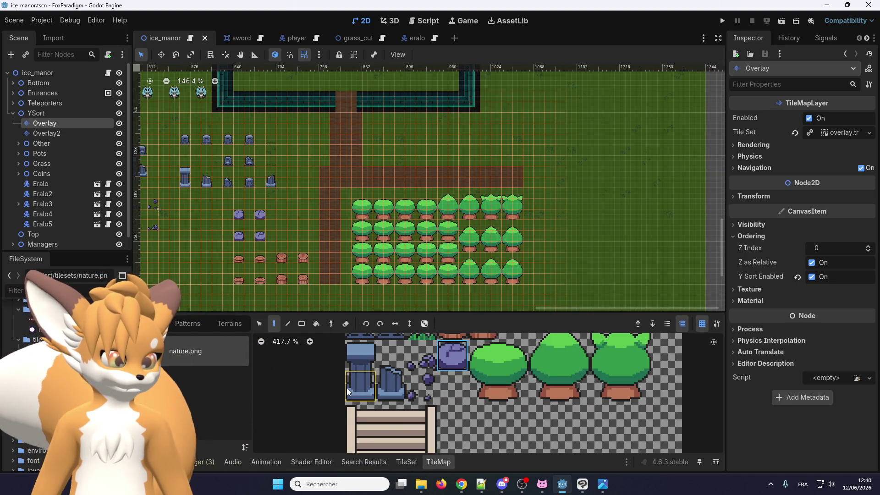
{"action": "left_click", "coordinate": [407, 463]}
{"action": "scroll", "coordinate": [403, 361], "scroll_direction": "down", "scroll_amount": 8}
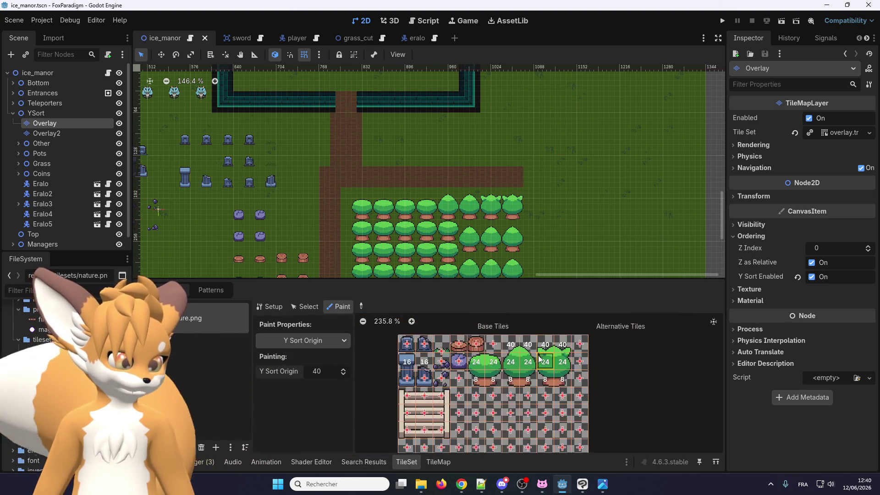
{"action": "scroll", "coordinate": [417, 358], "scroll_direction": "up", "scroll_amount": 8}
{"action": "scroll", "coordinate": [426, 356], "scroll_direction": "down", "scroll_amount": 3}
{"action": "scroll", "coordinate": [430, 356], "scroll_direction": "up", "scroll_amount": 1}
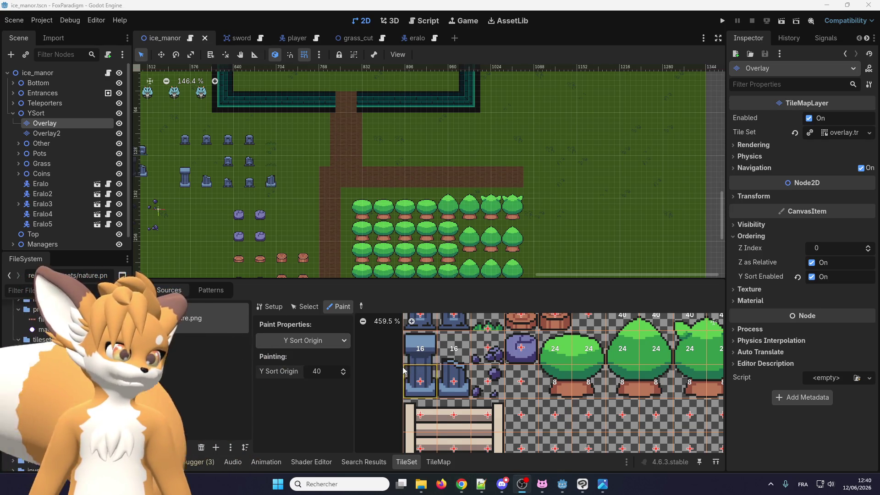
{"action": "scroll", "coordinate": [404, 370], "scroll_direction": "up", "scroll_amount": 1}
- Paint Y Sort Origin 24 onto the upper gravestone tiles and 8 onto lower cells
{"action": "left_click", "coordinate": [325, 371]}
{"action": "type", "text": "24"}
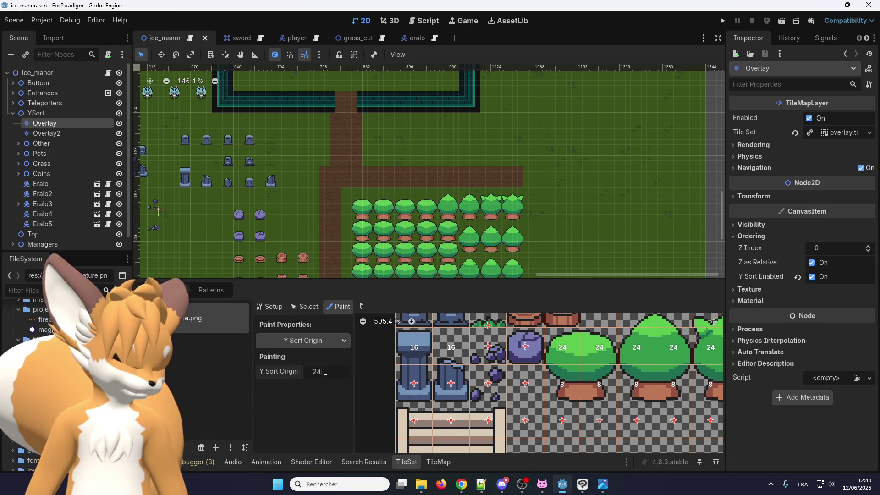
{"action": "left_click_drag", "start_coordinate": [415, 348], "coordinate": [458, 344]}
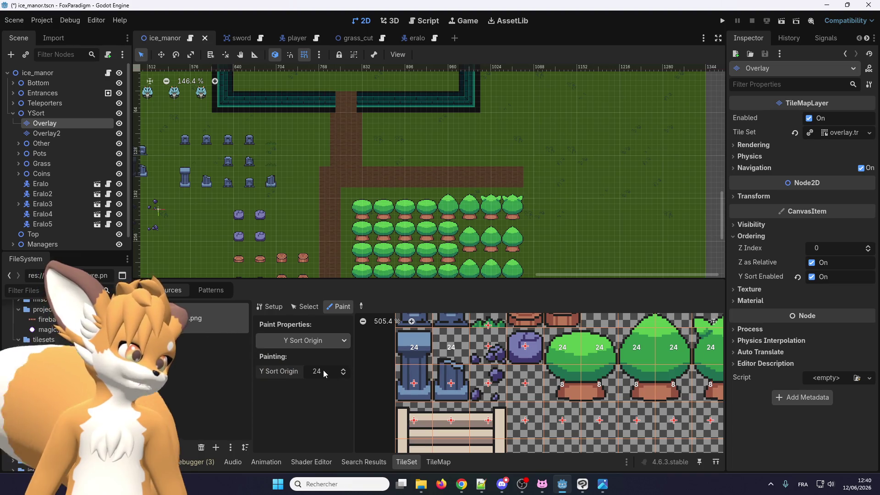
{"action": "type", "text": "8"}
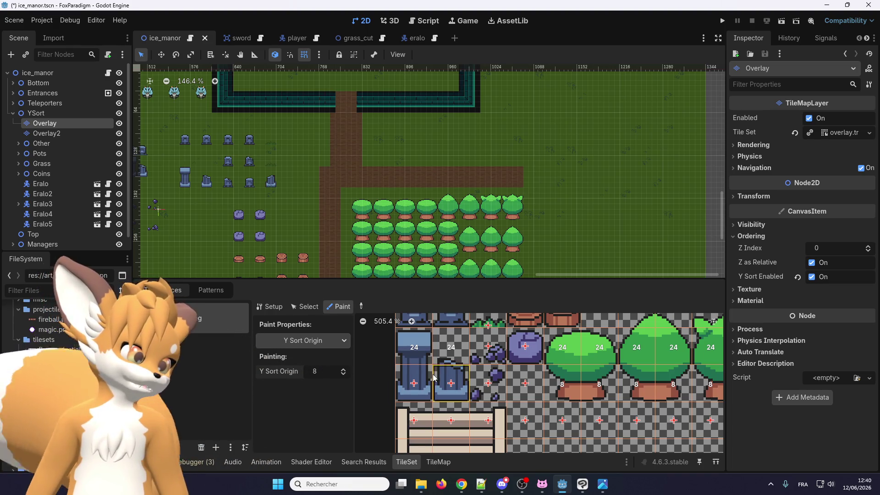
{"action": "left_click", "coordinate": [443, 383]}
{"action": "type", "text": "4"}
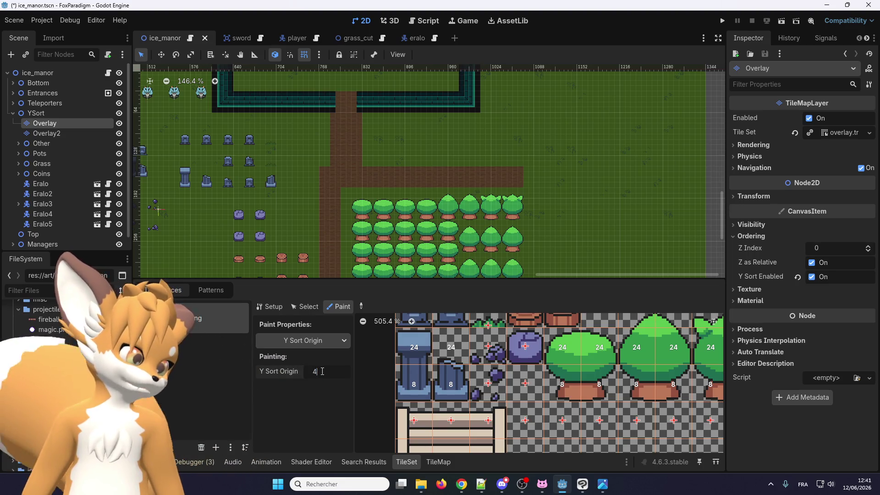
{"action": "left_click", "coordinate": [415, 384]}
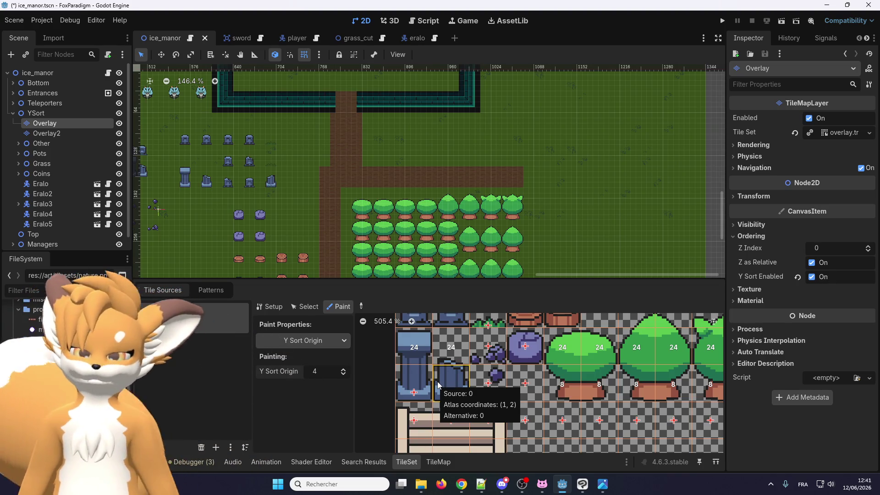
- Save and launch the game, then walk the fox around and behind the gravestone pillars
{"action": "key", "text": "F5"}
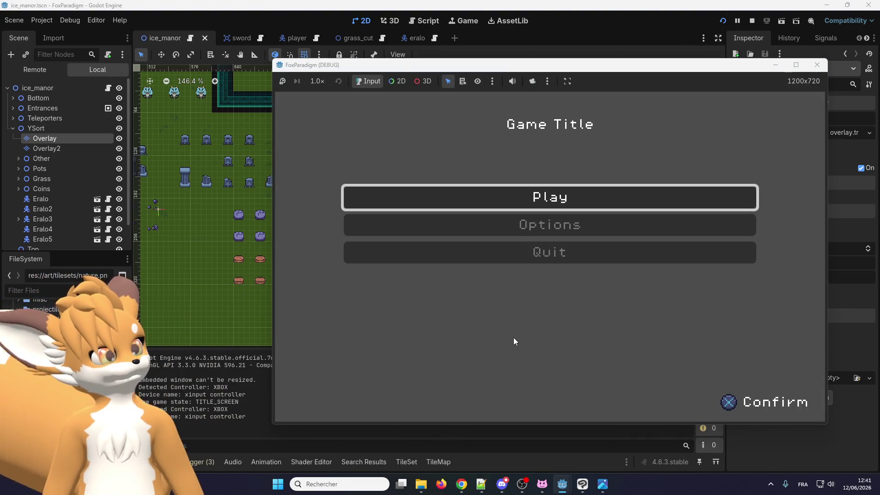
{"action": "key", "text": "Return"}
{"action": "key", "text": "Return"}
{"action": "key", "text": "Right"}
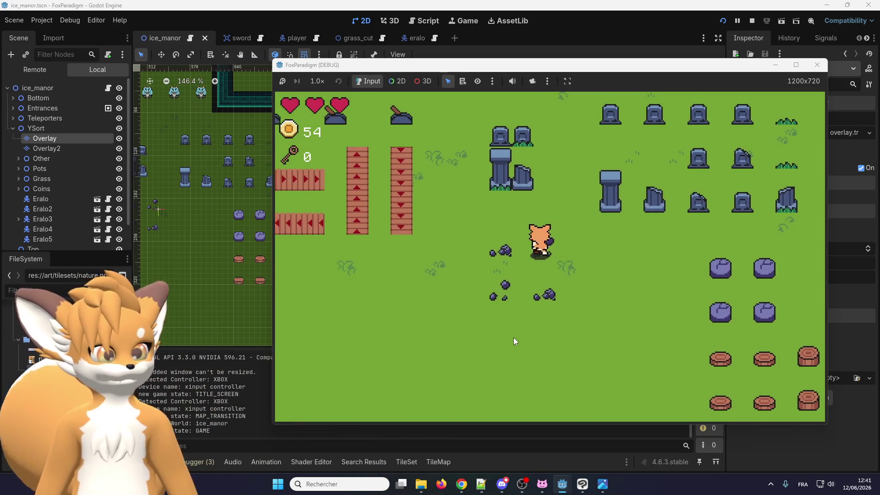
{"action": "key", "text": "Up"}
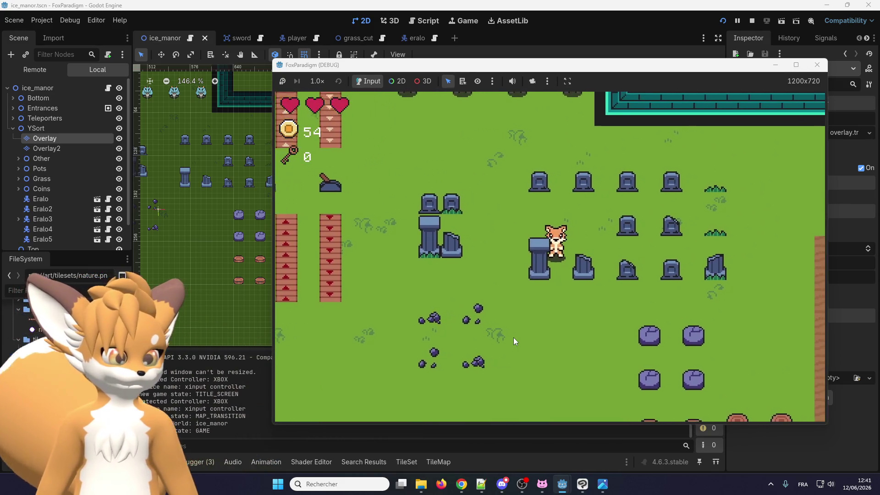
{"action": "key", "text": "Left"}
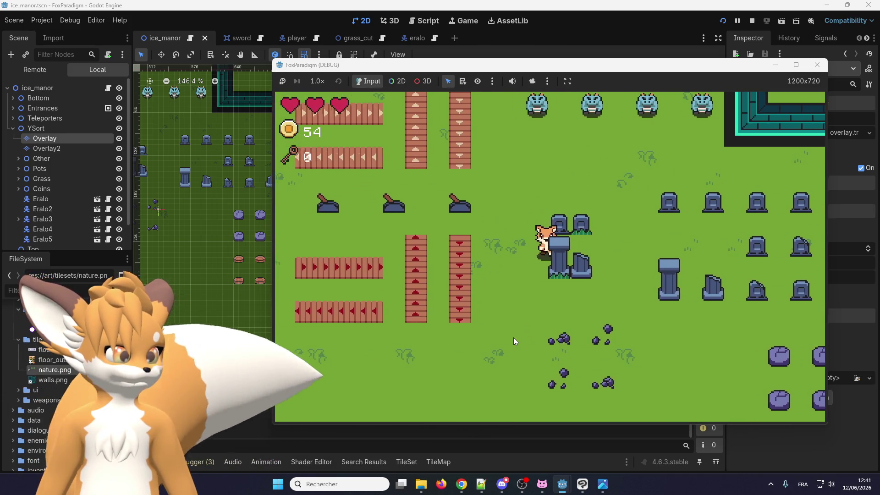
{"action": "key", "text": "Up"}
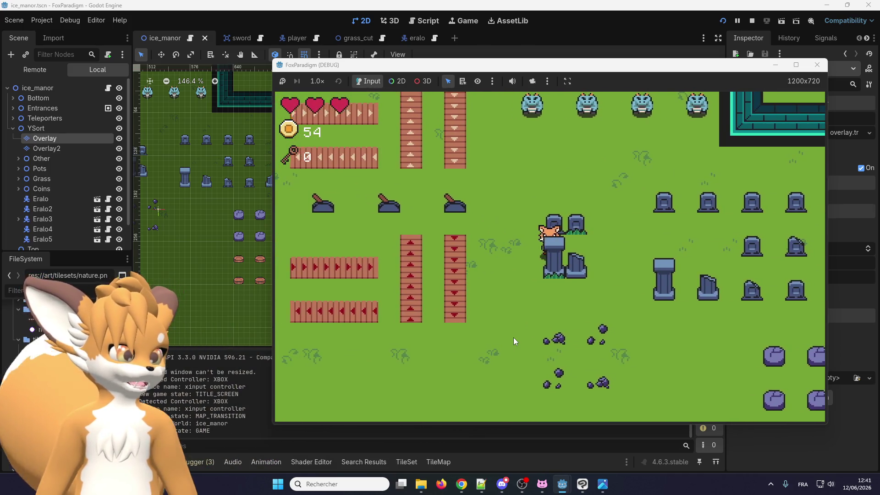
{"action": "key", "text": "Right"}
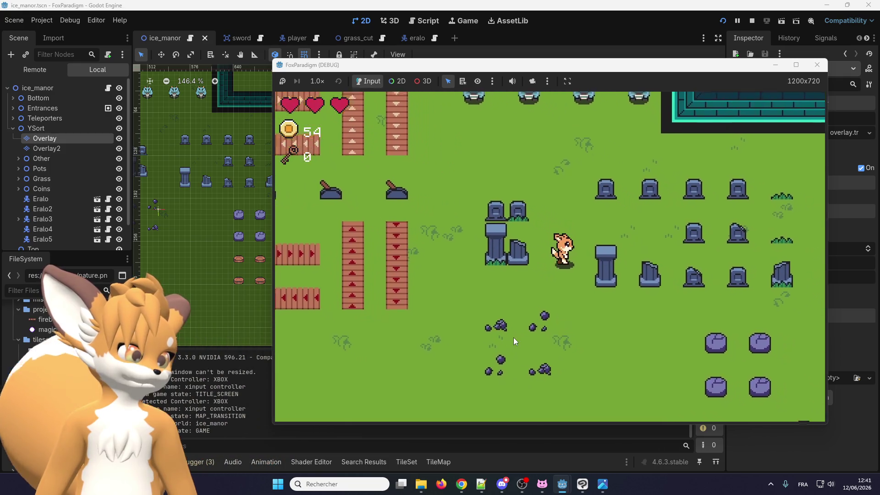
{"action": "key", "text": "Down"}
{"action": "key", "text": "Right"}
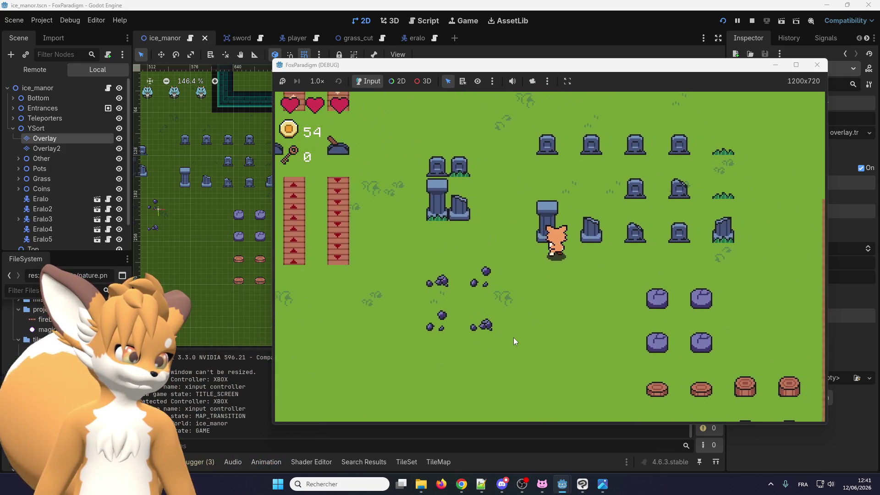
{"action": "key", "text": "Up"}
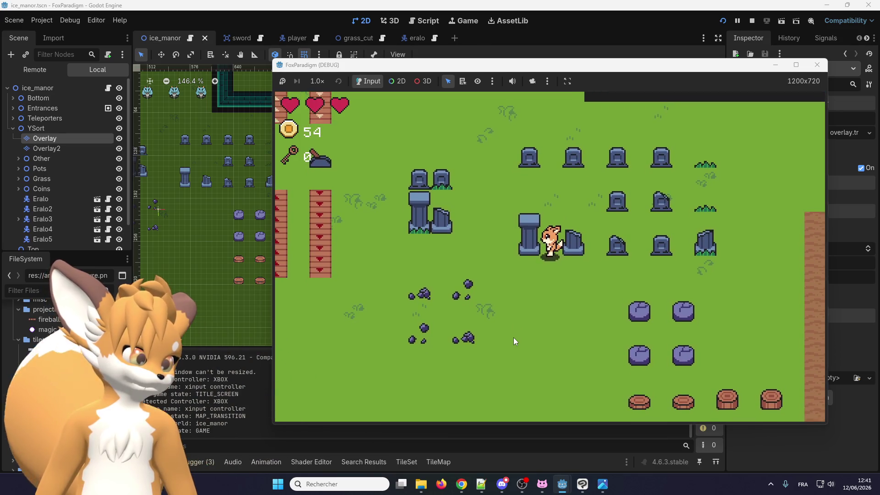
{"action": "key", "text": "Left"}
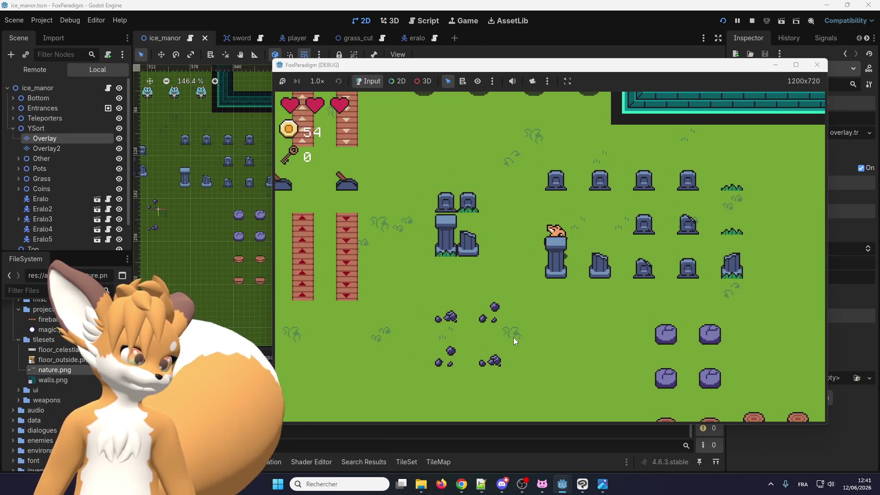
{"action": "key", "text": "Right"}
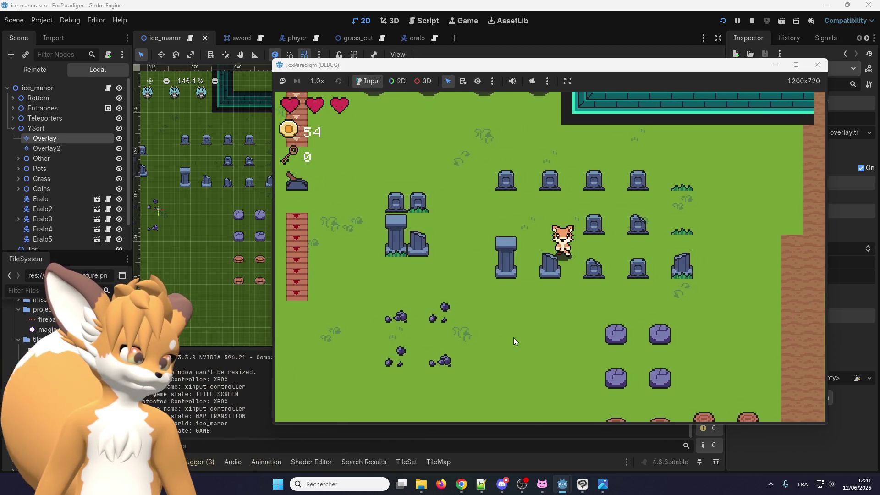
{"action": "key", "text": "Down"}
{"action": "key", "text": "Up"}
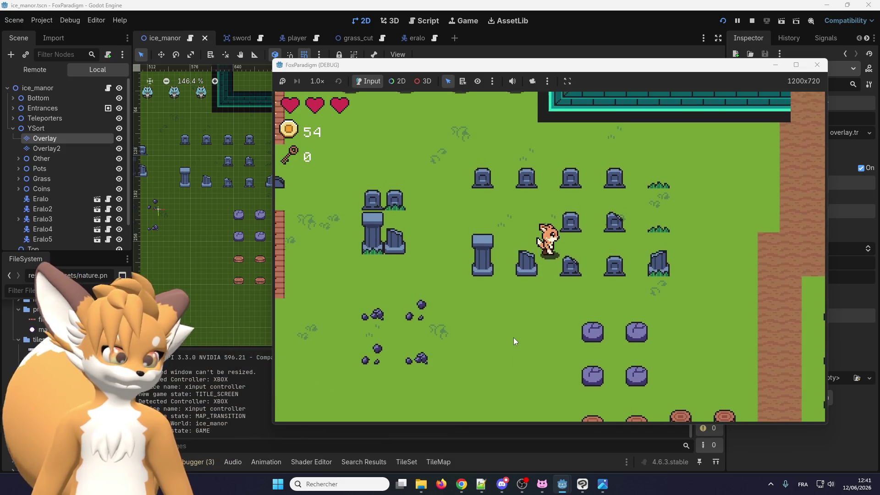
- Walk the fox through and behind the tree rows, then stop the game
{"action": "key", "text": "Right"}
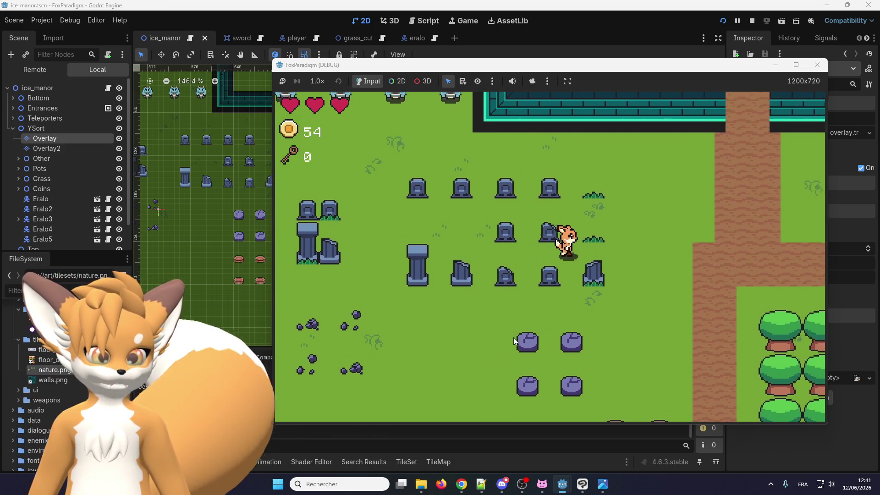
{"action": "key", "text": "Right"}
{"action": "key", "text": "Down"}
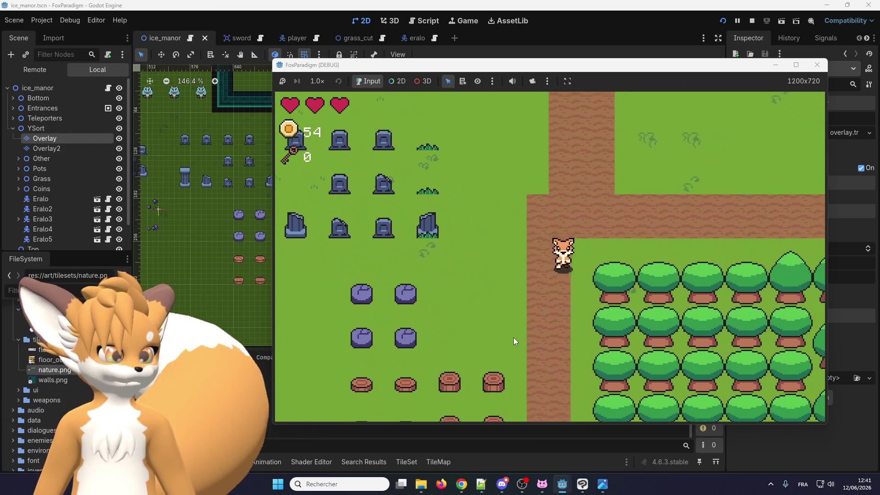
{"action": "key", "text": "Right"}
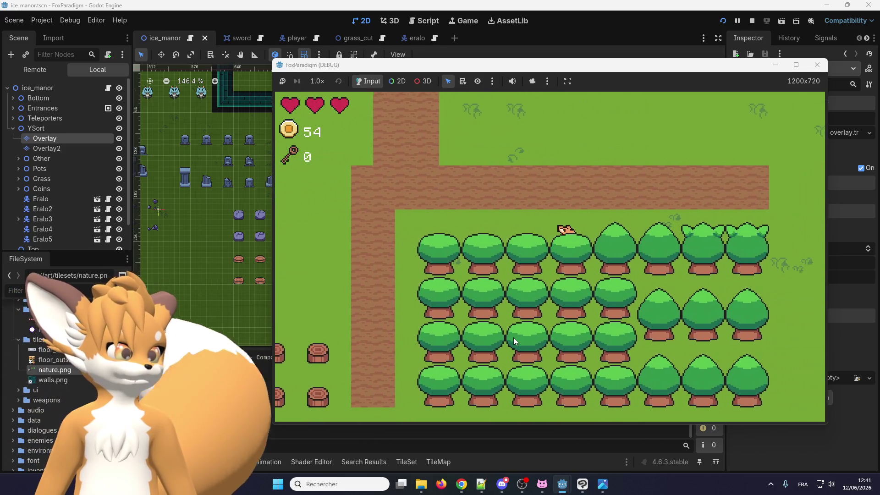
{"action": "key", "text": "Right"}
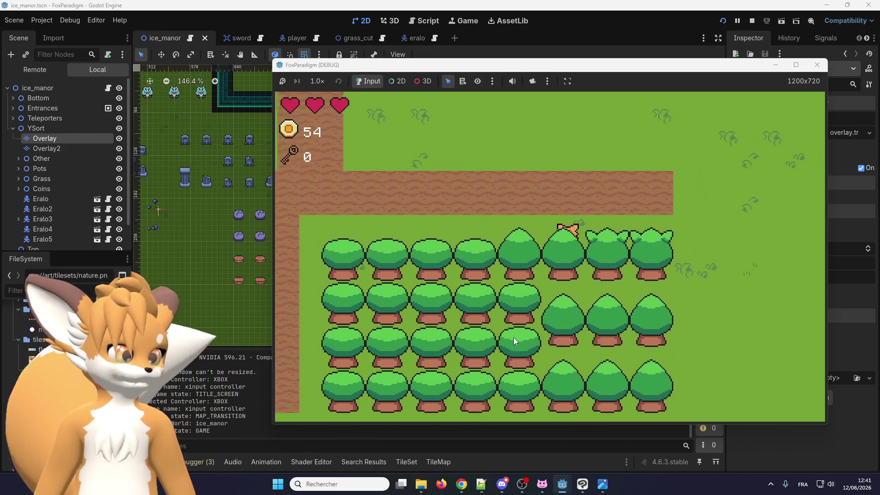
{"action": "key", "text": "Left"}
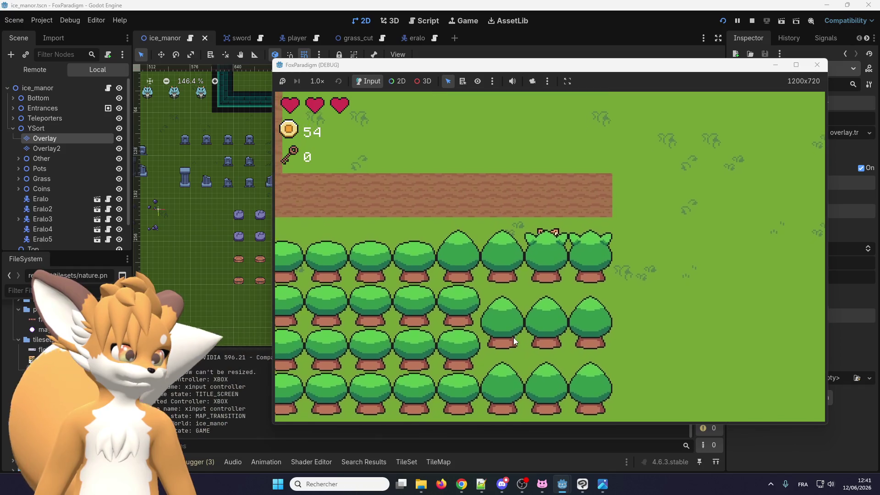
{"action": "key", "text": "Left"}
{"action": "key", "text": "Down"}
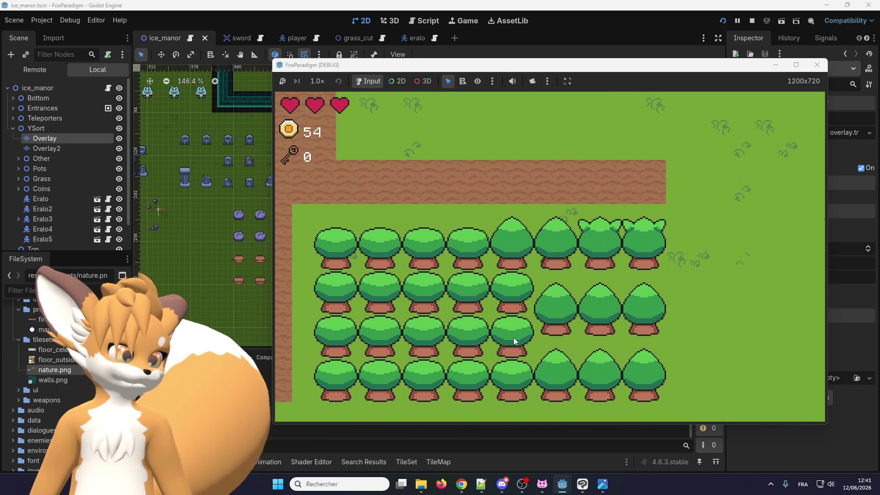
{"action": "key", "text": "Up"}
{"action": "key", "text": "Right"}
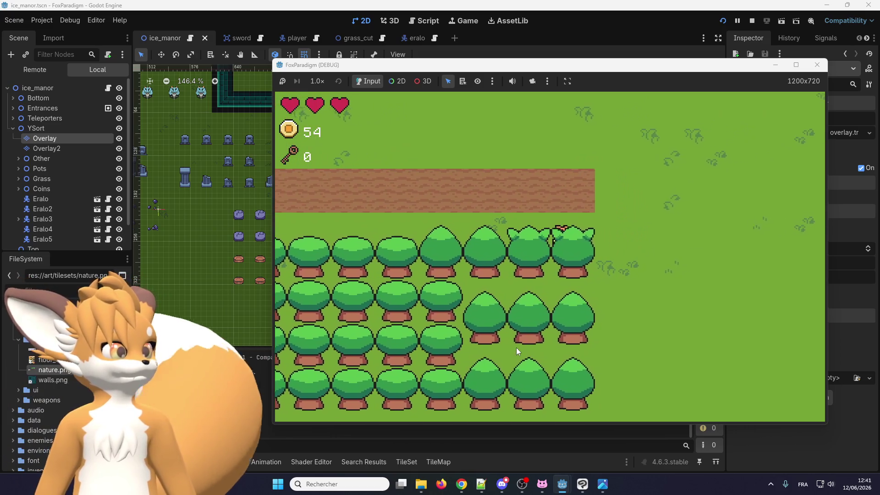
{"action": "key", "text": "Right"}
{"action": "key", "text": "Down"}
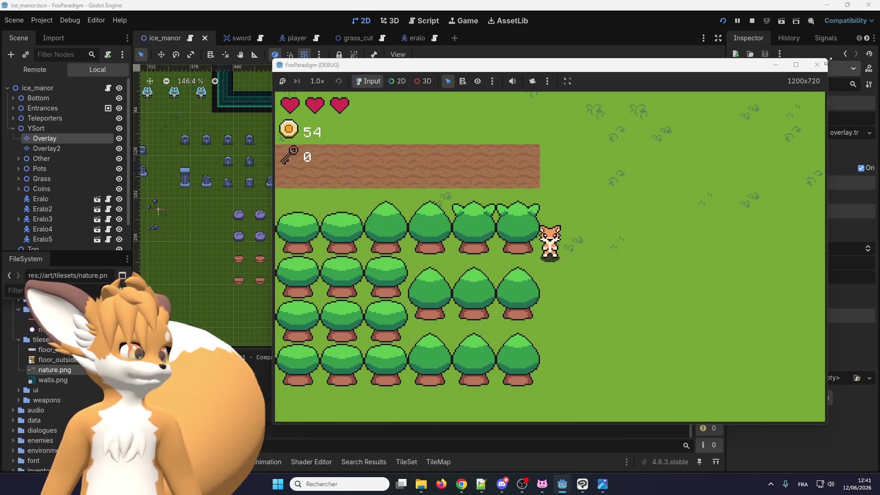
{"action": "left_click", "coordinate": [817, 65]}
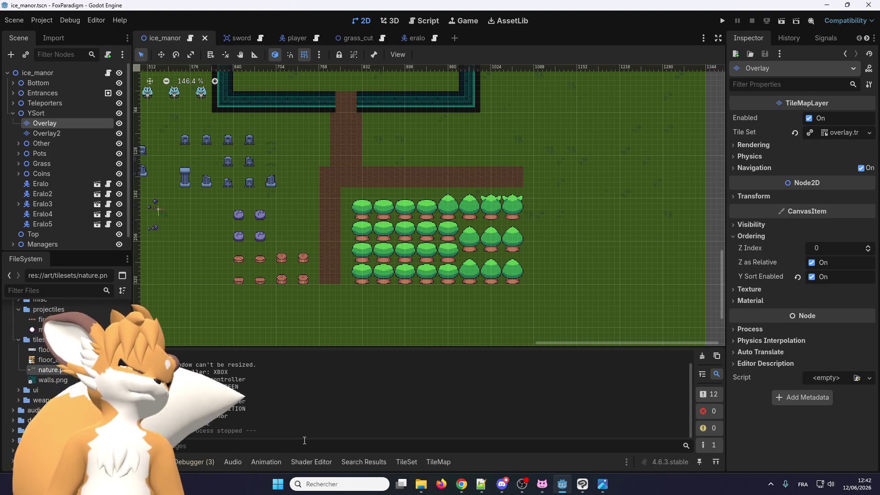
- Paint Y Sort Origin 8 onto the pillar tile in the nature TileSet
{"action": "scroll", "coordinate": [462, 249], "scroll_direction": "up", "scroll_amount": 4}
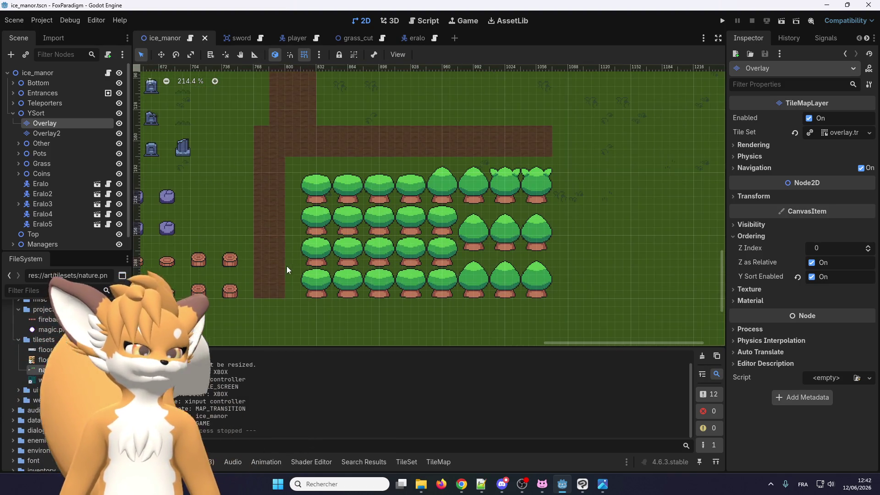
{"action": "left_click", "coordinate": [438, 463]}
{"action": "left_click", "coordinate": [405, 463]}
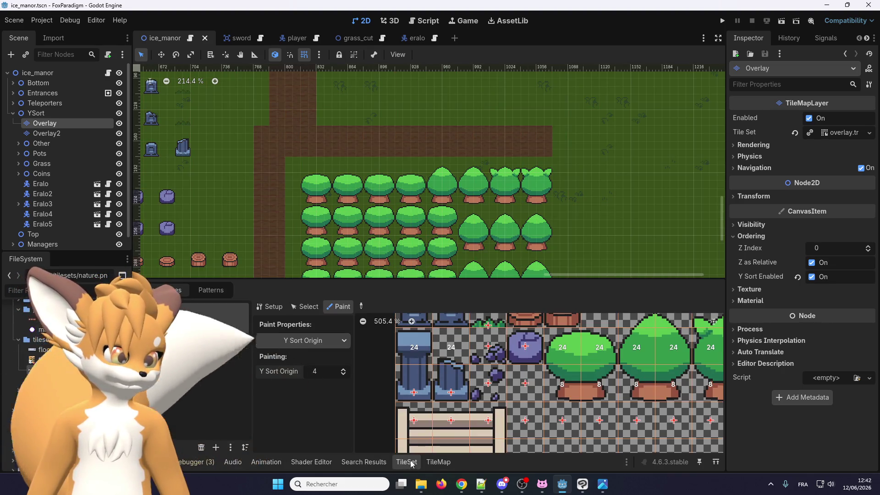
{"action": "scroll", "coordinate": [482, 374], "scroll_direction": "down", "scroll_amount": 2}
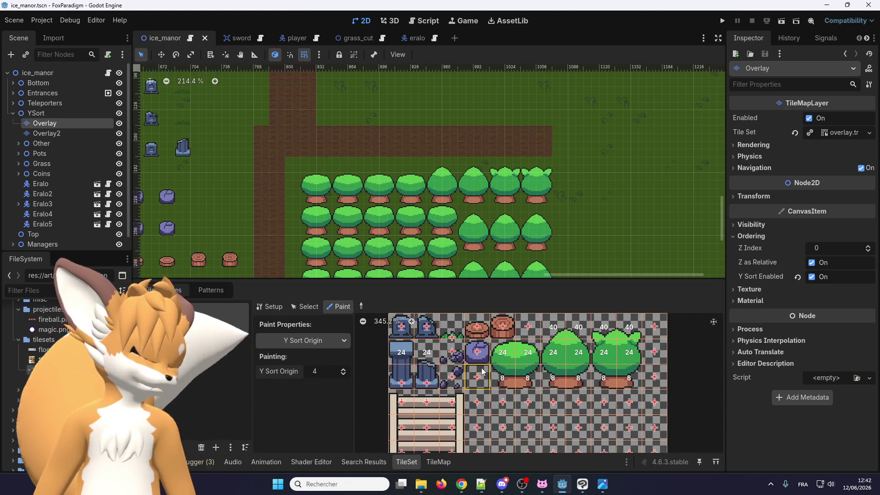
{"action": "scroll", "coordinate": [452, 347], "scroll_direction": "up", "scroll_amount": 2}
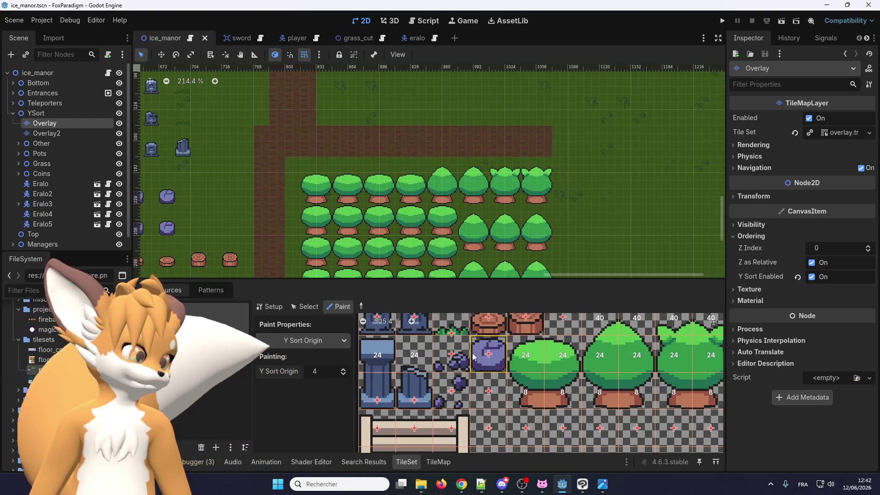
{"action": "scroll", "coordinate": [473, 356], "scroll_direction": "down", "scroll_amount": 3}
{"action": "scroll", "coordinate": [505, 390], "scroll_direction": "up", "scroll_amount": 2}
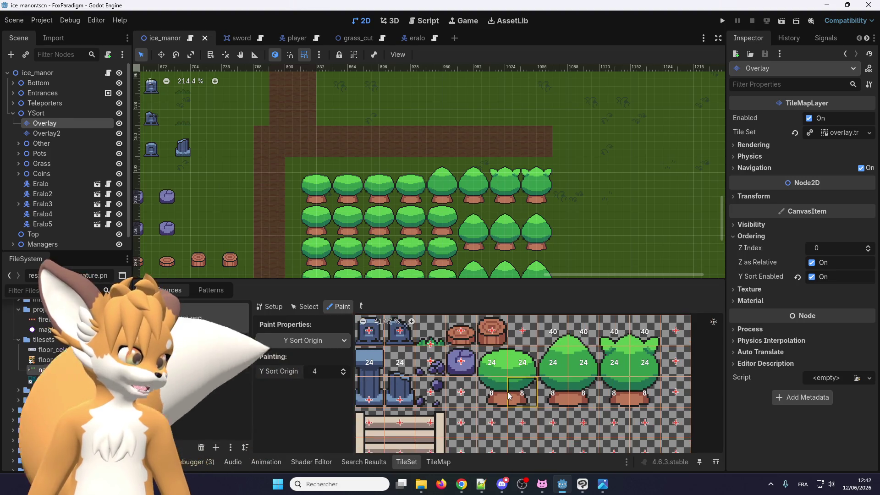
{"action": "scroll", "coordinate": [508, 395], "scroll_direction": "down", "scroll_amount": 4}
{"action": "scroll", "coordinate": [502, 396], "scroll_direction": "up", "scroll_amount": 3}
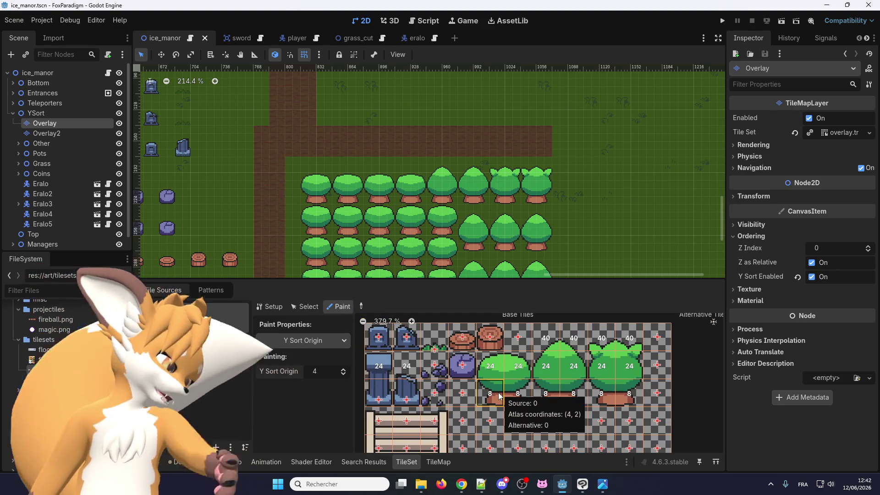
{"action": "scroll", "coordinate": [498, 396], "scroll_direction": "up", "scroll_amount": 1}
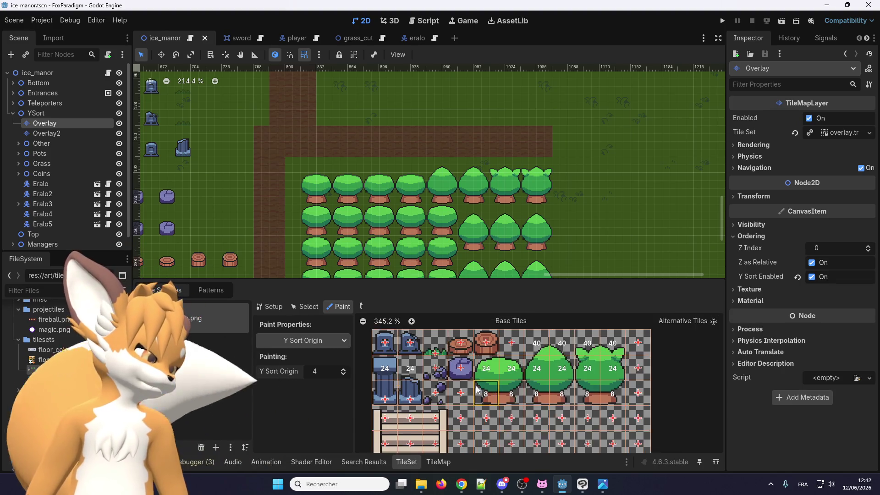
{"action": "scroll", "coordinate": [495, 395], "scroll_direction": "up", "scroll_amount": 1}
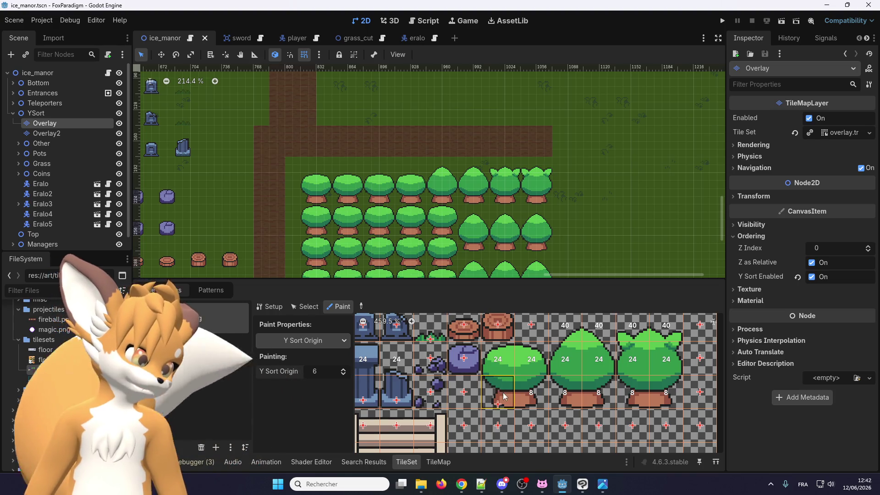
{"action": "scroll", "coordinate": [527, 401], "scroll_direction": "up", "scroll_amount": 4}
{"action": "scroll", "coordinate": [527, 401], "scroll_direction": "up", "scroll_amount": 1}
{"action": "scroll", "coordinate": [481, 403], "scroll_direction": "down", "scroll_amount": 6}
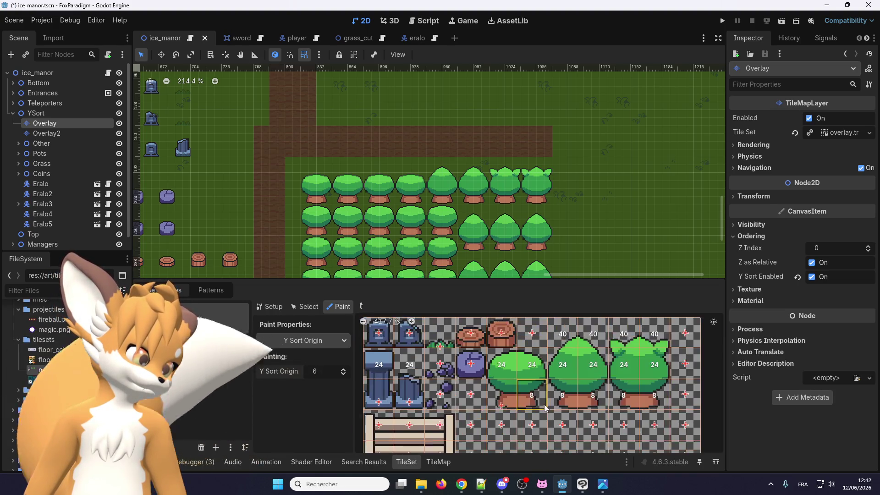
{"action": "scroll", "coordinate": [435, 405], "scroll_direction": "up", "scroll_amount": 5}
{"action": "scroll", "coordinate": [406, 385], "scroll_direction": "up", "scroll_amount": 1}
{"action": "scroll", "coordinate": [403, 389], "scroll_direction": "down", "scroll_amount": 2}
{"action": "scroll", "coordinate": [401, 392], "scroll_direction": "down", "scroll_amount": 3}
{"action": "scroll", "coordinate": [400, 394], "scroll_direction": "up", "scroll_amount": 3}
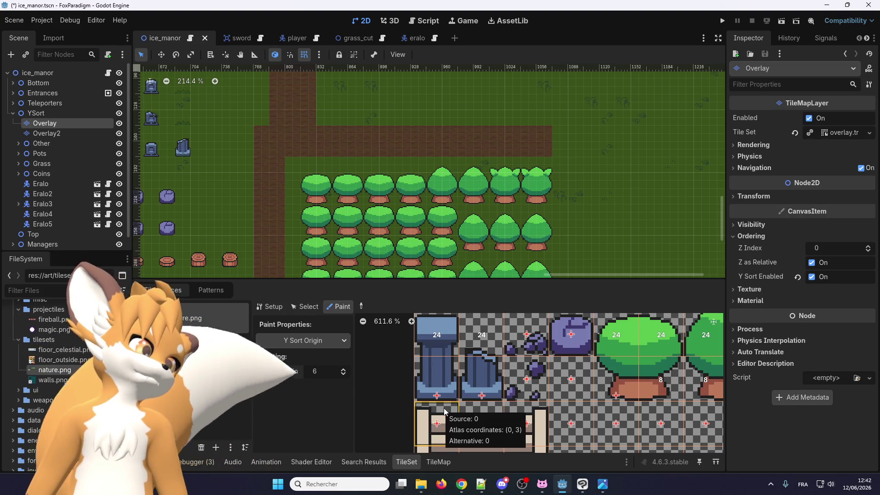
{"action": "scroll", "coordinate": [500, 381], "scroll_direction": "down", "scroll_amount": 2}
{"action": "scroll", "coordinate": [499, 380], "scroll_direction": "down", "scroll_amount": 1}
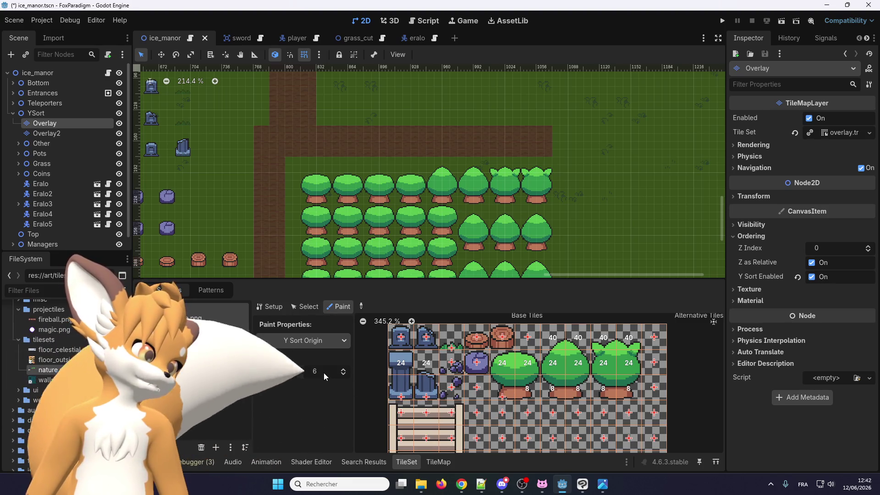
{"action": "type", "text": "8"}
{"action": "key", "text": "Return"}
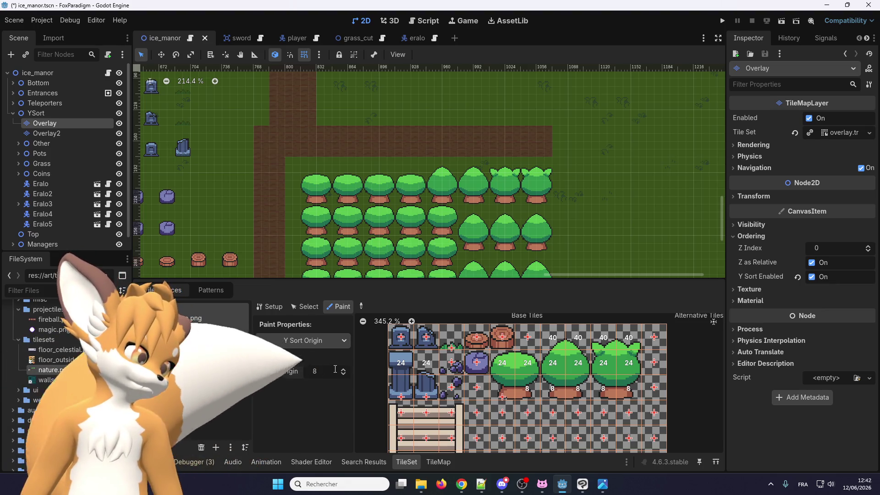
{"action": "left_click", "coordinate": [421, 390]}
- Switch painting to Physics Layer 0 with the default full-tile square collision shape
{"action": "scroll", "coordinate": [488, 399], "scroll_direction": "up", "scroll_amount": 2}
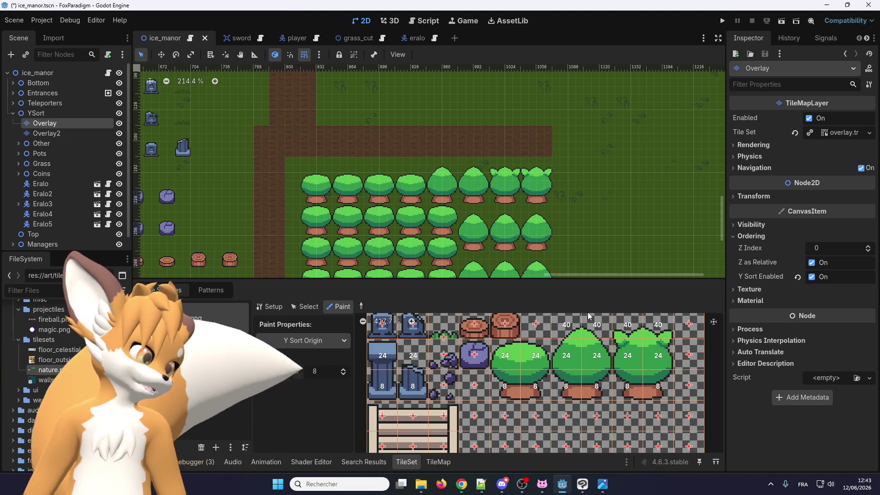
{"action": "scroll", "coordinate": [612, 367], "scroll_direction": "down", "scroll_amount": 3}
{"action": "scroll", "coordinate": [611, 367], "scroll_direction": "up", "scroll_amount": 4}
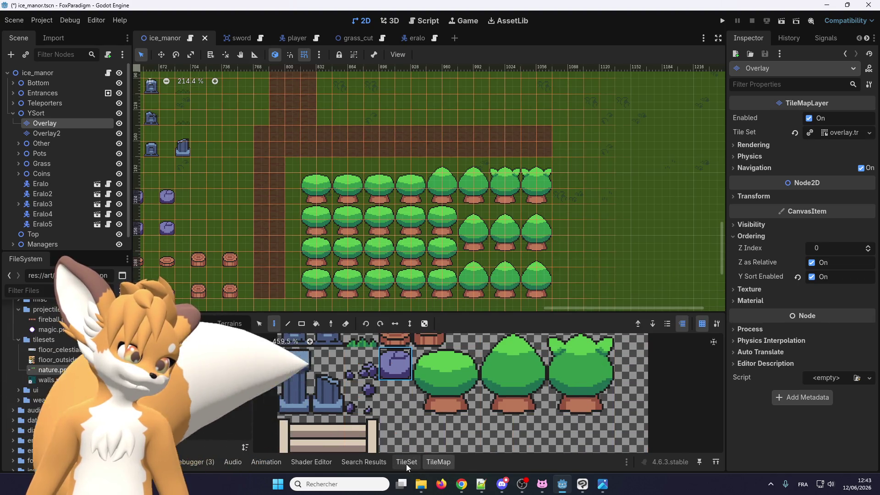
{"action": "left_click", "coordinate": [313, 344]}
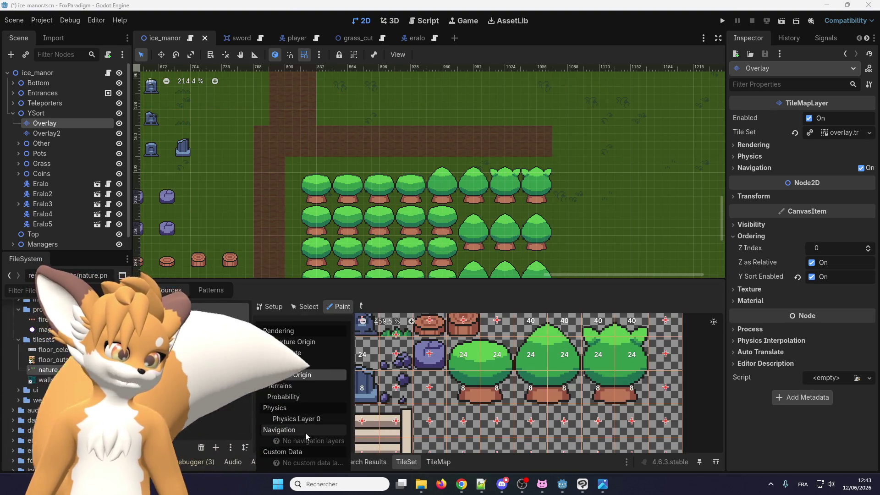
{"action": "left_click", "coordinate": [295, 416]}
{"action": "scroll", "coordinate": [483, 365], "scroll_direction": "up", "scroll_amount": 3}
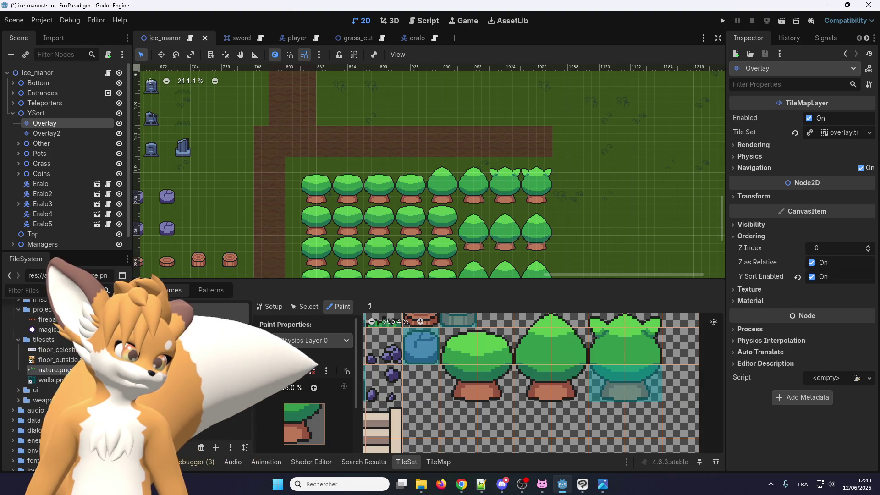
{"action": "left_click", "coordinate": [298, 372]}
{"action": "left_click", "coordinate": [327, 371]}
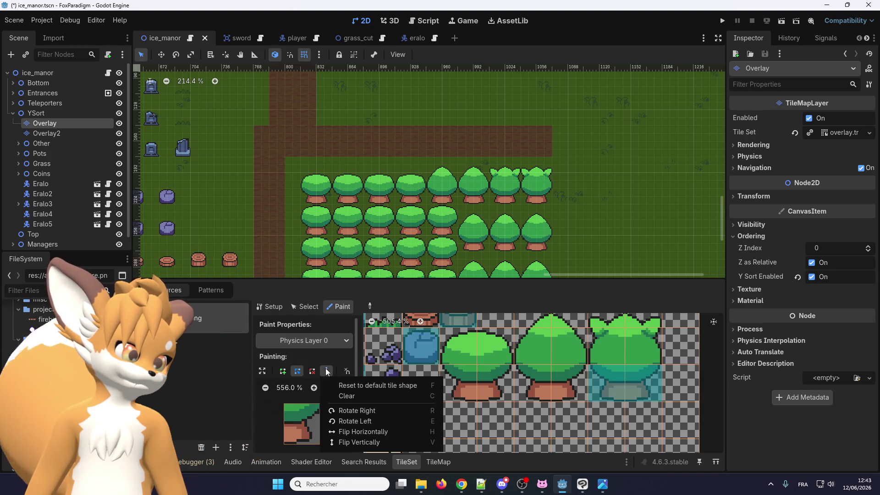
{"action": "left_click", "coordinate": [345, 386]}
- Review the collision-painted tree, gravestone and pillar tiles, then save and launch the game
{"action": "scroll", "coordinate": [442, 397], "scroll_direction": "up", "scroll_amount": 1}
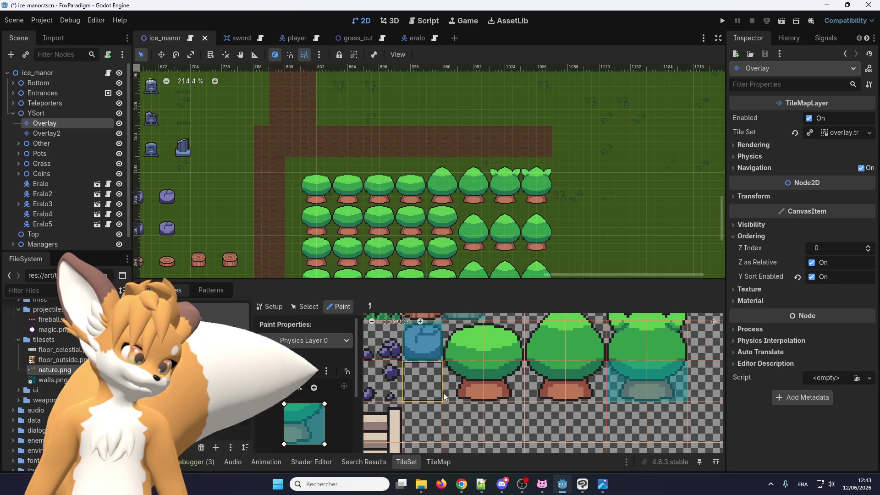
{"action": "scroll", "coordinate": [583, 386], "scroll_direction": "down", "scroll_amount": 2}
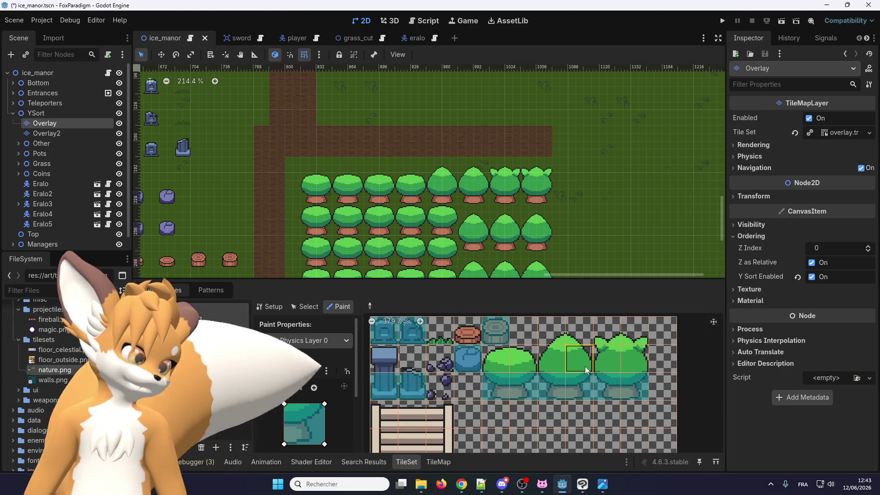
{"action": "scroll", "coordinate": [551, 385], "scroll_direction": "down", "scroll_amount": 1}
{"action": "scroll", "coordinate": [504, 382], "scroll_direction": "down", "scroll_amount": 2}
{"action": "scroll", "coordinate": [477, 381], "scroll_direction": "up", "scroll_amount": 1}
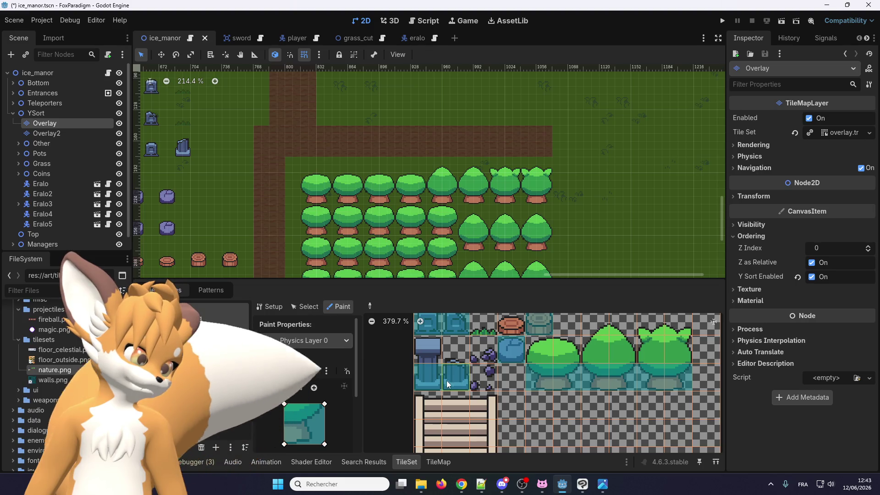
{"action": "scroll", "coordinate": [468, 386], "scroll_direction": "up", "scroll_amount": 1}
{"action": "scroll", "coordinate": [532, 389], "scroll_direction": "up", "scroll_amount": 1}
{"action": "scroll", "coordinate": [596, 392], "scroll_direction": "up", "scroll_amount": 1}
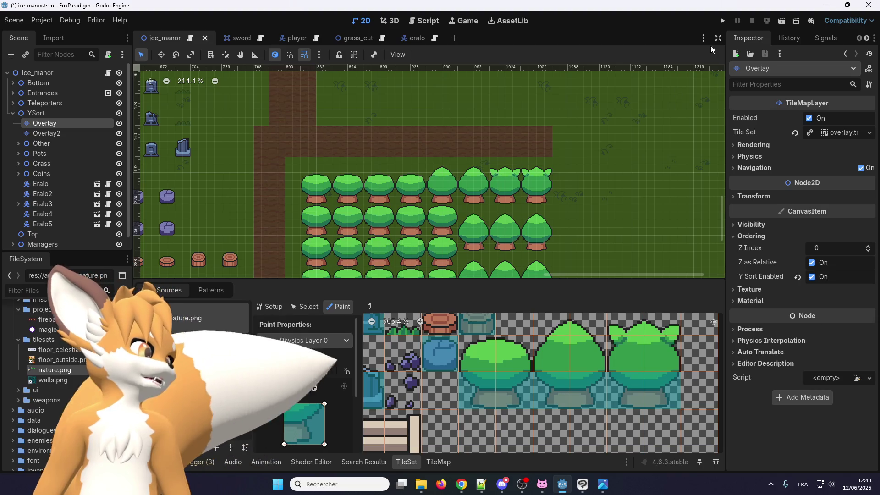
{"action": "left_click", "coordinate": [723, 21]}
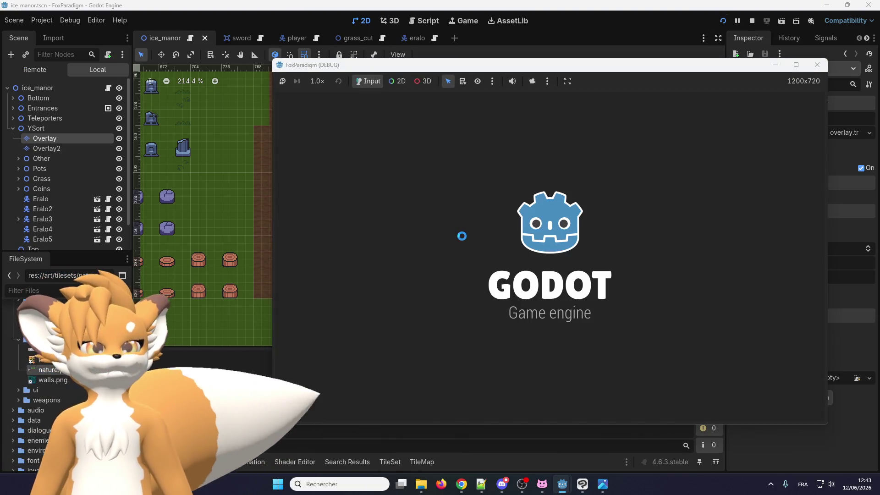
{"action": "key", "text": "Return"}
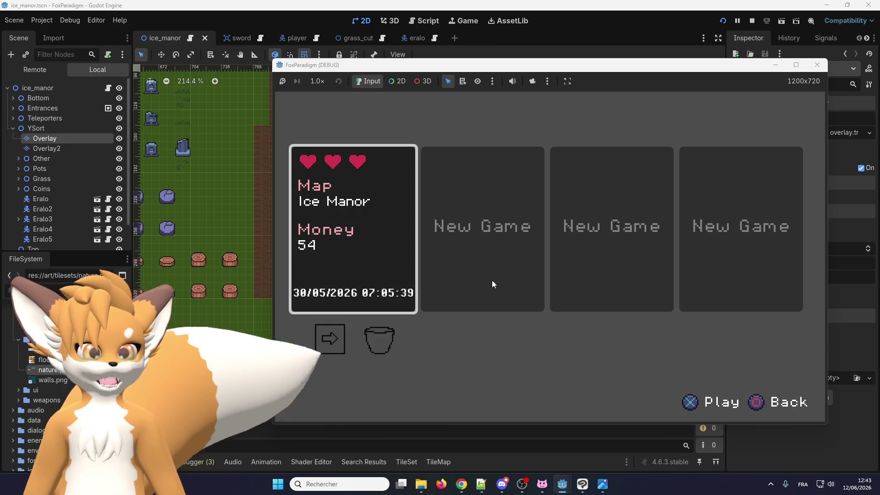
{"action": "key", "text": "Return"}
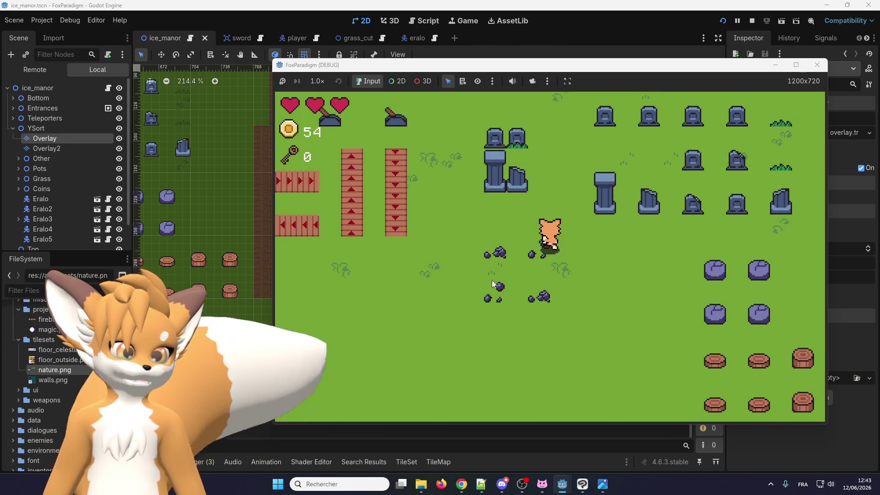
{"action": "key", "text": "Up"}
{"action": "key", "text": "Right"}
{"action": "key", "text": "Up"}
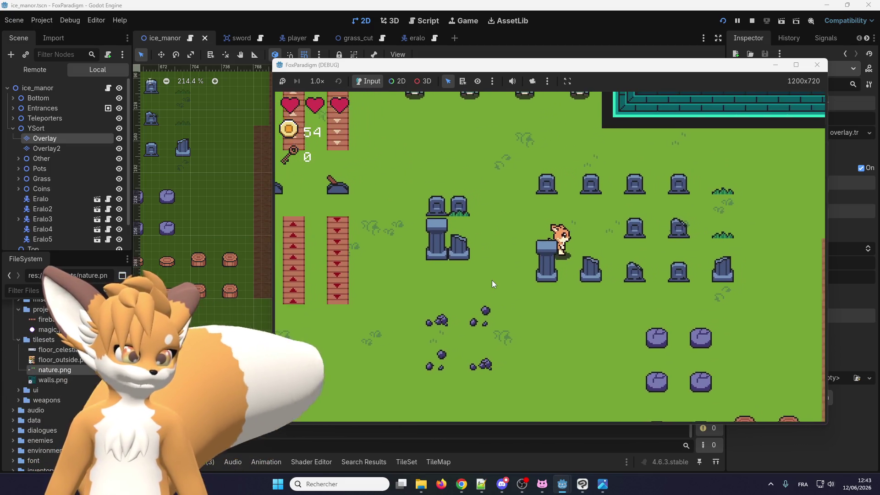
{"action": "key", "text": "Up"}
{"action": "key", "text": "Right"}
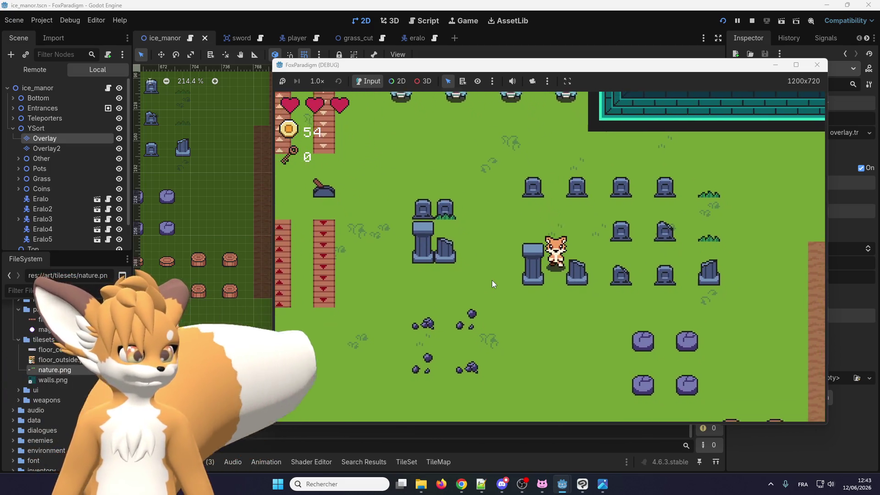
{"action": "key", "text": "Down"}
{"action": "key", "text": "Down"}
{"action": "key", "text": "Right"}
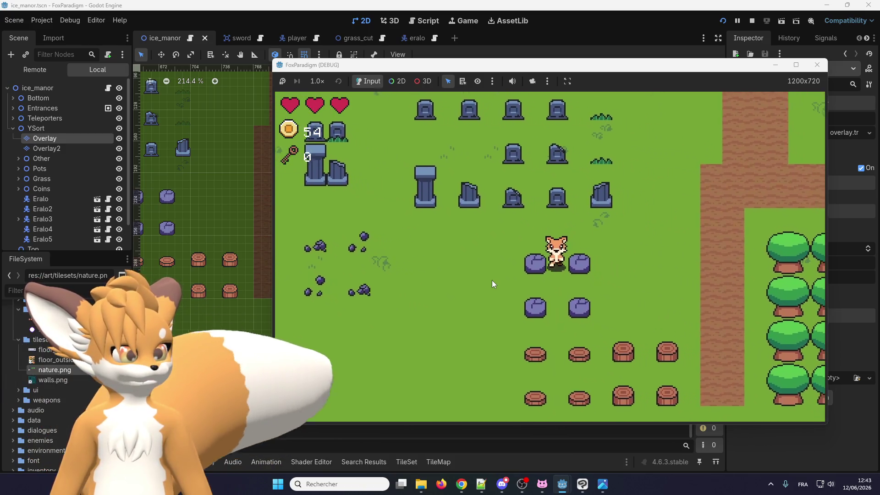
{"action": "key", "text": "Right"}
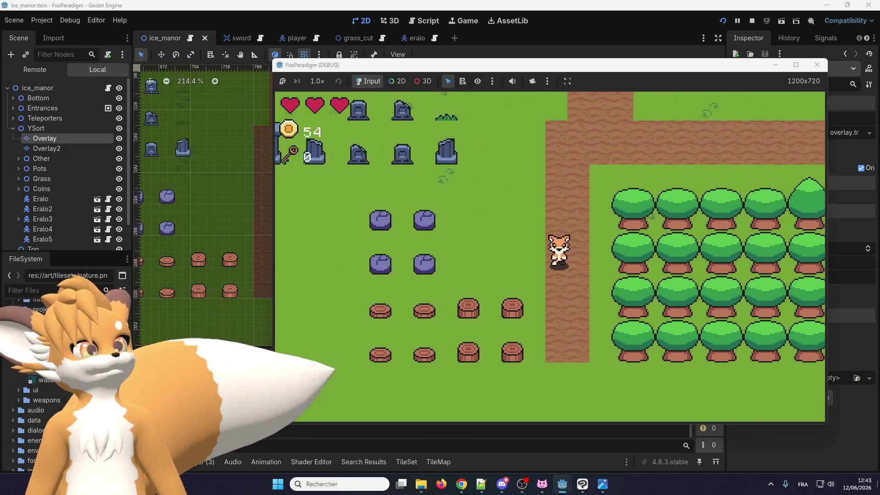
{"action": "key", "text": "Down"}
{"action": "key", "text": "Down"}
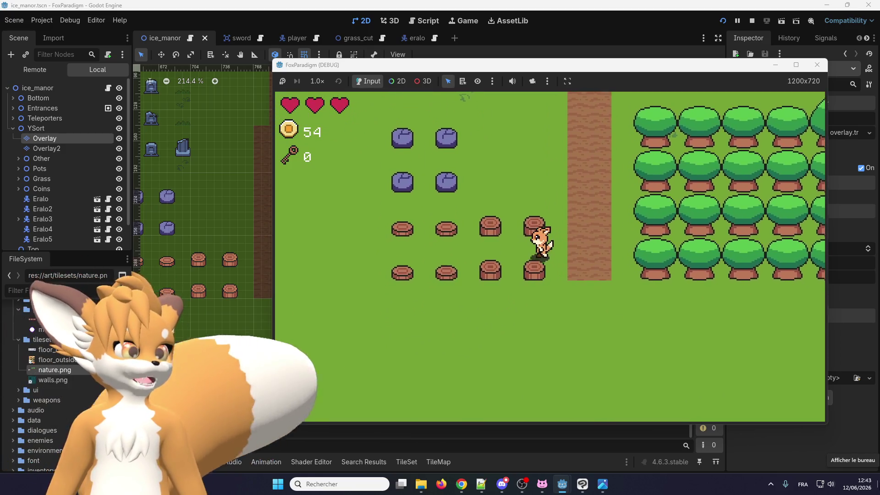
{"action": "key", "text": "Up"}
{"action": "key", "text": "Up"}
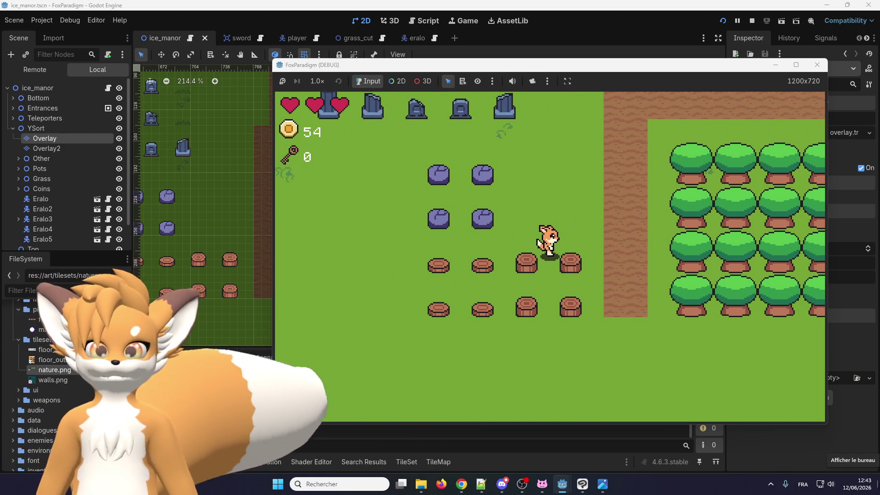
{"action": "key", "text": "Right"}
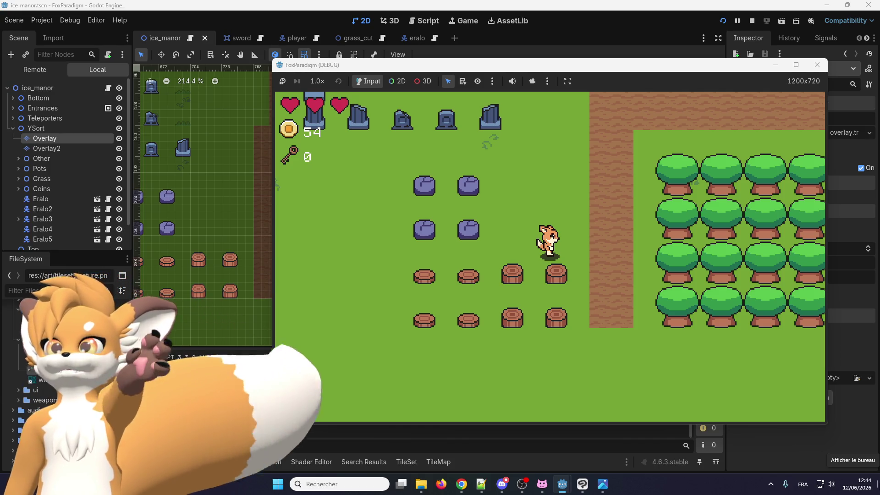
{"action": "key", "text": "Right"}
{"action": "key", "text": "Right"}
{"action": "key", "text": "Down"}
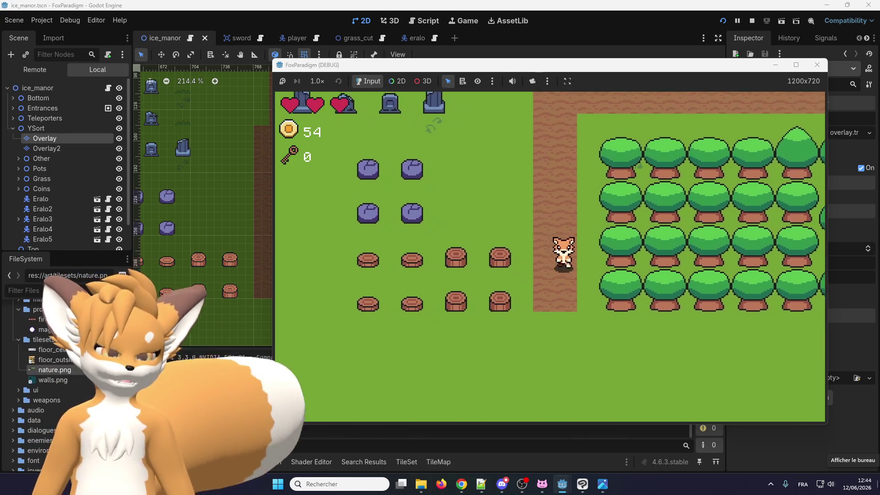
{"action": "key", "text": "Right"}
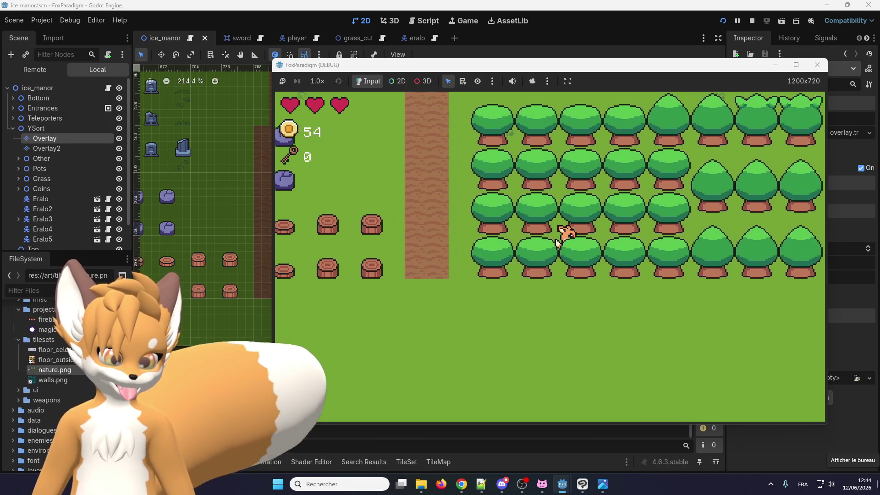
{"action": "key", "text": "Right"}
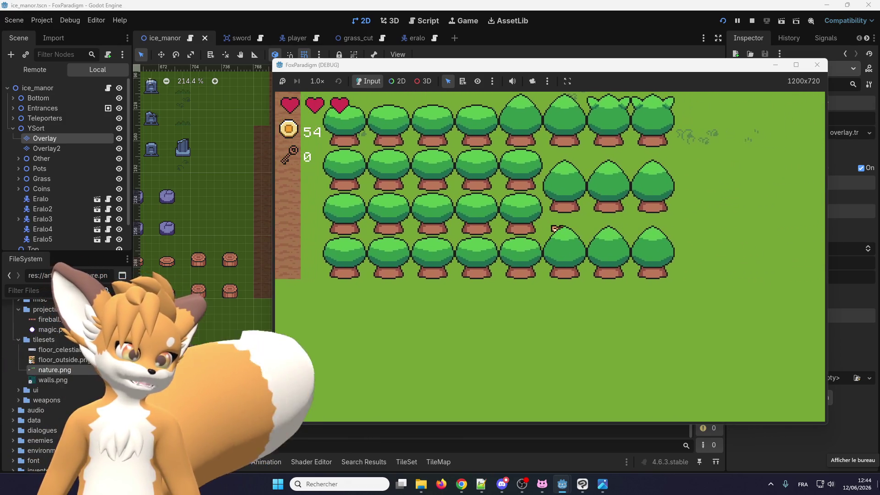
{"action": "key", "text": "Up"}
{"action": "key", "text": "Left"}
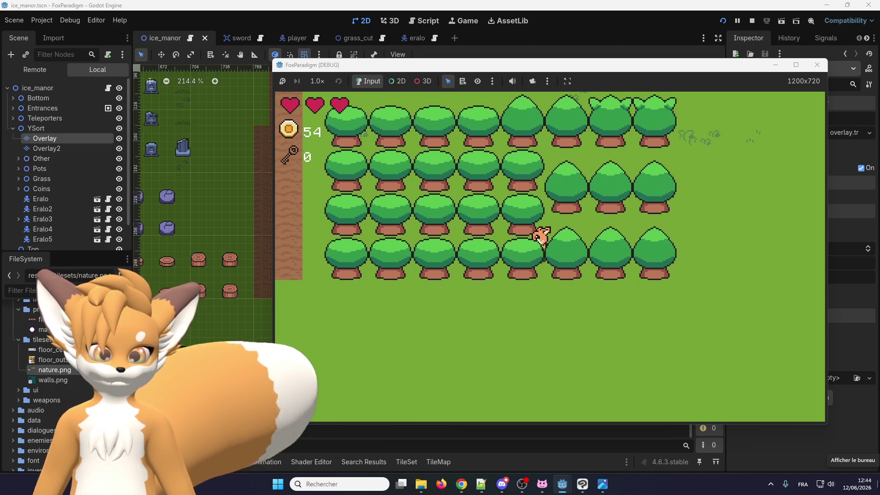
{"action": "key", "text": "Left"}
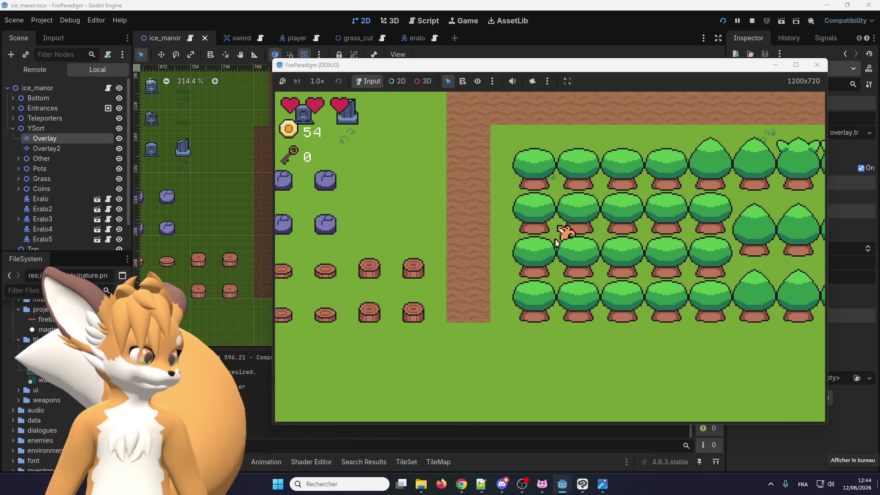
{"action": "key", "text": "Right"}
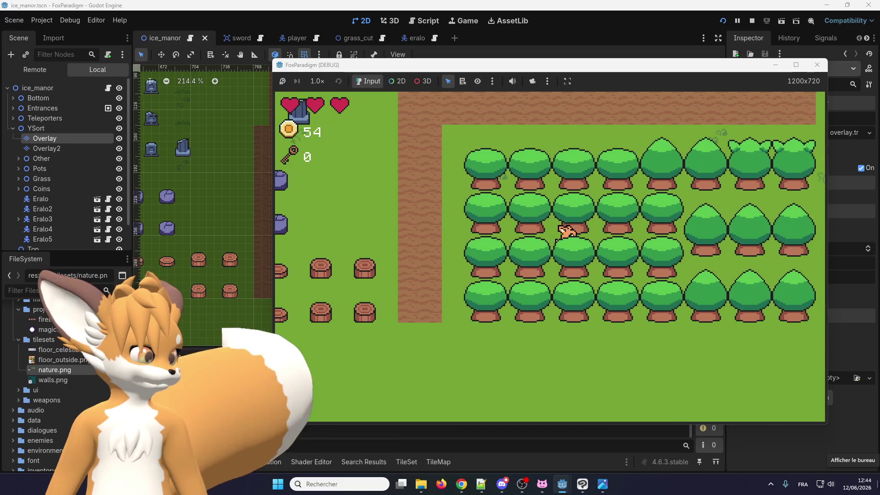
{"action": "key", "text": "Left"}
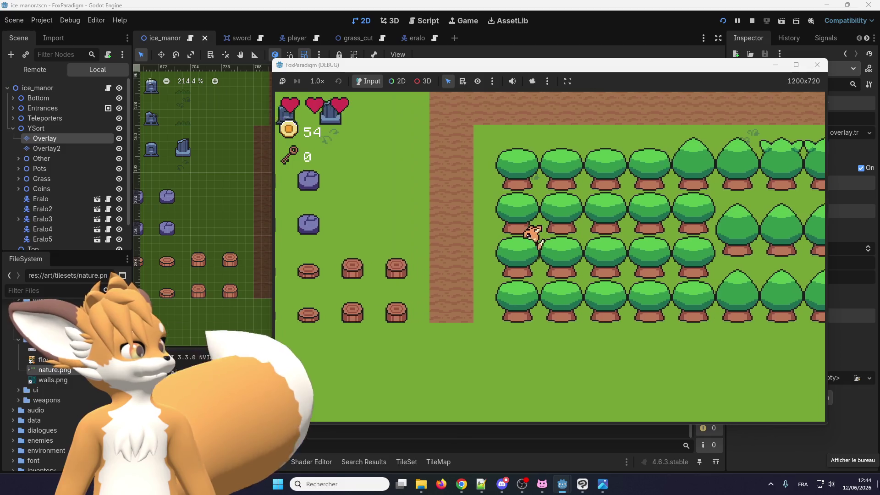
{"action": "key", "text": "Up"}
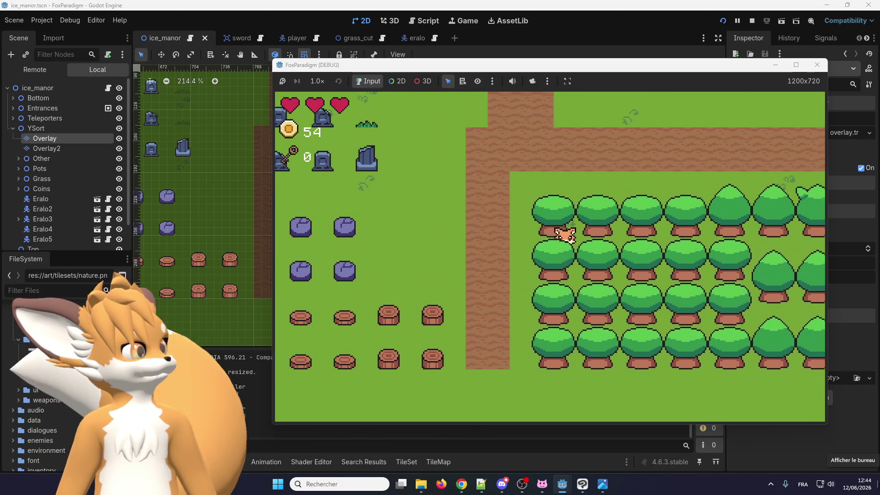
{"action": "key", "text": "Right"}
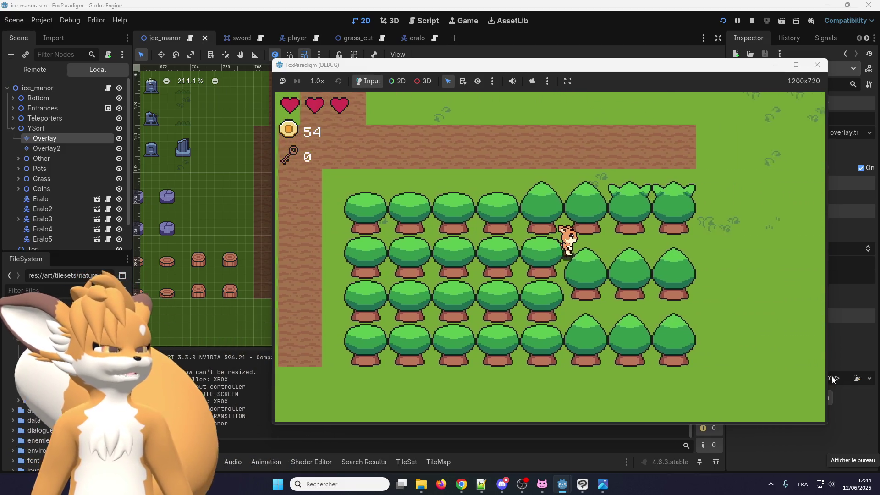
{"action": "key", "text": "Right"}
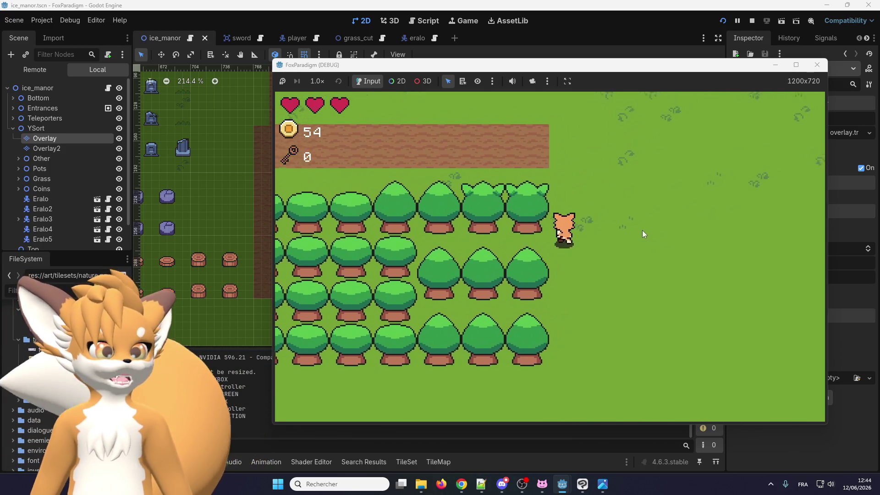
{"action": "key", "text": "Up"}
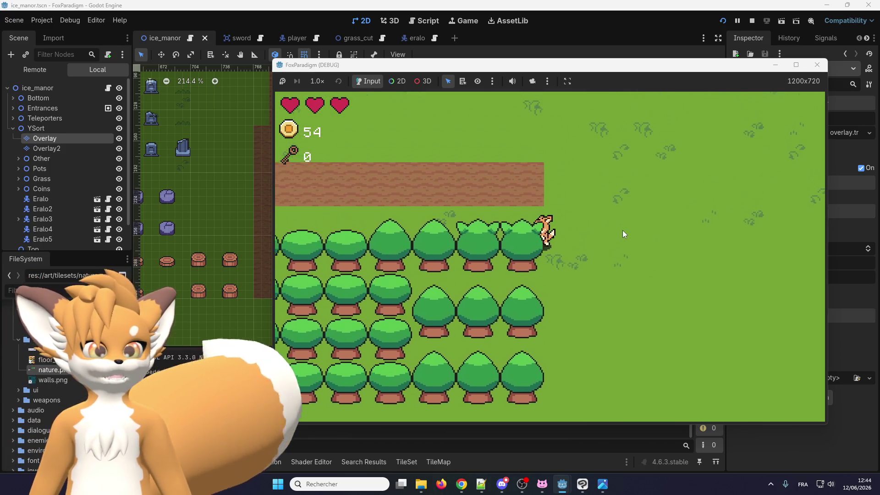
{"action": "key", "text": "Left"}
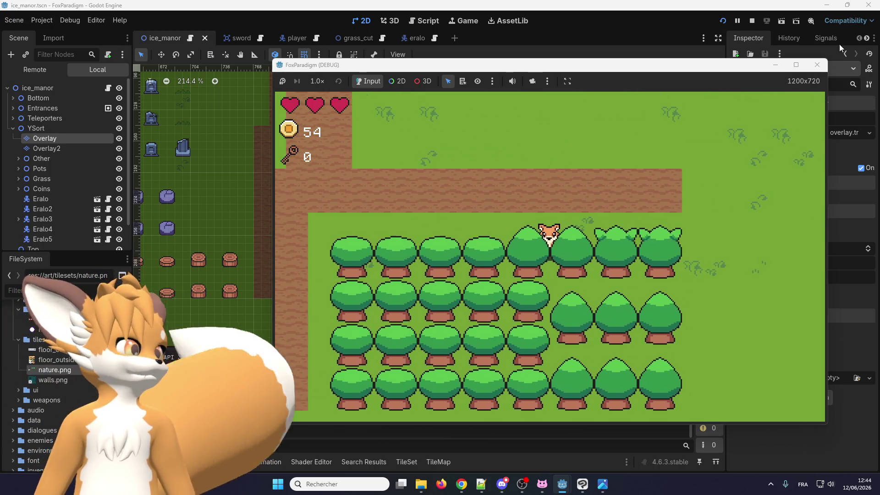
{"action": "left_click", "coordinate": [817, 64]}
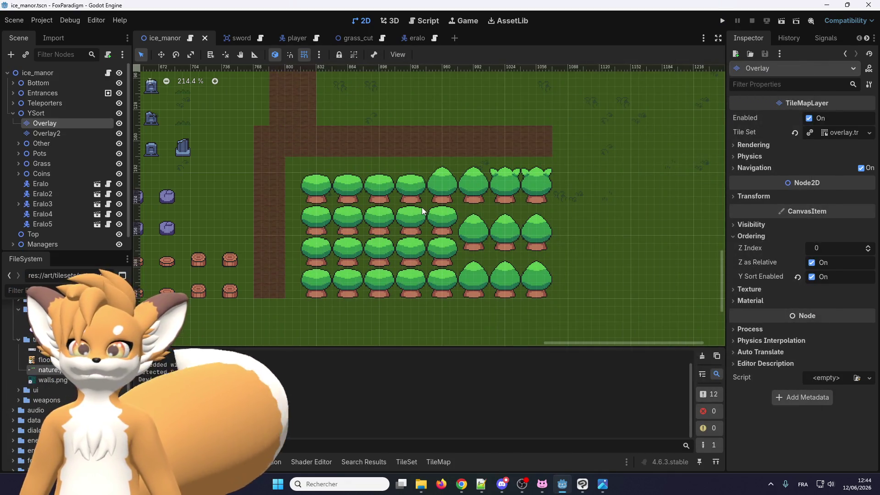
- Zoom over the ice_manor tree area and bring up the TileMap painting panel for Overlay
{"action": "scroll", "coordinate": [385, 266], "scroll_direction": "up", "scroll_amount": 4}
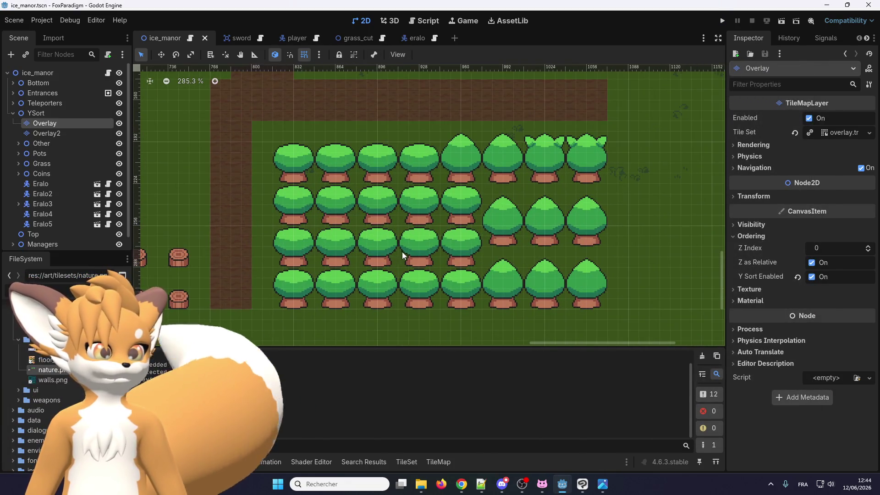
{"action": "scroll", "coordinate": [403, 236], "scroll_direction": "down", "scroll_amount": 2}
{"action": "scroll", "coordinate": [446, 235], "scroll_direction": "up", "scroll_amount": 2}
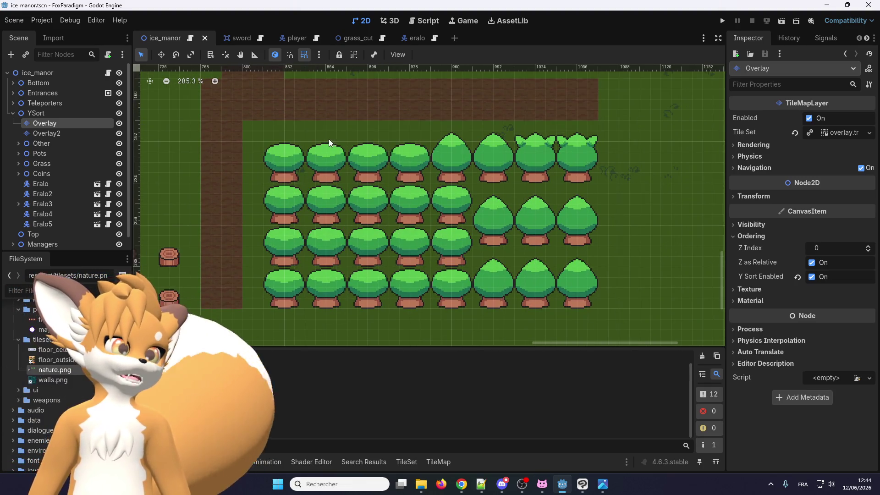
{"action": "scroll", "coordinate": [302, 183], "scroll_direction": "down", "scroll_amount": 2}
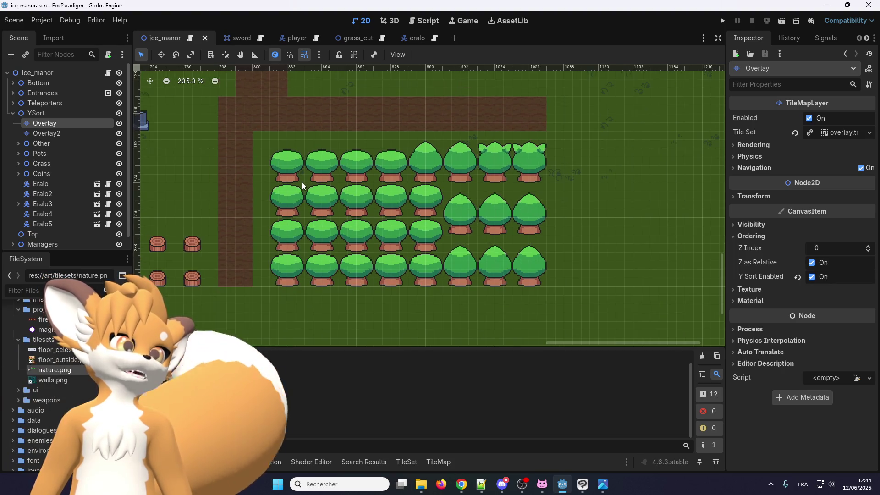
{"action": "scroll", "coordinate": [85, 167], "scroll_direction": "down", "scroll_amount": 1}
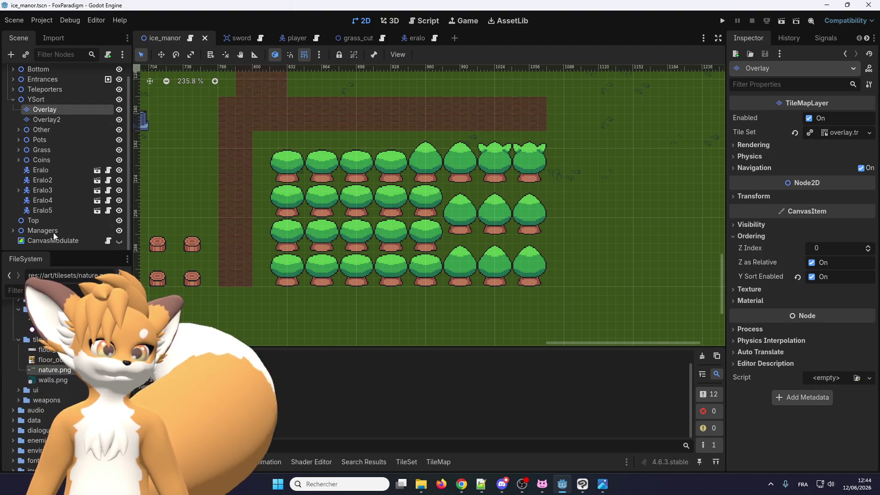
{"action": "scroll", "coordinate": [350, 156], "scroll_direction": "down", "scroll_amount": 2}
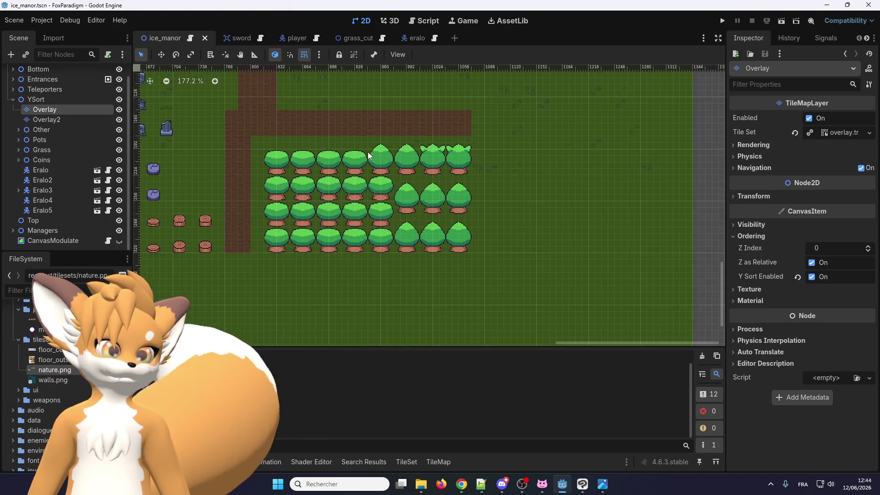
{"action": "scroll", "coordinate": [350, 156], "scroll_direction": "down", "scroll_amount": 4}
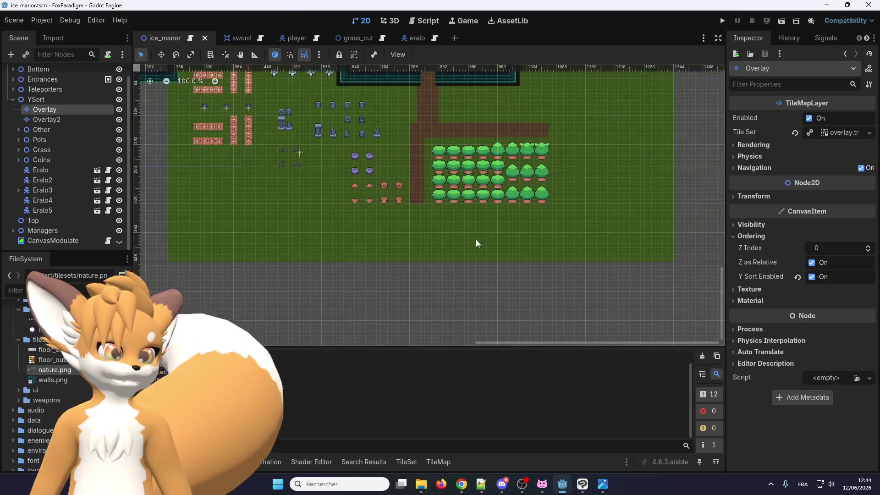
{"action": "scroll", "coordinate": [265, 305], "scroll_direction": "up", "scroll_amount": 5}
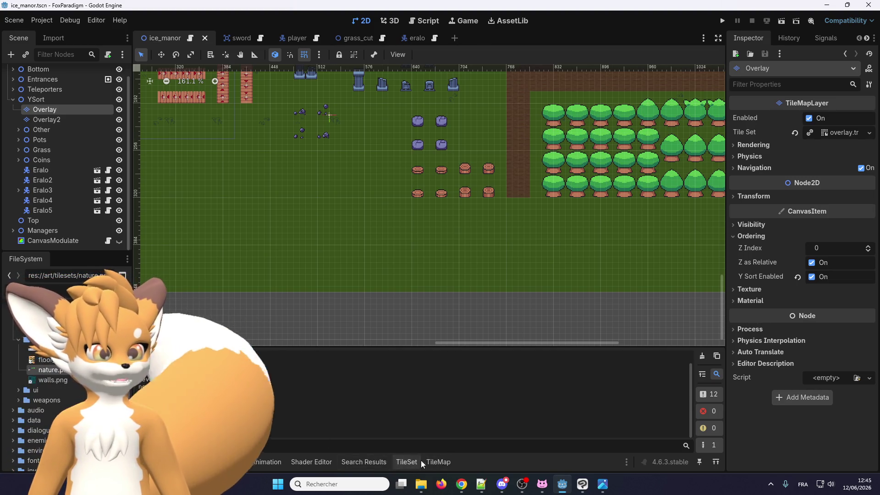
{"action": "left_click", "coordinate": [433, 462]}
- Paint a row of five 2x2 round trees on the Overlay layer
{"action": "left_click_drag", "start_coordinate": [443, 406], "coordinate": [479, 365]}
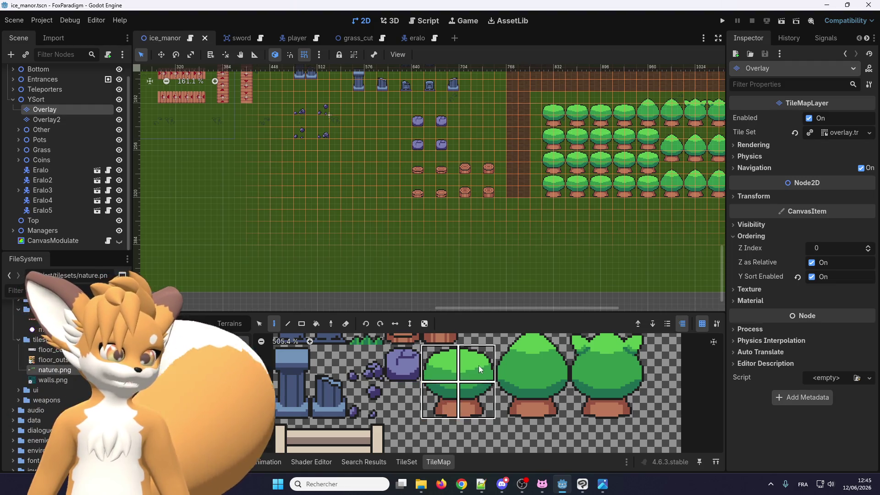
{"action": "scroll", "coordinate": [323, 234], "scroll_direction": "up", "scroll_amount": 2}
{"action": "scroll", "coordinate": [324, 234], "scroll_direction": "up", "scroll_amount": 2}
{"action": "left_click", "coordinate": [318, 219]}
{"action": "scroll", "coordinate": [318, 211], "scroll_direction": "up", "scroll_amount": 1}
{"action": "left_click", "coordinate": [356, 218]}
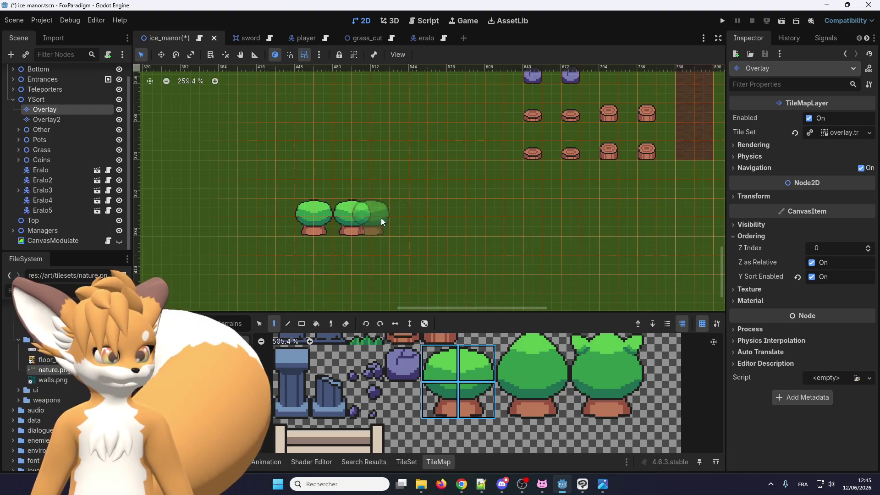
{"action": "left_click", "coordinate": [388, 219]}
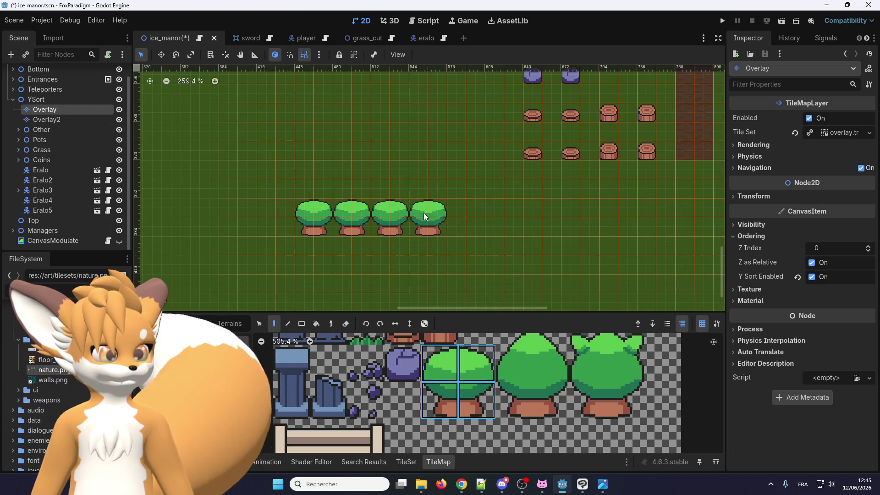
{"action": "left_click", "coordinate": [464, 217]}
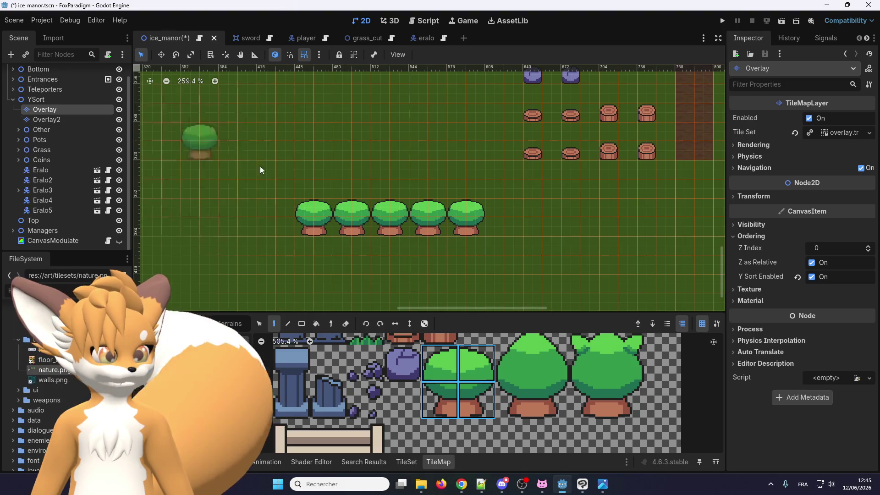
- On Overlay2, paint five more trees overlapping just below the first row
{"action": "left_click", "coordinate": [84, 118]}
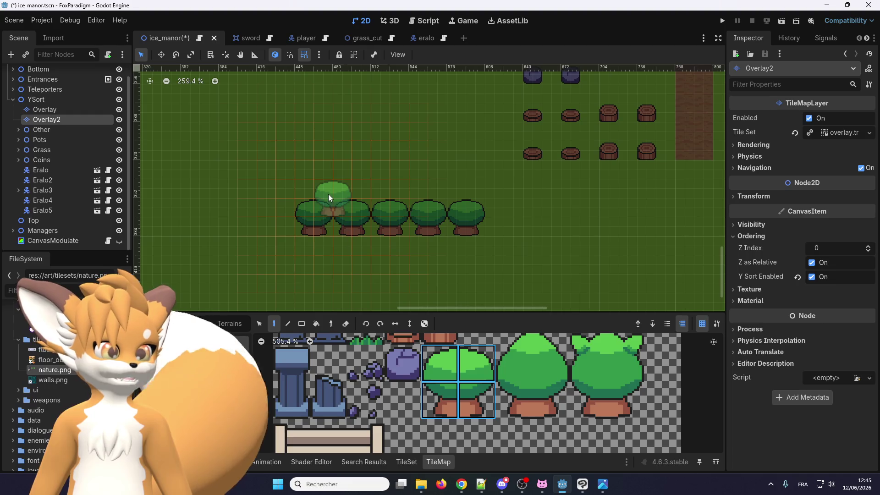
{"action": "left_click", "coordinate": [329, 232]}
{"action": "left_click_drag", "start_coordinate": [370, 234], "coordinate": [447, 236]}
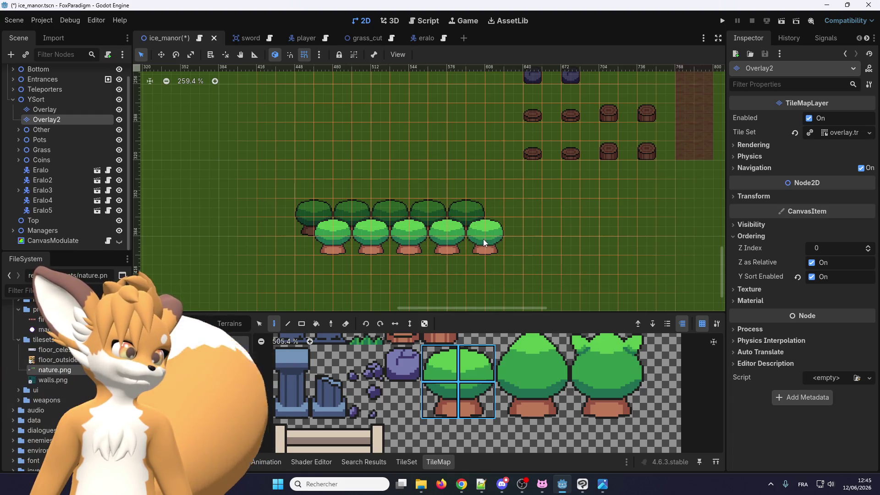